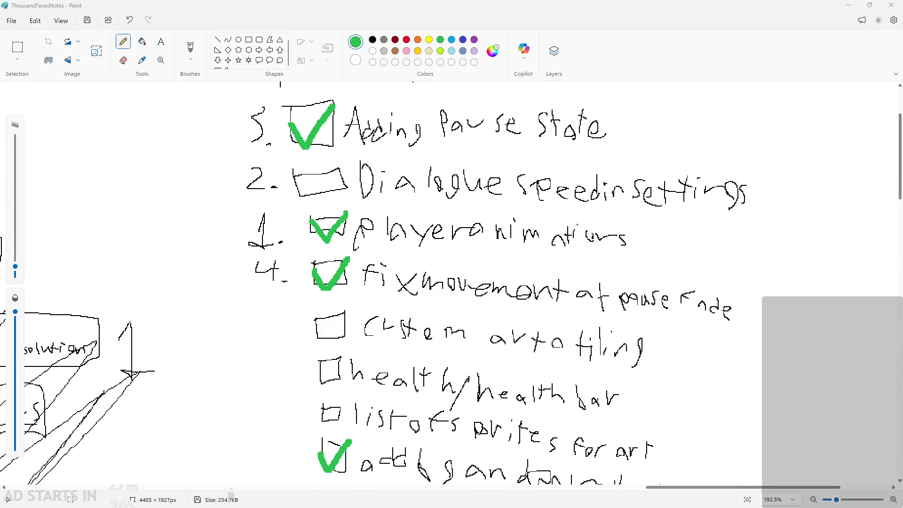
Step: Undo the stray green stroke drawn near the health bar item
{"action": "scroll", "coordinate": [475, 332], "scroll_direction": "down", "scroll_amount": 3}
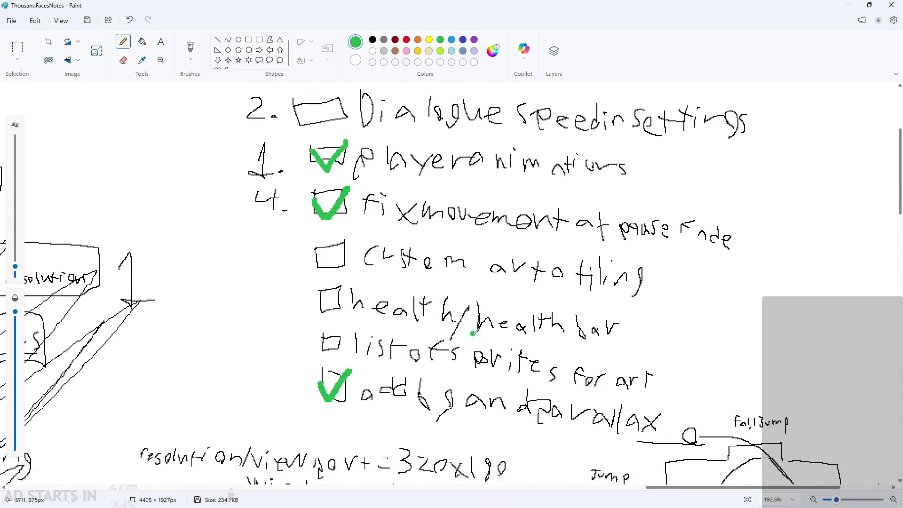
{"action": "scroll", "coordinate": [489, 283], "scroll_direction": "down", "scroll_amount": 3}
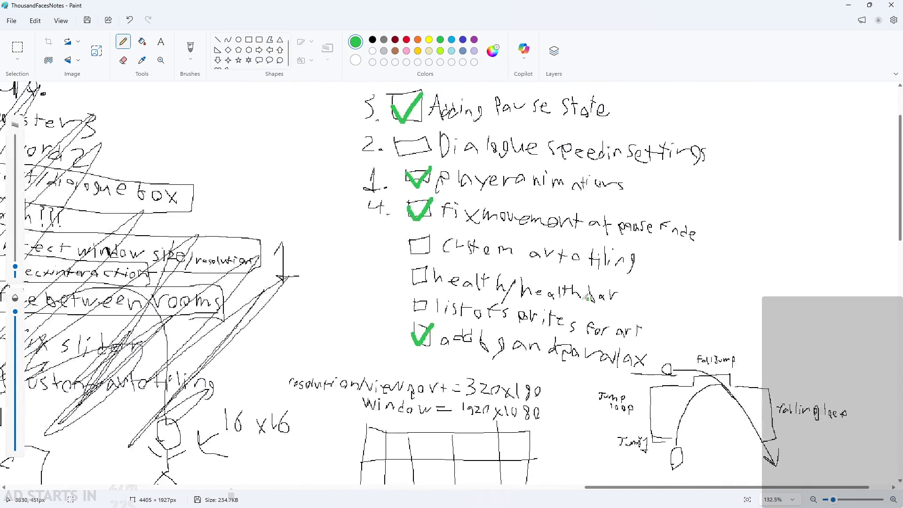
{"action": "scroll", "coordinate": [555, 297], "scroll_direction": "up", "scroll_amount": 2}
{"action": "scroll", "coordinate": [494, 360], "scroll_direction": "up", "scroll_amount": 5}
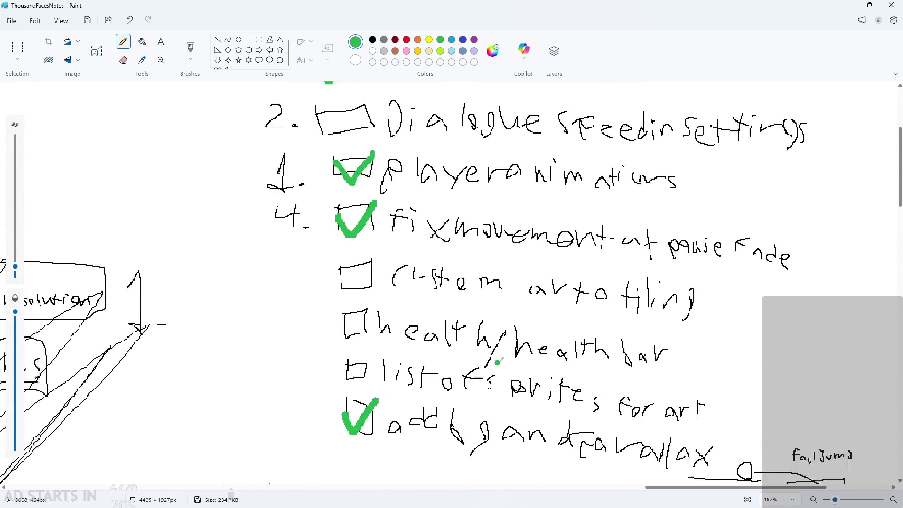
{"action": "left_click_drag", "start_coordinate": [256, 331], "coordinate": [767, 379]}
{"action": "key", "text": "ctrl+z"}
Step: Reduce the brush size and switch the drawing colour to black
{"action": "scroll", "coordinate": [766, 379], "scroll_direction": "down", "scroll_amount": 3}
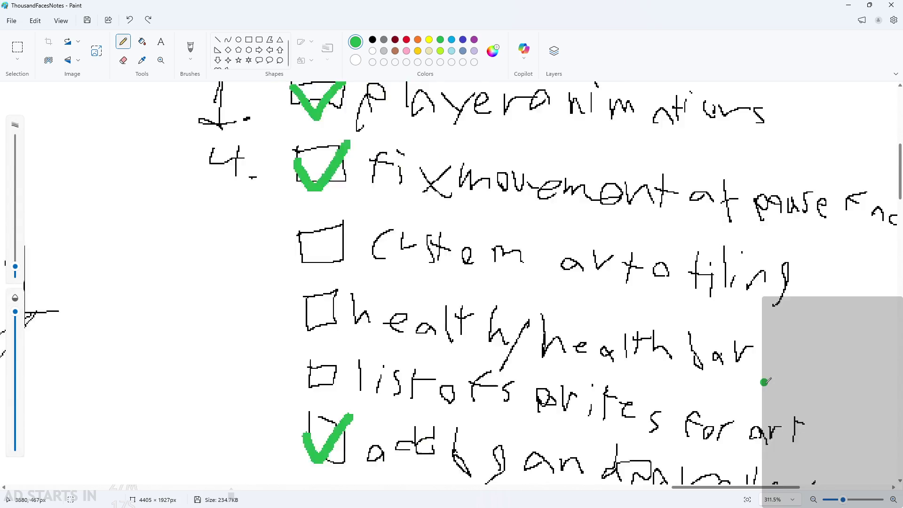
{"action": "left_click_drag", "start_coordinate": [15, 267], "coordinate": [15, 274]}
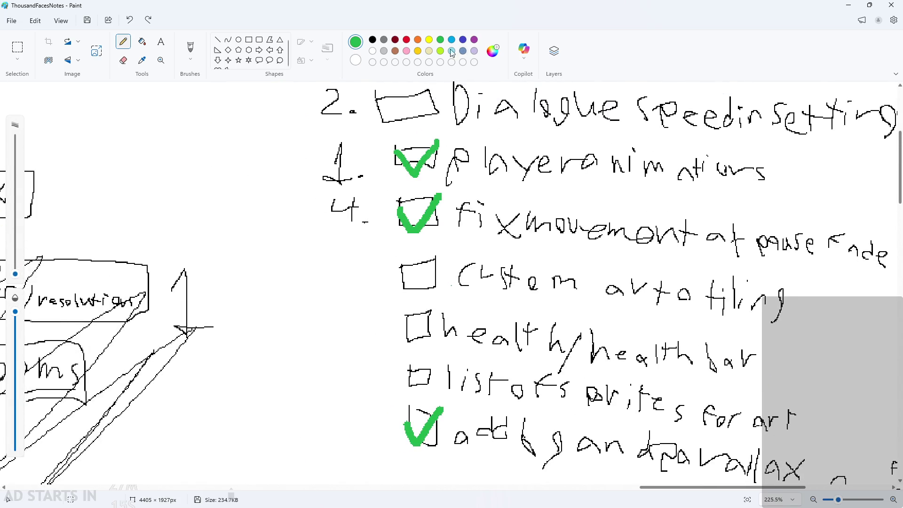
{"action": "left_click", "coordinate": [373, 39]}
{"action": "scroll", "coordinate": [663, 243], "scroll_direction": "down", "scroll_amount": 5}
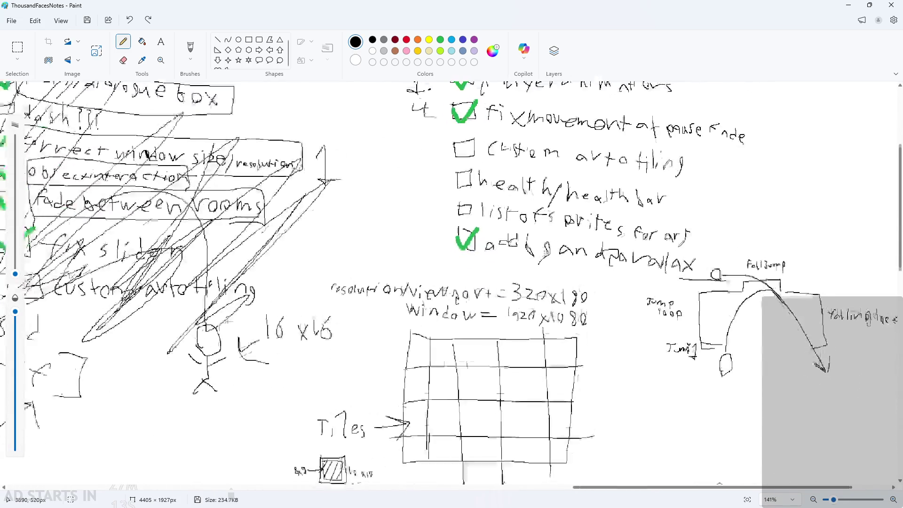
{"action": "scroll", "coordinate": [661, 239], "scroll_direction": "down", "scroll_amount": 5}
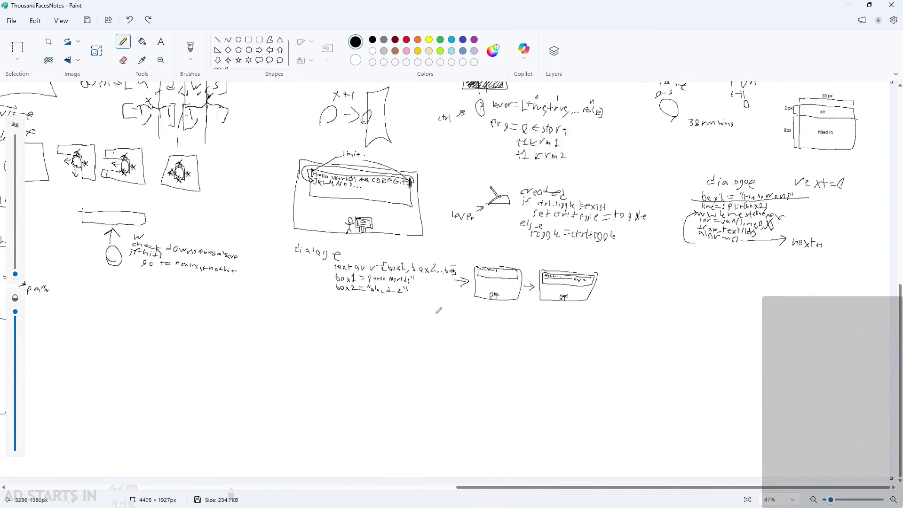
{"action": "scroll", "coordinate": [661, 240], "scroll_direction": "down", "scroll_amount": 3}
{"action": "scroll", "coordinate": [457, 443], "scroll_direction": "down", "scroll_amount": 2}
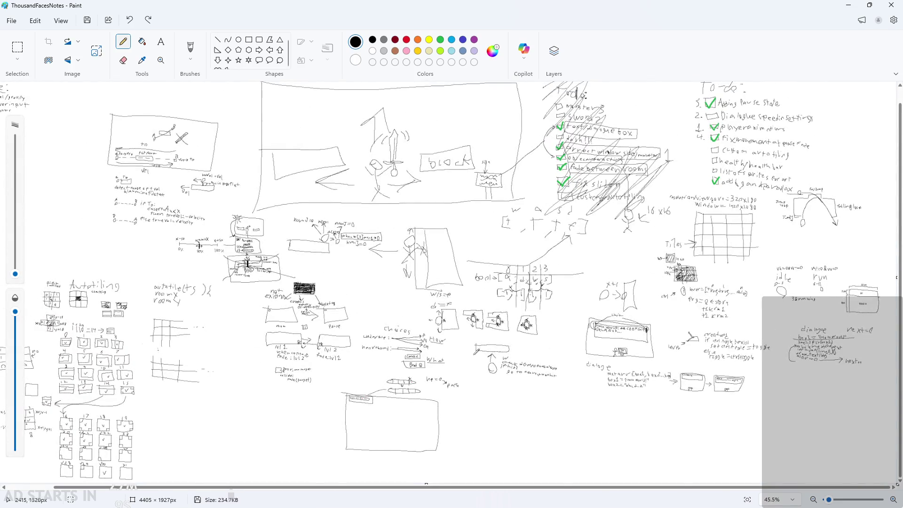
{"action": "scroll", "coordinate": [391, 440], "scroll_direction": "up", "scroll_amount": 5}
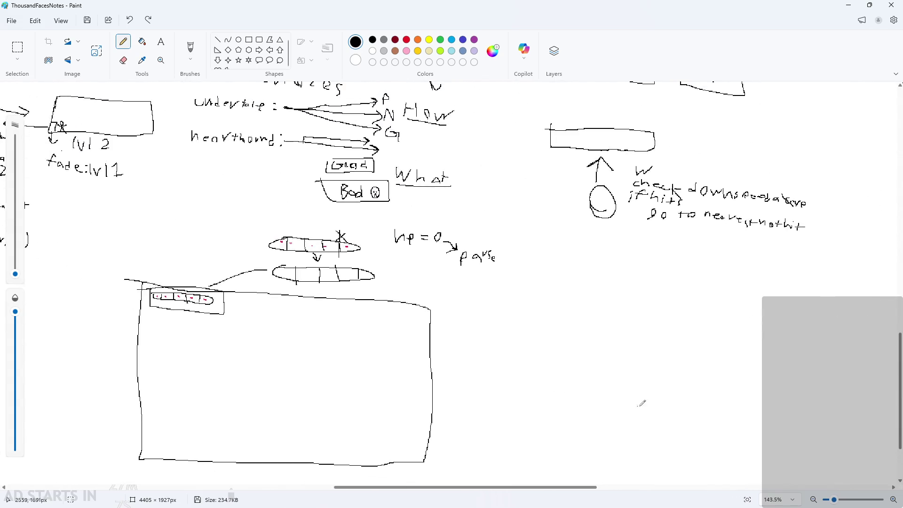
Step: Handwrite 'play death animation' below 'pause', undoing a stray V
{"action": "left_click_drag", "start_coordinate": [499, 213], "coordinate": [487, 210]}
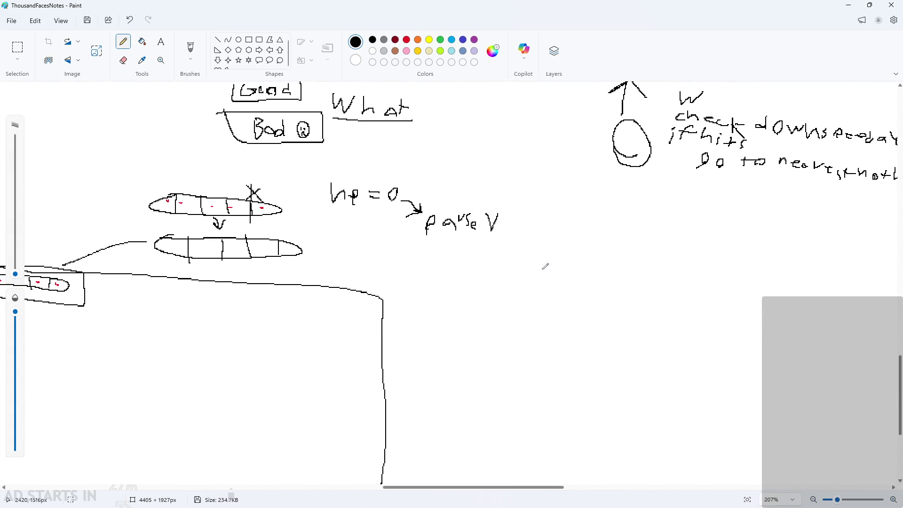
{"action": "key", "text": "ctrl+z"}
{"action": "scroll", "coordinate": [510, 231], "scroll_direction": "up", "scroll_amount": 2}
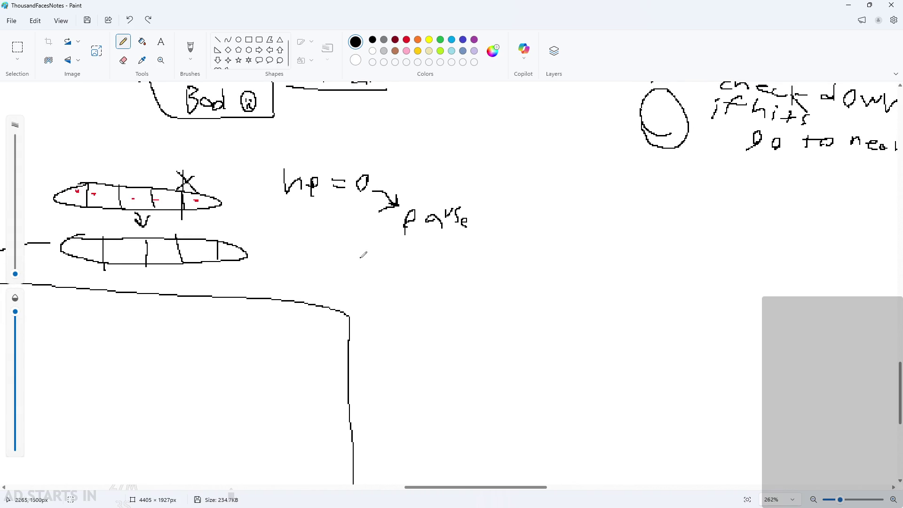
{"action": "scroll", "coordinate": [466, 313], "scroll_direction": "up", "scroll_amount": 2}
{"action": "scroll", "coordinate": [455, 313], "scroll_direction": "up", "scroll_amount": 2}
{"action": "left_click_drag", "start_coordinate": [367, 297], "coordinate": [366, 334]}
{"action": "mouse_move", "coordinate": [416, 291]}
{"action": "left_mouse_down"}
{"action": "mouse_move", "coordinate": [417, 308]}
{"action": "mouse_move", "coordinate": [465, 340]}
{"action": "left_mouse_up"}
{"action": "mouse_move", "coordinate": [528, 298]}
{"action": "left_mouse_down"}
{"action": "mouse_move", "coordinate": [513, 327]}
{"action": "mouse_move", "coordinate": [550, 332]}
{"action": "left_mouse_up"}
{"action": "left_click_drag", "start_coordinate": [560, 325], "coordinate": [567, 336]}
{"action": "mouse_move", "coordinate": [589, 317]}
{"action": "left_mouse_down"}
{"action": "mouse_move", "coordinate": [589, 339]}
{"action": "mouse_move", "coordinate": [646, 335]}
{"action": "left_mouse_up"}
{"action": "mouse_move", "coordinate": [651, 327]}
{"action": "left_mouse_down"}
{"action": "mouse_move", "coordinate": [651, 335]}
{"action": "mouse_move", "coordinate": [703, 342]}
{"action": "mouse_move", "coordinate": [767, 332]}
{"action": "mouse_move", "coordinate": [775, 339]}
{"action": "left_mouse_up"}
Step: Add 'except for alarm 3' after the word 'pause'
{"action": "scroll", "coordinate": [633, 340], "scroll_direction": "down", "scroll_amount": 3}
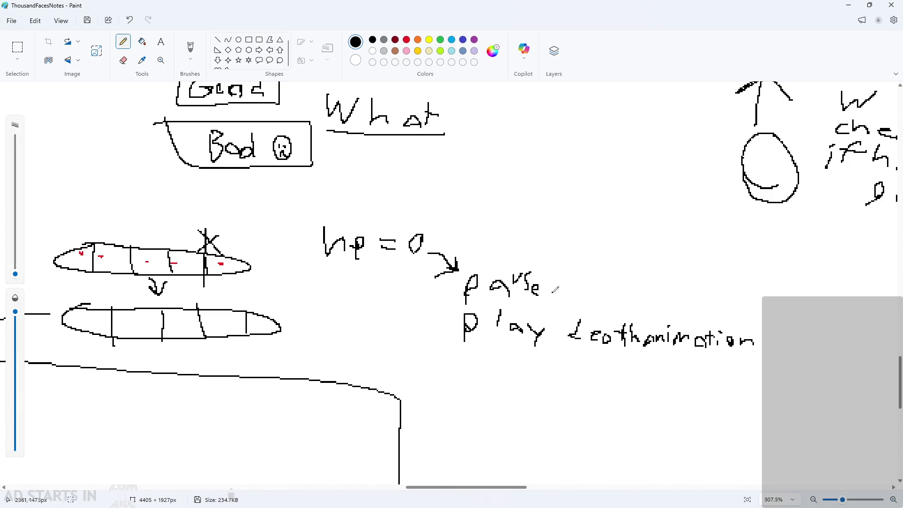
{"action": "scroll", "coordinate": [556, 290], "scroll_direction": "up", "scroll_amount": 2}
{"action": "left_click_drag", "start_coordinate": [557, 289], "coordinate": [597, 297]}
{"action": "mouse_move", "coordinate": [597, 282]}
{"action": "left_mouse_down"}
{"action": "mouse_move", "coordinate": [584, 297]}
{"action": "mouse_move", "coordinate": [633, 284]}
{"action": "mouse_move", "coordinate": [630, 301]}
{"action": "left_mouse_up"}
{"action": "mouse_move", "coordinate": [653, 265]}
{"action": "left_mouse_down"}
{"action": "mouse_move", "coordinate": [650, 299]}
{"action": "mouse_move", "coordinate": [668, 280]}
{"action": "left_mouse_up"}
{"action": "mouse_move", "coordinate": [678, 301]}
{"action": "left_mouse_down"}
{"action": "mouse_move", "coordinate": [677, 288]}
{"action": "mouse_move", "coordinate": [699, 273]}
{"action": "mouse_move", "coordinate": [697, 294]}
{"action": "mouse_move", "coordinate": [711, 285]}
{"action": "left_mouse_up"}
{"action": "left_click_drag", "start_coordinate": [711, 285], "coordinate": [736, 276]}
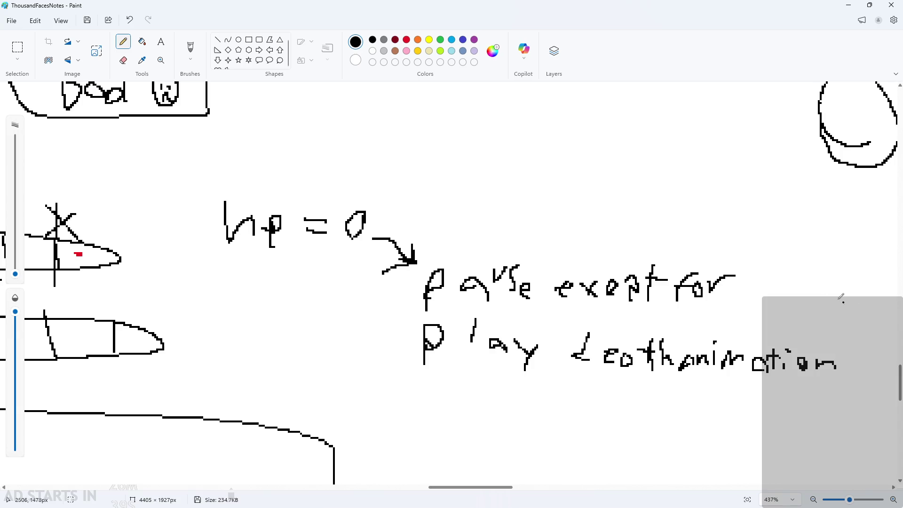
{"action": "scroll", "coordinate": [518, 481], "scroll_direction": "right", "scroll_amount": 5}
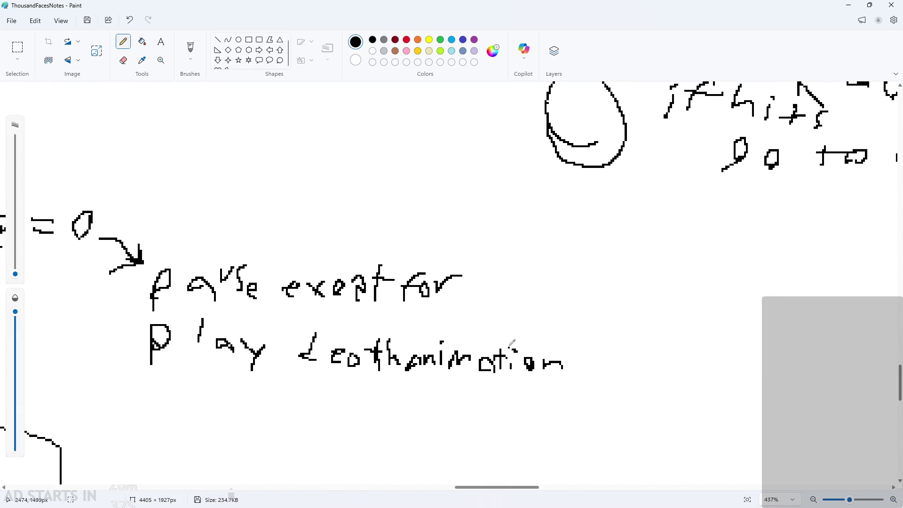
{"action": "mouse_move", "coordinate": [506, 303]}
{"action": "left_mouse_down"}
{"action": "mouse_move", "coordinate": [492, 291]}
{"action": "mouse_move", "coordinate": [571, 283]}
{"action": "mouse_move", "coordinate": [617, 290]}
{"action": "mouse_move", "coordinate": [599, 305]}
{"action": "left_mouse_up"}
Step: Write 'fade' below the animation line, replacing a mistaken word
{"action": "scroll", "coordinate": [583, 306], "scroll_direction": "down", "scroll_amount": 4}
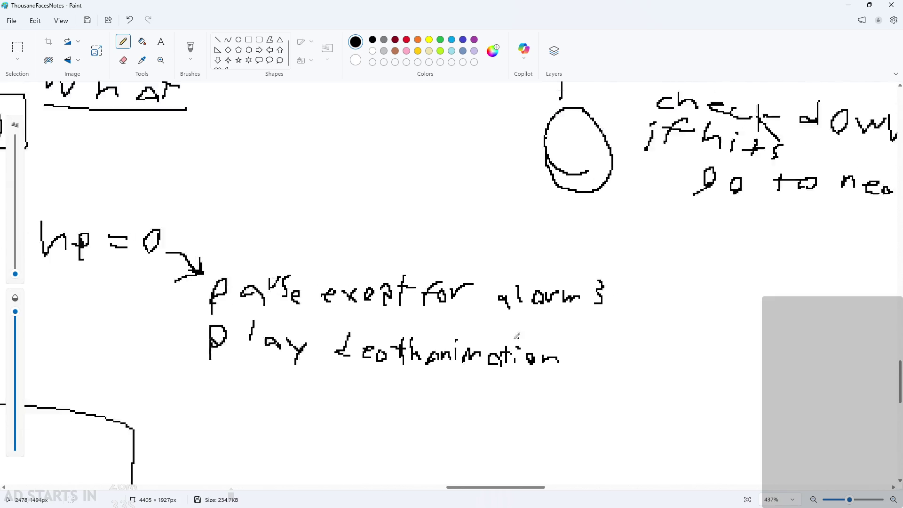
{"action": "scroll", "coordinate": [559, 310], "scroll_direction": "up", "scroll_amount": 1}
{"action": "scroll", "coordinate": [560, 311], "scroll_direction": "up", "scroll_amount": 2}
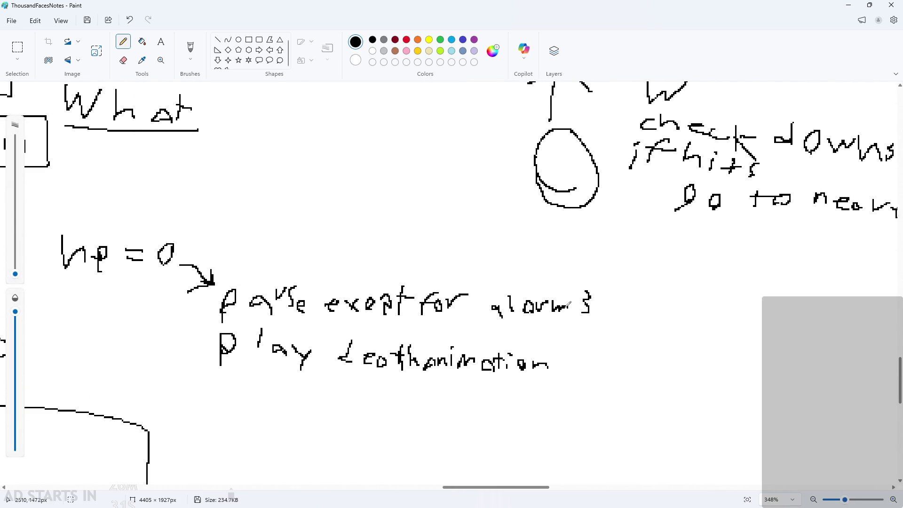
{"action": "scroll", "coordinate": [569, 322], "scroll_direction": "down", "scroll_amount": 4}
{"action": "scroll", "coordinate": [456, 378], "scroll_direction": "up", "scroll_amount": 1}
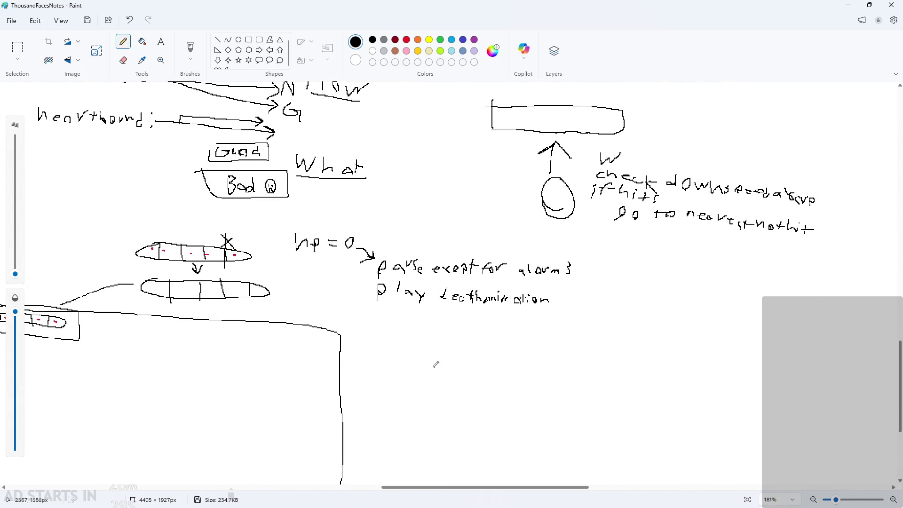
{"action": "scroll", "coordinate": [414, 344], "scroll_direction": "down", "scroll_amount": 2}
{"action": "scroll", "coordinate": [426, 336], "scroll_direction": "up", "scroll_amount": 2}
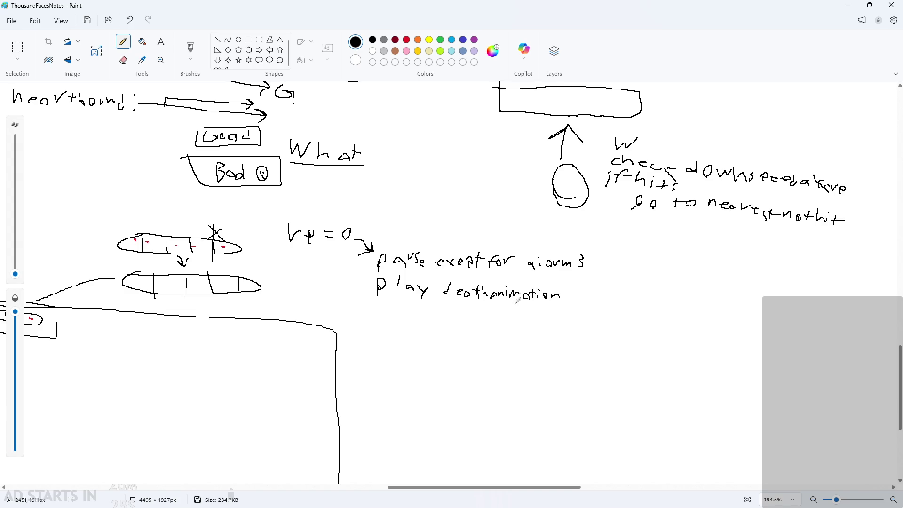
{"action": "scroll", "coordinate": [448, 280], "scroll_direction": "up", "scroll_amount": 4}
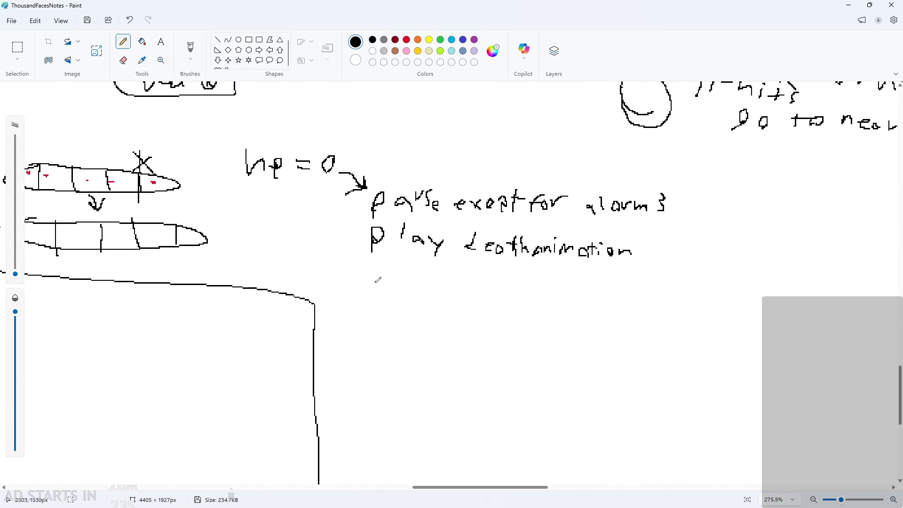
{"action": "mouse_move", "coordinate": [373, 278]}
{"action": "left_mouse_down"}
{"action": "mouse_move", "coordinate": [365, 260]}
{"action": "mouse_move", "coordinate": [454, 282]}
{"action": "left_mouse_up"}
{"action": "key", "text": "ctrl+z"}
{"action": "key", "text": "ctrl+z"}
{"action": "key", "text": "ctrl+z"}
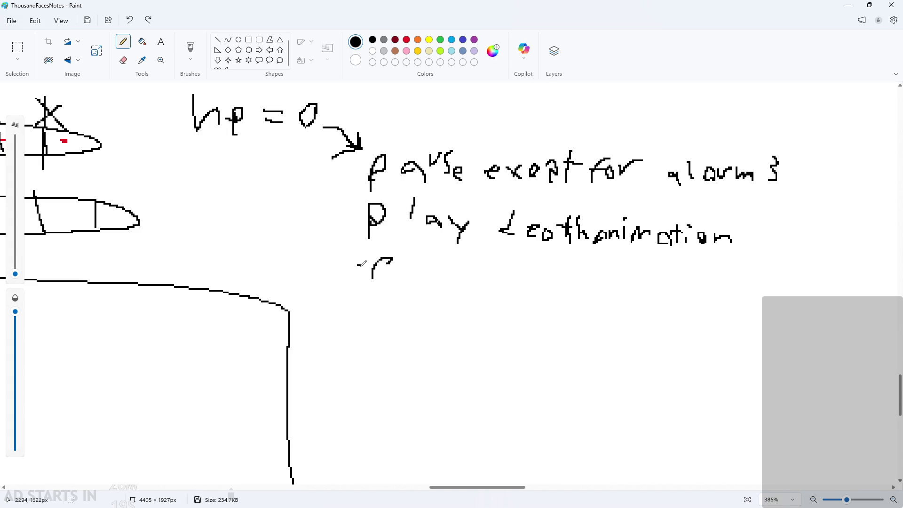
{"action": "mouse_move", "coordinate": [363, 264]}
{"action": "left_mouse_down"}
{"action": "mouse_move", "coordinate": [412, 279]}
{"action": "mouse_move", "coordinate": [472, 264]}
{"action": "mouse_move", "coordinate": [482, 281]}
{"action": "left_mouse_up"}
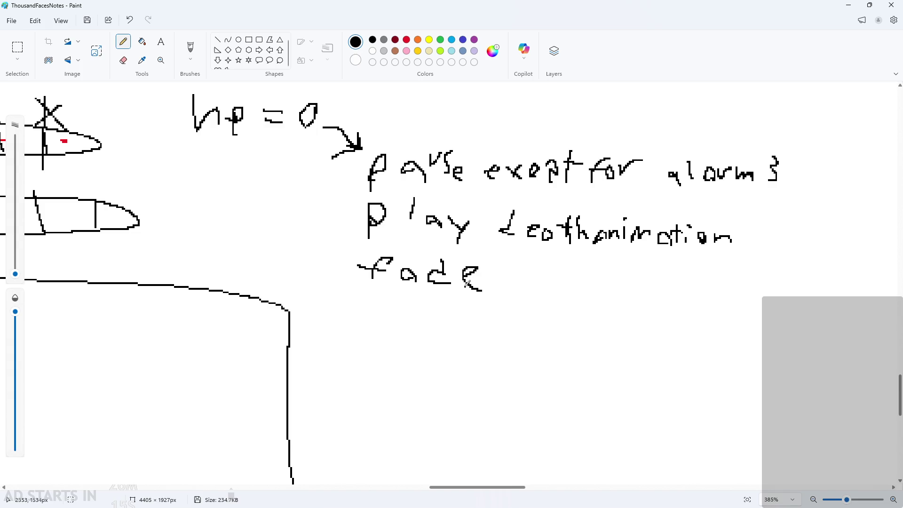
Step: Write 'restart room' below fade and '→ same room' after 'fade'
{"action": "scroll", "coordinate": [459, 295], "scroll_direction": "down", "scroll_amount": 1}
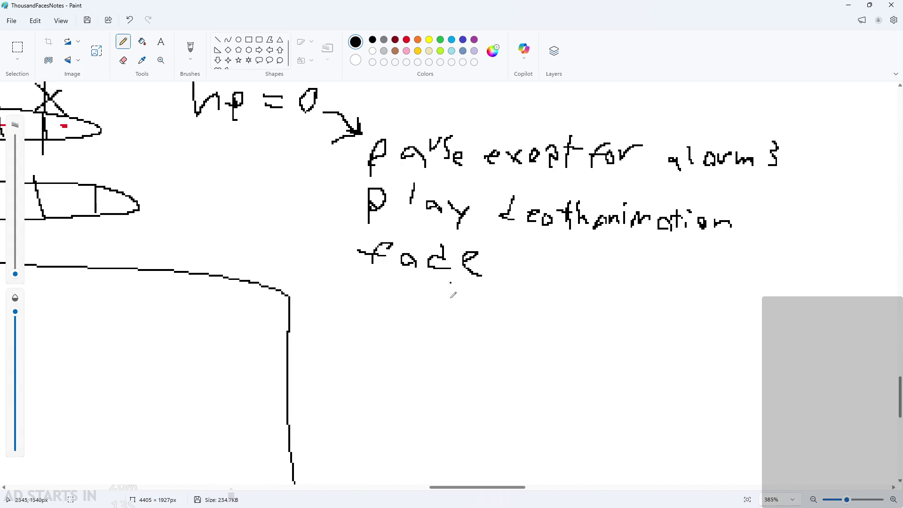
{"action": "mouse_move", "coordinate": [370, 272]}
{"action": "left_mouse_down"}
{"action": "mouse_move", "coordinate": [370, 297]}
{"action": "mouse_move", "coordinate": [411, 277]}
{"action": "mouse_move", "coordinate": [476, 298]}
{"action": "mouse_move", "coordinate": [522, 287]}
{"action": "mouse_move", "coordinate": [558, 301]}
{"action": "mouse_move", "coordinate": [574, 289]}
{"action": "mouse_move", "coordinate": [594, 297]}
{"action": "mouse_move", "coordinate": [572, 296]}
{"action": "mouse_move", "coordinate": [603, 303]}
{"action": "left_mouse_up"}
{"action": "key", "text": "ctrl+z"}
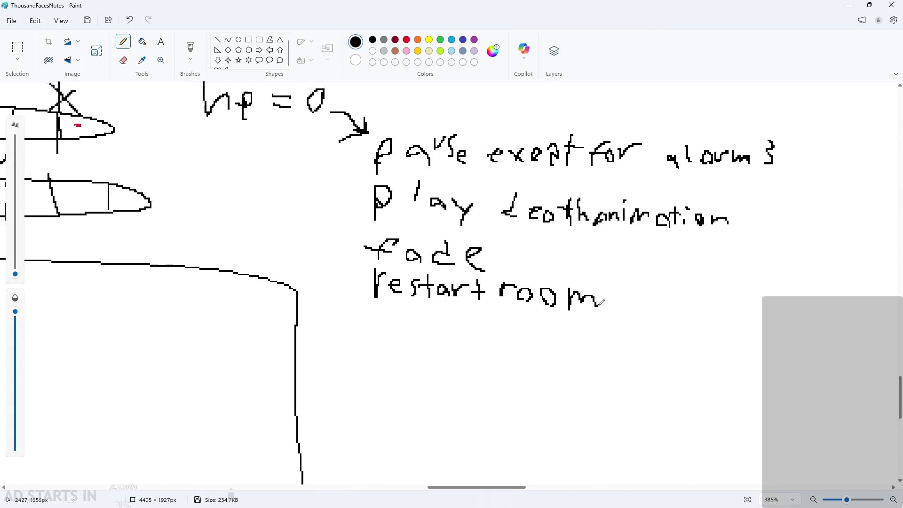
{"action": "scroll", "coordinate": [603, 303], "scroll_direction": "down", "scroll_amount": 2, "text": "ctrl"}
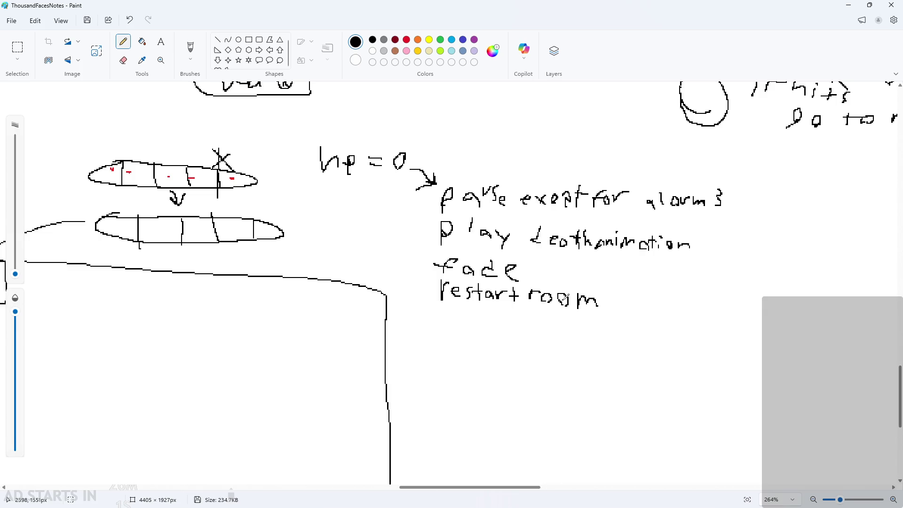
{"action": "scroll", "coordinate": [551, 278], "scroll_direction": "up", "scroll_amount": 3, "text": "ctrl"}
{"action": "mouse_move", "coordinate": [533, 257]}
{"action": "left_mouse_down"}
{"action": "mouse_move", "coordinate": [529, 283]}
{"action": "mouse_move", "coordinate": [554, 264]}
{"action": "mouse_move", "coordinate": [539, 281]}
{"action": "mouse_move", "coordinate": [546, 272]}
{"action": "left_mouse_up"}
{"action": "key", "text": "ctrl+z"}
{"action": "key", "text": "ctrl+z"}
{"action": "key", "text": "ctrl+z"}
{"action": "mouse_move", "coordinate": [536, 265]}
{"action": "left_mouse_down"}
{"action": "mouse_move", "coordinate": [556, 275]}
{"action": "mouse_move", "coordinate": [537, 284]}
{"action": "left_mouse_up"}
{"action": "mouse_move", "coordinate": [580, 262]}
{"action": "left_mouse_down"}
{"action": "mouse_move", "coordinate": [569, 285]}
{"action": "mouse_move", "coordinate": [647, 266]}
{"action": "mouse_move", "coordinate": [766, 278]}
{"action": "mouse_move", "coordinate": [779, 288]}
{"action": "left_mouse_up"}
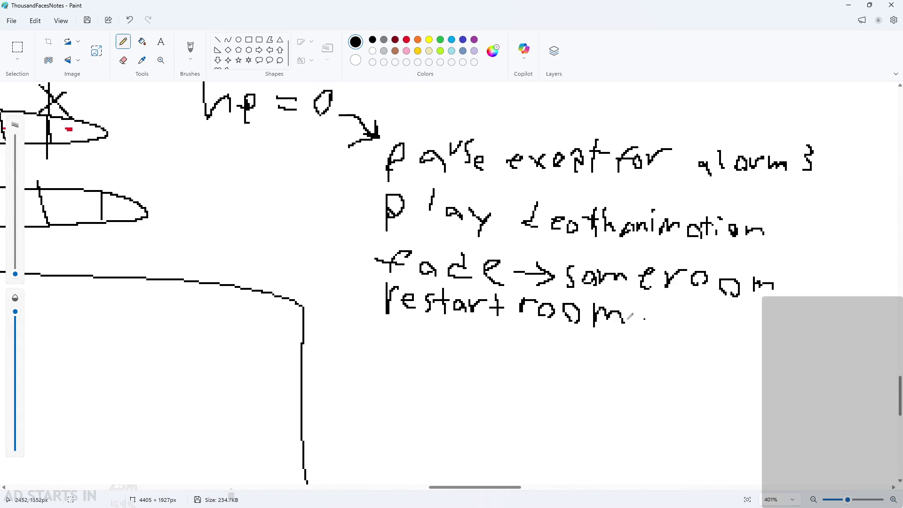
Step: Erase the 'restart room' line, then return to freehand drawing
{"action": "left_click", "coordinate": [18, 47]}
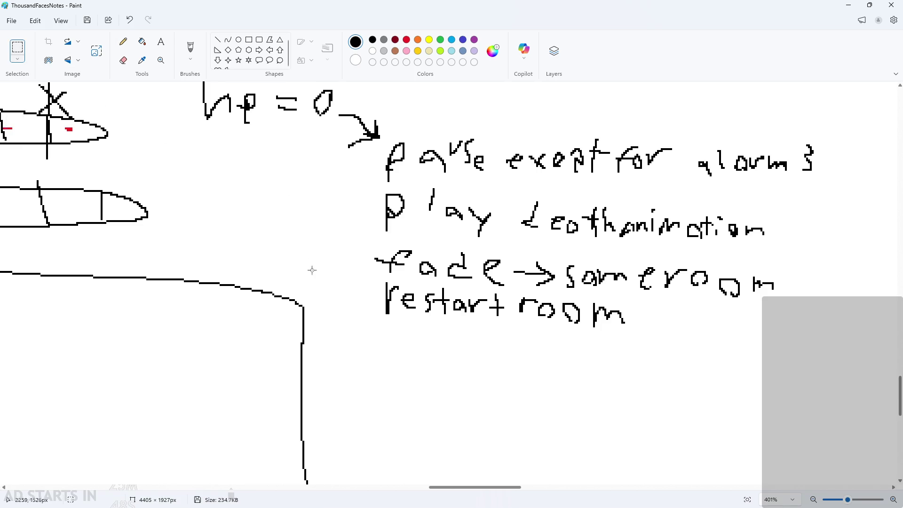
{"action": "left_click_drag", "start_coordinate": [376, 280], "coordinate": [488, 310]}
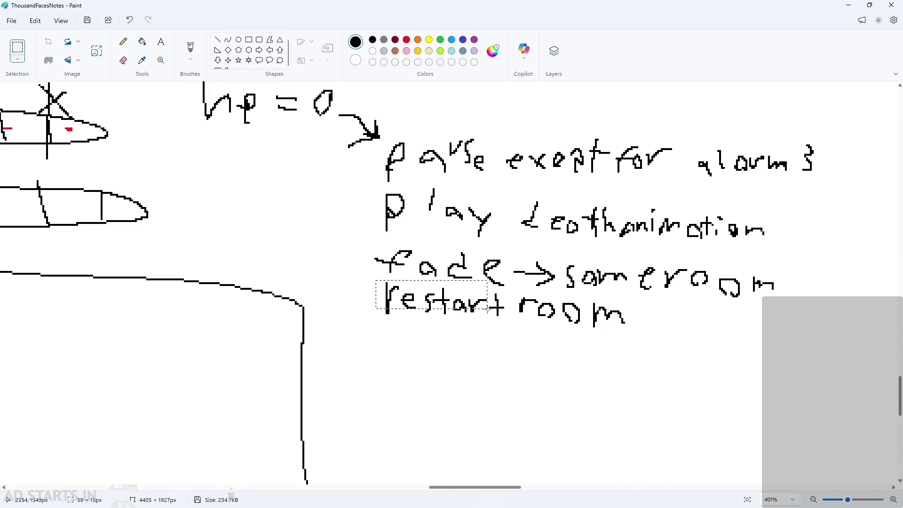
{"action": "left_click", "coordinate": [504, 369]}
{"action": "left_click", "coordinate": [122, 61]}
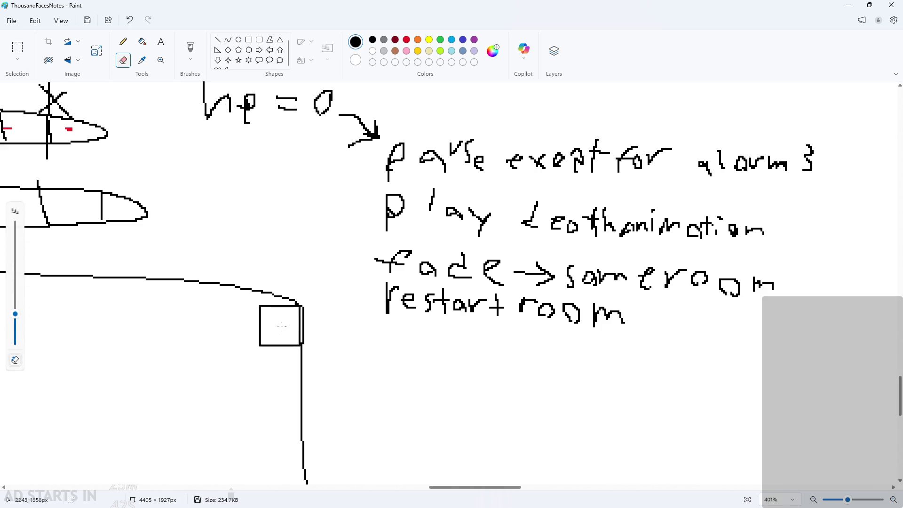
{"action": "mouse_move", "coordinate": [278, 322]}
{"action": "left_mouse_down"}
{"action": "mouse_move", "coordinate": [389, 306]}
{"action": "mouse_move", "coordinate": [599, 320]}
{"action": "left_mouse_up"}
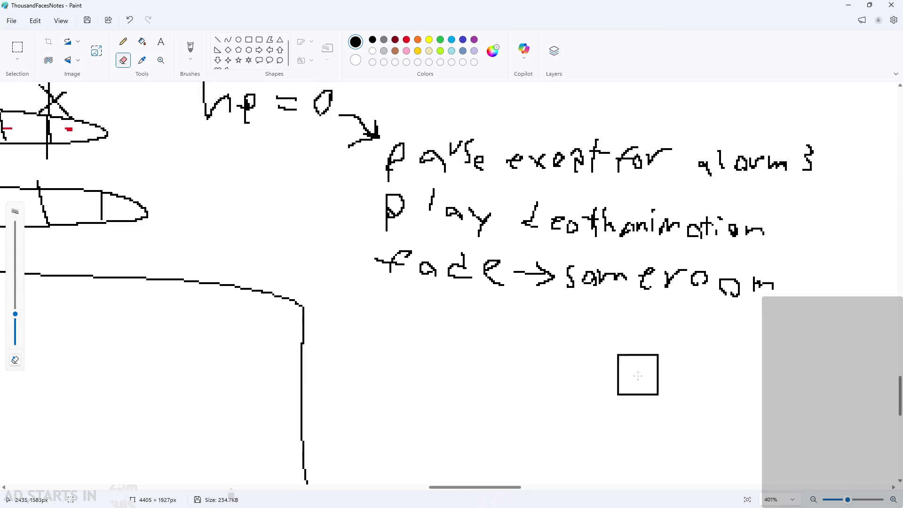
{"action": "left_click_drag", "start_coordinate": [13, 320], "coordinate": [15, 315]}
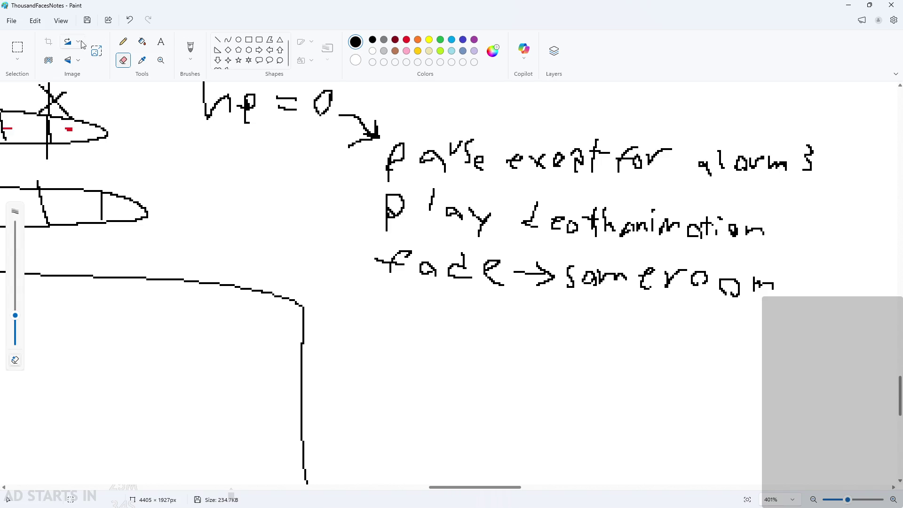
{"action": "left_click", "coordinate": [124, 42]}
Step: Handwrite 'set hp = 5' on a new line below the fade line
{"action": "scroll", "coordinate": [647, 306], "scroll_direction": "down", "scroll_amount": 2}
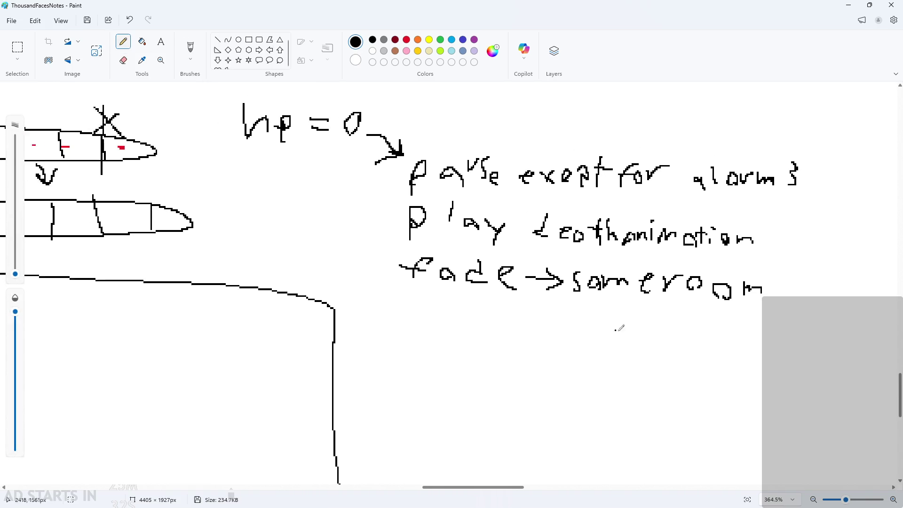
{"action": "scroll", "coordinate": [619, 327], "scroll_direction": "up", "scroll_amount": 3}
{"action": "scroll", "coordinate": [748, 315], "scroll_direction": "down", "scroll_amount": 1}
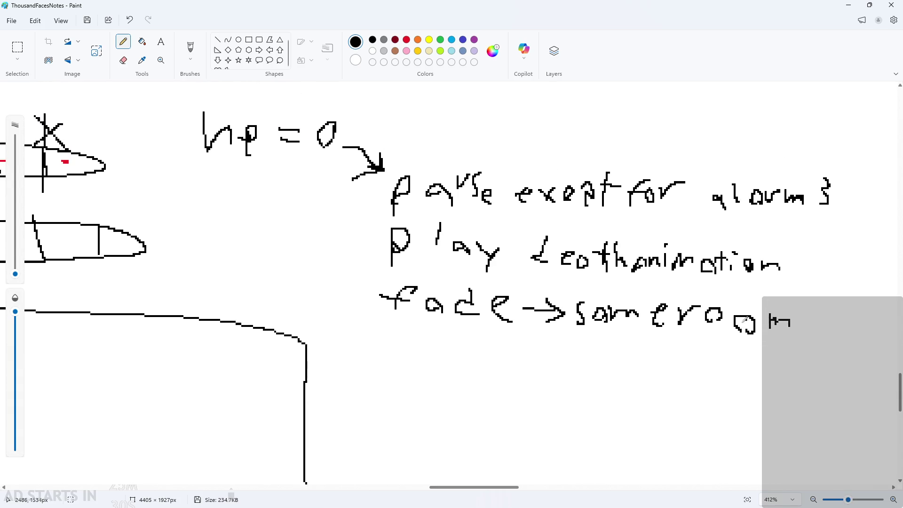
{"action": "scroll", "coordinate": [386, 343], "scroll_direction": "up", "scroll_amount": 2}
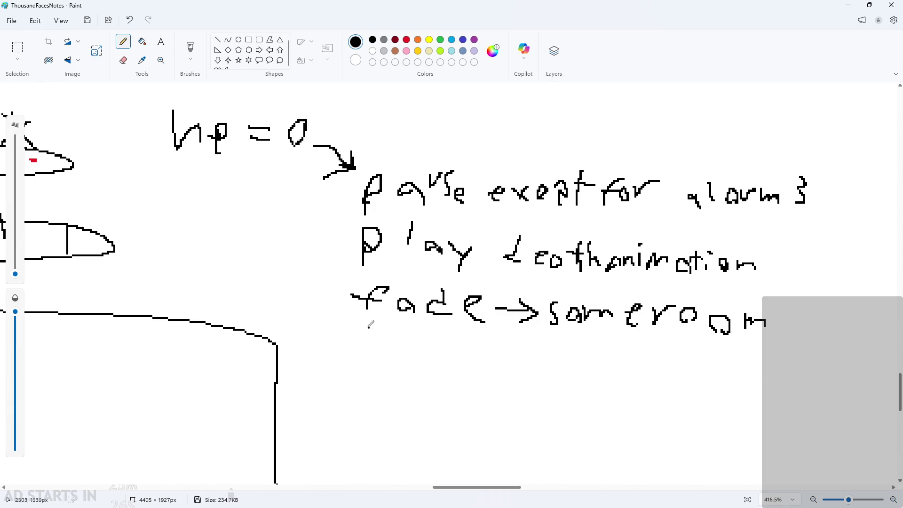
{"action": "left_click_drag", "start_coordinate": [372, 328], "coordinate": [361, 345]}
{"action": "mouse_move", "coordinate": [379, 341]}
{"action": "left_mouse_down"}
{"action": "mouse_move", "coordinate": [457, 347]}
{"action": "mouse_move", "coordinate": [462, 330]}
{"action": "mouse_move", "coordinate": [440, 356]}
{"action": "mouse_move", "coordinate": [483, 363]}
{"action": "mouse_move", "coordinate": [528, 344]}
{"action": "left_mouse_up"}
{"action": "key", "text": "ctrl+z"}
{"action": "key", "text": "ctrl+z"}
{"action": "mouse_move", "coordinate": [509, 353]}
{"action": "left_mouse_down"}
{"action": "mouse_move", "coordinate": [528, 357]}
{"action": "mouse_move", "coordinate": [549, 338]}
{"action": "mouse_move", "coordinate": [541, 365]}
{"action": "left_mouse_up"}
{"action": "scroll", "coordinate": [541, 359], "scroll_direction": "down", "scroll_amount": 1}
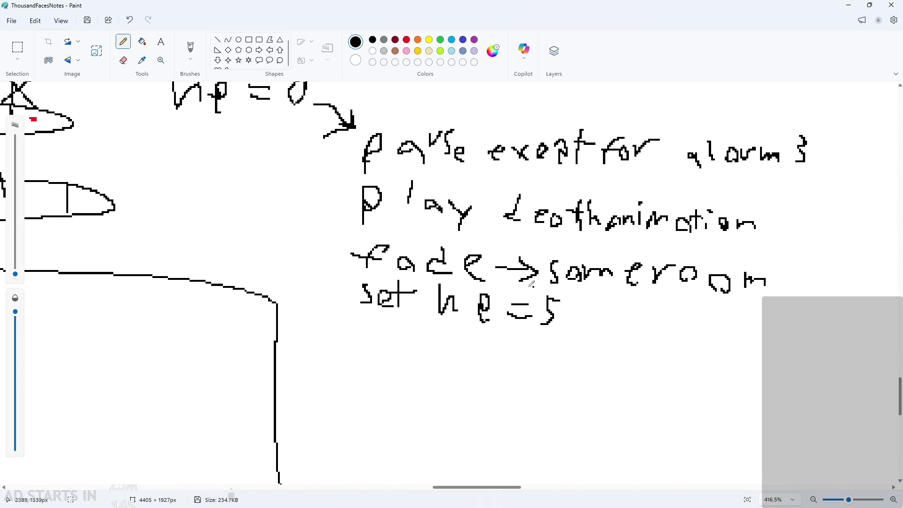
Step: Handwrite 'unpause' on the line below 'set hp = 5'
{"action": "mouse_move", "coordinate": [366, 333]}
{"action": "left_mouse_down"}
{"action": "mouse_move", "coordinate": [379, 346]}
{"action": "mouse_move", "coordinate": [385, 335]}
{"action": "left_mouse_up"}
{"action": "left_click_drag", "start_coordinate": [393, 332], "coordinate": [406, 347]}
{"action": "mouse_move", "coordinate": [422, 336]}
{"action": "left_mouse_down"}
{"action": "mouse_move", "coordinate": [437, 331]}
{"action": "mouse_move", "coordinate": [426, 352]}
{"action": "mouse_move", "coordinate": [472, 336]}
{"action": "mouse_move", "coordinate": [515, 348]}
{"action": "mouse_move", "coordinate": [515, 360]}
{"action": "left_mouse_up"}
{"action": "left_click", "coordinate": [446, 349]}
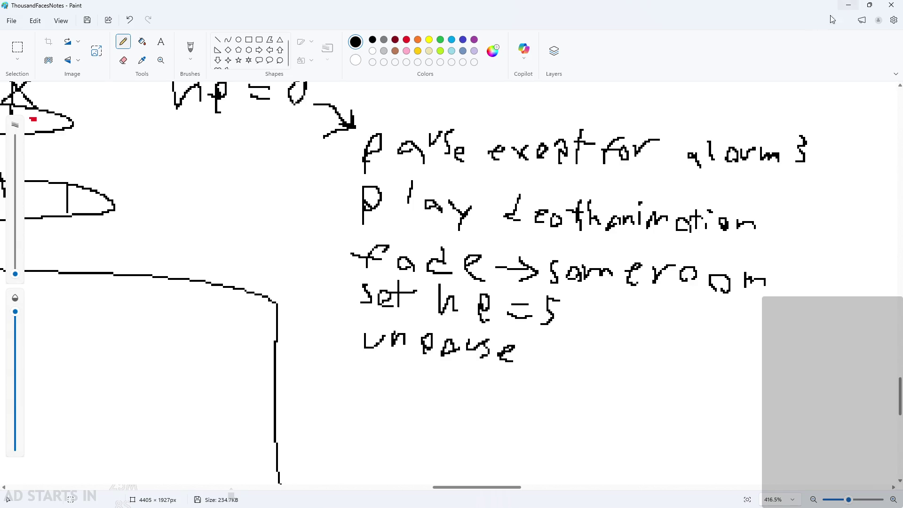
Step: Draw a curved arrow looping from 'same room' back to 'unpause'
{"action": "mouse_move", "coordinate": [518, 358]}
{"action": "left_mouse_down"}
{"action": "mouse_move", "coordinate": [658, 294]}
{"action": "mouse_move", "coordinate": [681, 310]}
{"action": "left_mouse_up"}
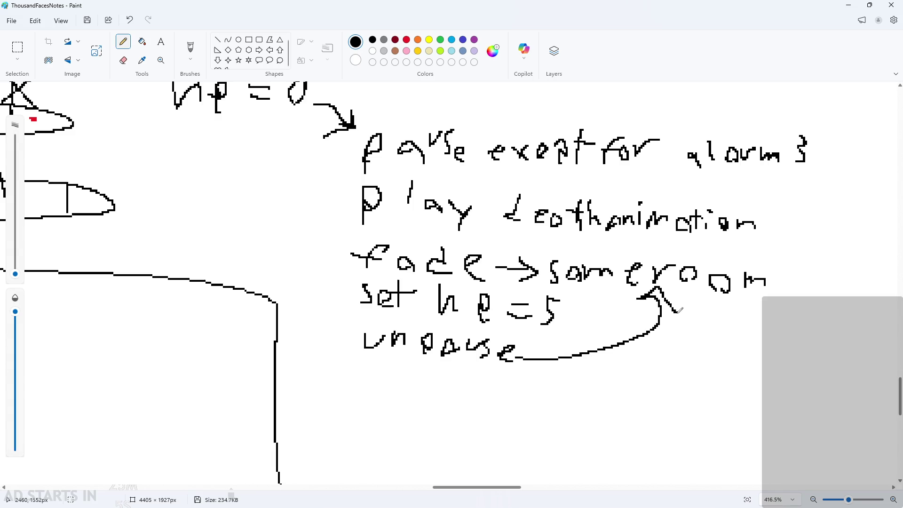
{"action": "key", "text": "ctrl+z"}
{"action": "left_click_drag", "start_coordinate": [522, 356], "coordinate": [631, 310]}
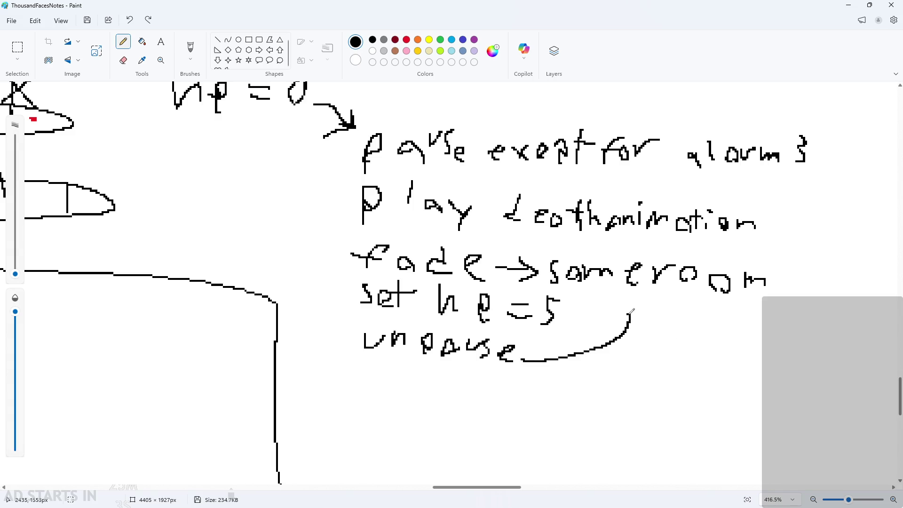
{"action": "key", "text": "ctrl+z"}
{"action": "mouse_move", "coordinate": [777, 281]}
{"action": "left_mouse_down"}
{"action": "mouse_move", "coordinate": [736, 341]}
{"action": "mouse_move", "coordinate": [537, 362]}
{"action": "mouse_move", "coordinate": [566, 349]}
{"action": "left_mouse_up"}
{"action": "left_click_drag", "start_coordinate": [538, 365], "coordinate": [560, 378]}
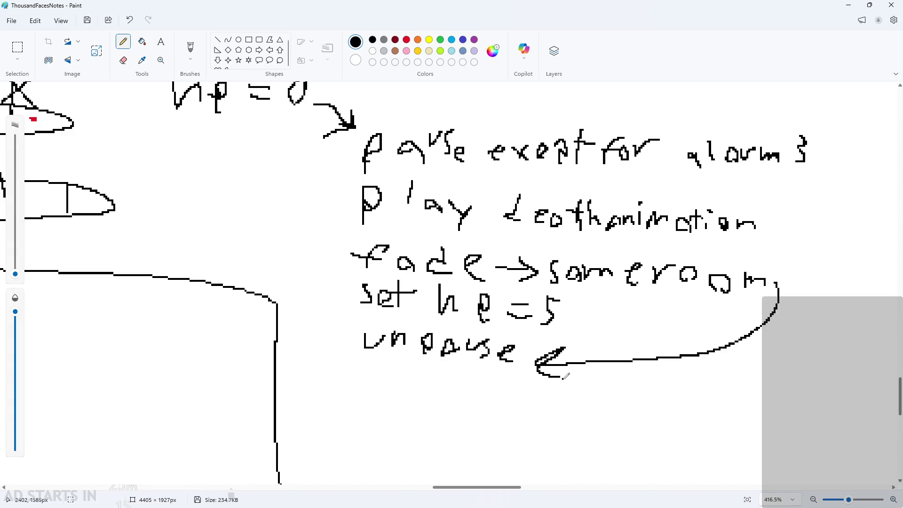
{"action": "scroll", "coordinate": [588, 377], "scroll_direction": "down", "scroll_amount": 2}
{"action": "scroll", "coordinate": [495, 476], "scroll_direction": "down", "scroll_amount": 5}
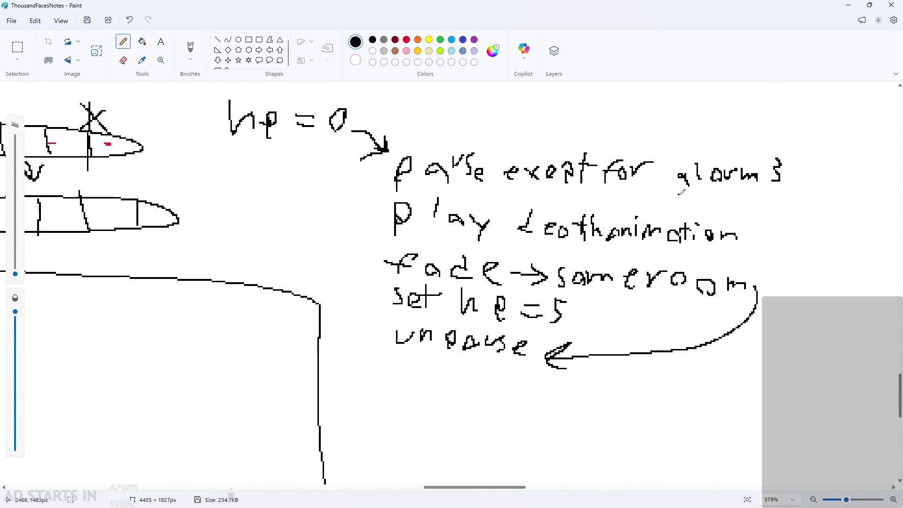
{"action": "scroll", "coordinate": [494, 476], "scroll_direction": "up", "scroll_amount": 1}
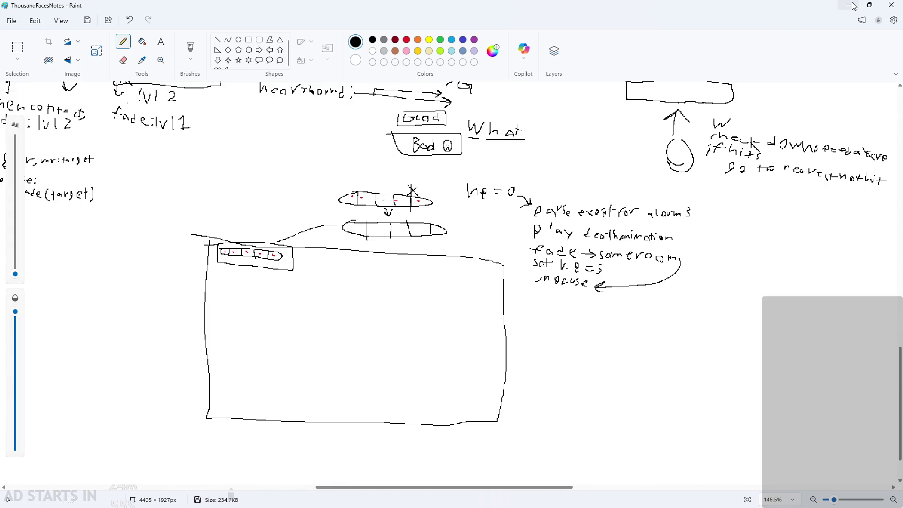
{"action": "scroll", "coordinate": [493, 226], "scroll_direction": "up", "scroll_amount": 2}
{"action": "scroll", "coordinate": [493, 226], "scroll_direction": "down", "scroll_amount": 2}
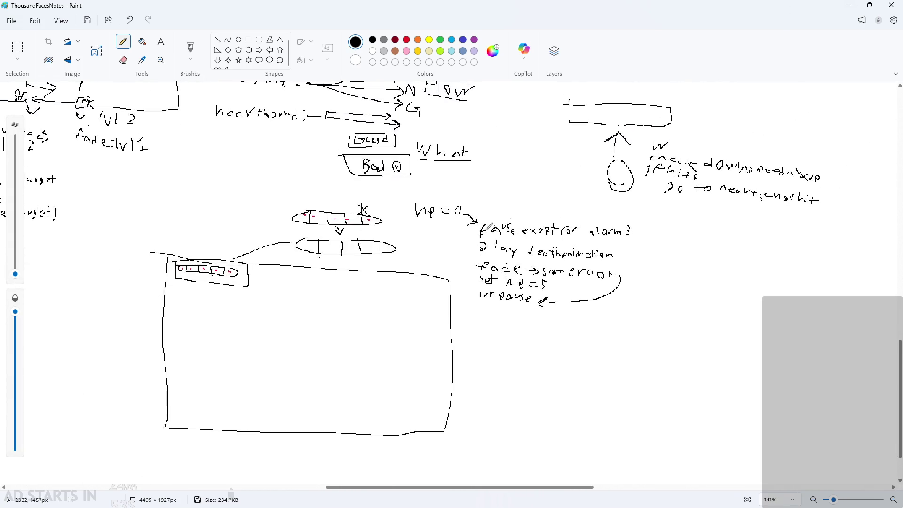
{"action": "scroll", "coordinate": [493, 226], "scroll_direction": "down", "scroll_amount": 3}
Step: Leave Paint for GameMaker and open obj_hero from the Asset Browser's Objects folder
{"action": "left_click", "coordinate": [849, 5]}
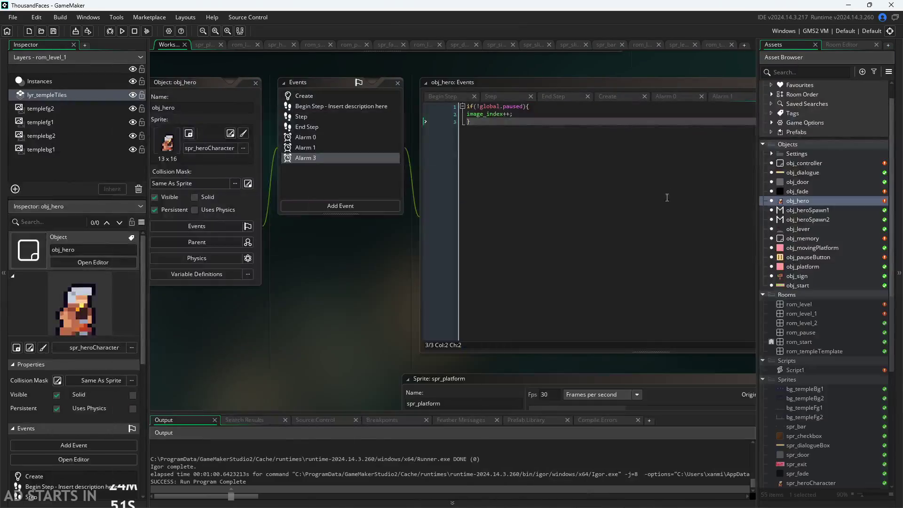
{"action": "scroll", "coordinate": [327, 305], "scroll_direction": "down", "scroll_amount": 2}
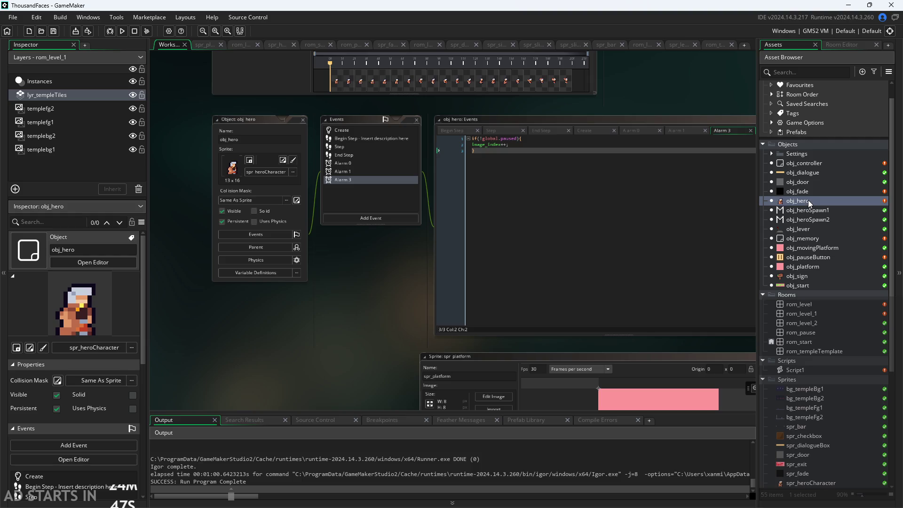
{"action": "right_click", "coordinate": [802, 144]}
{"action": "left_click", "coordinate": [366, 312]}
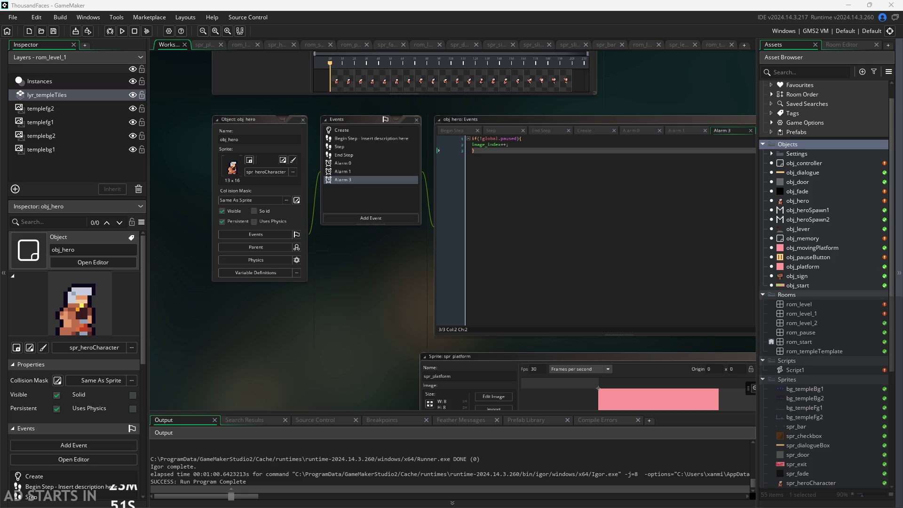
{"action": "left_click", "coordinate": [795, 201]}
{"action": "double_click", "coordinate": [795, 200]}
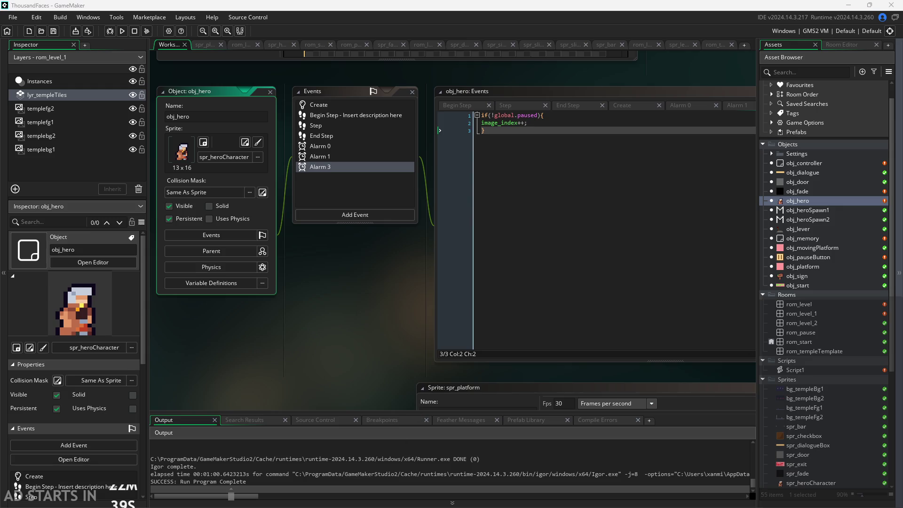
Step: Pan around the workspace and look over obj_hero's event code window
{"action": "scroll", "coordinate": [255, 309], "scroll_direction": "up", "scroll_amount": 2}
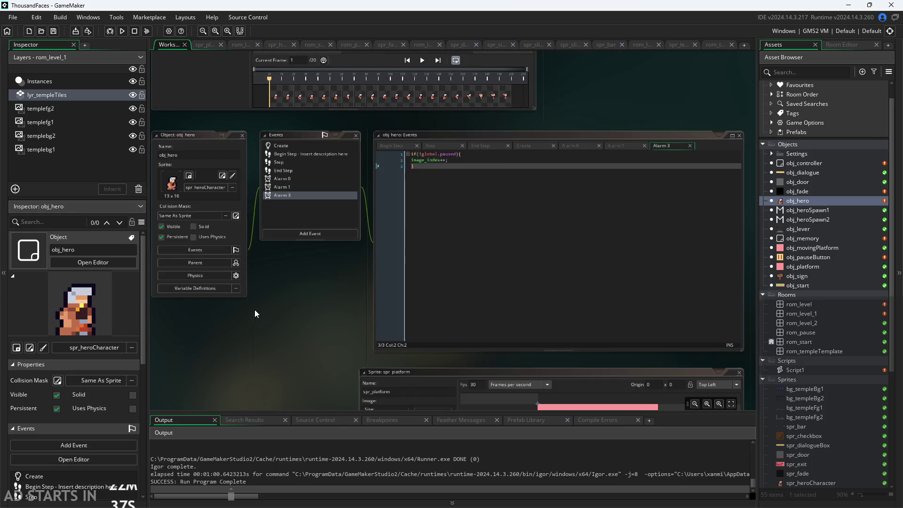
{"action": "scroll", "coordinate": [304, 317], "scroll_direction": "down", "scroll_amount": 2}
{"action": "scroll", "coordinate": [304, 316], "scroll_direction": "right", "scroll_amount": 1}
{"action": "scroll", "coordinate": [306, 320], "scroll_direction": "right", "scroll_amount": 3}
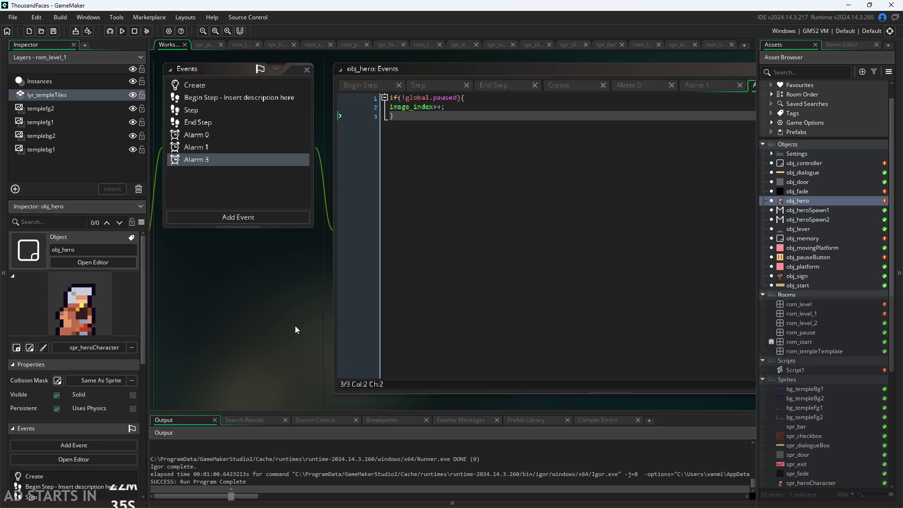
{"action": "scroll", "coordinate": [264, 330], "scroll_direction": "up", "scroll_amount": 1}
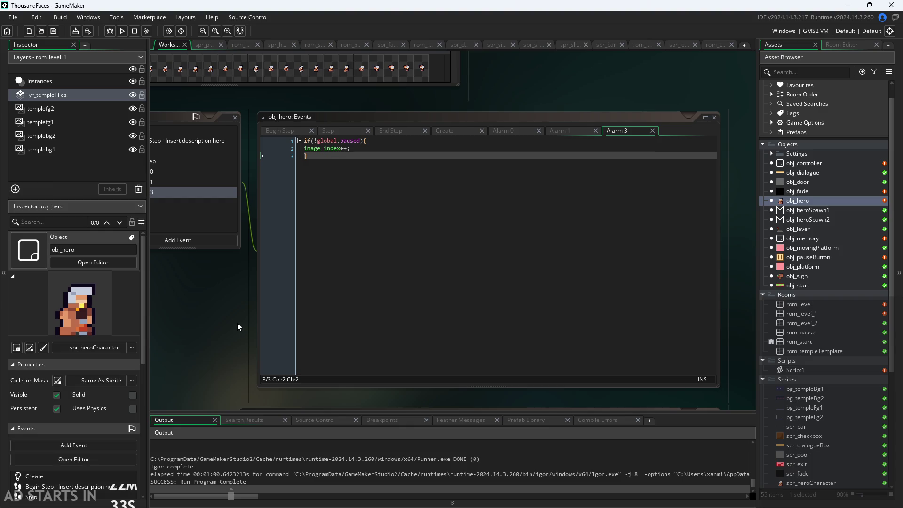
{"action": "scroll", "coordinate": [226, 315], "scroll_direction": "down", "scroll_amount": 1}
{"action": "scroll", "coordinate": [197, 306], "scroll_direction": "right", "scroll_amount": 1}
{"action": "left_click", "coordinate": [323, 130]}
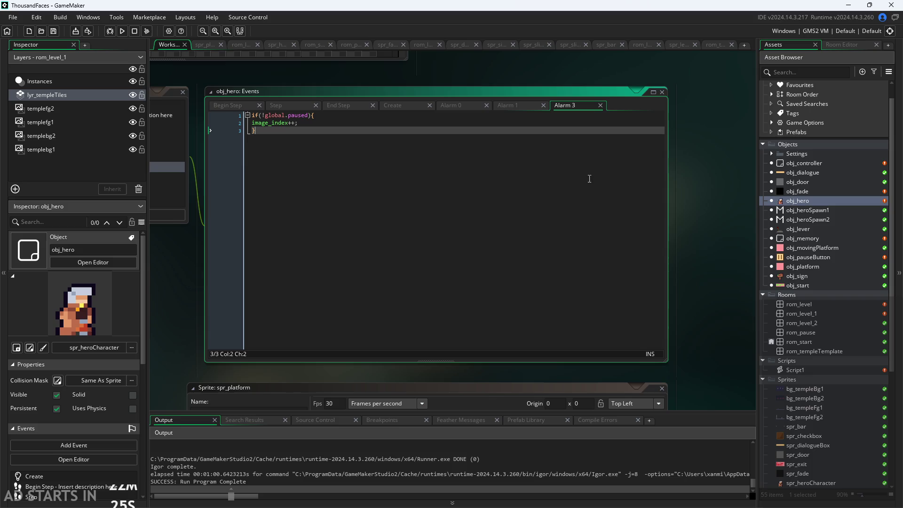
{"action": "left_click", "coordinate": [747, 258]}
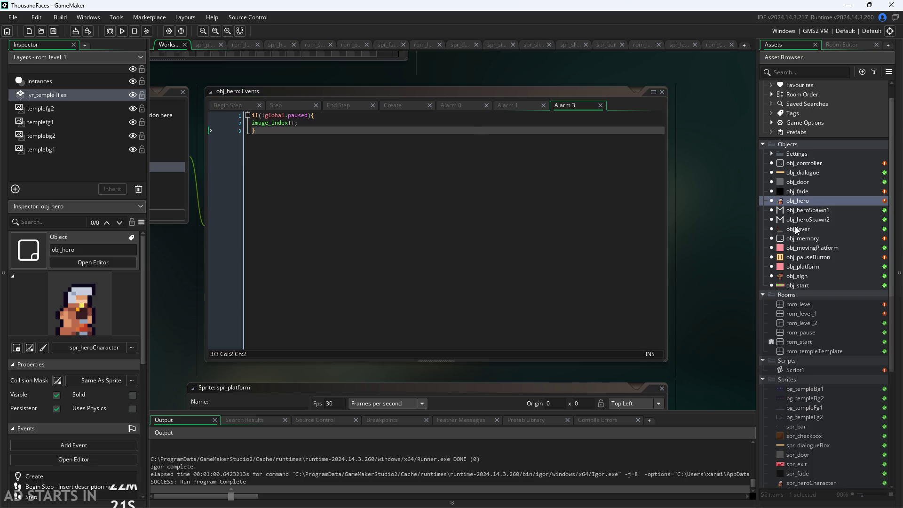
Step: Check obj_heroSpawn1 and obj_memory, then bring up obj_hero's Create event code
{"action": "left_click", "coordinate": [818, 210]}
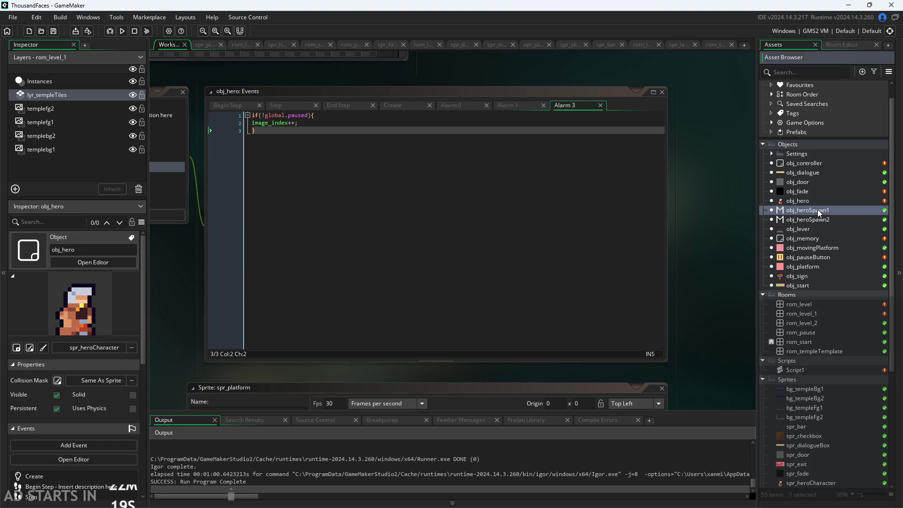
{"action": "left_click", "coordinate": [809, 238]}
{"action": "key", "text": "Up"}
{"action": "key", "text": "Up"}
{"action": "key", "text": "Up"}
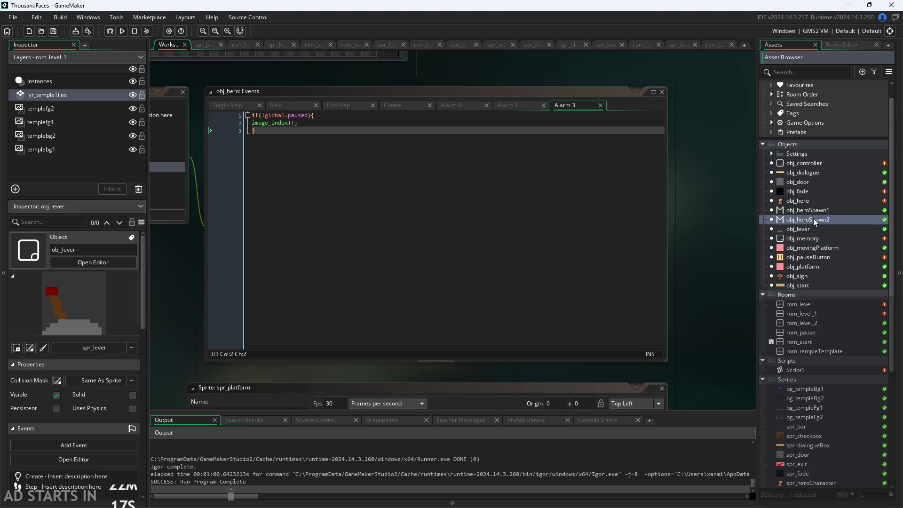
{"action": "double_click", "coordinate": [809, 197]}
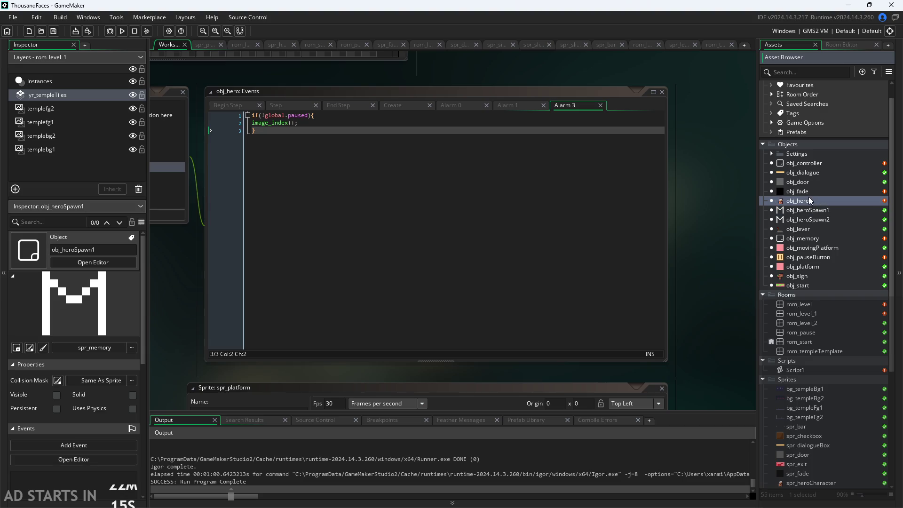
{"action": "left_click", "coordinate": [619, 104]}
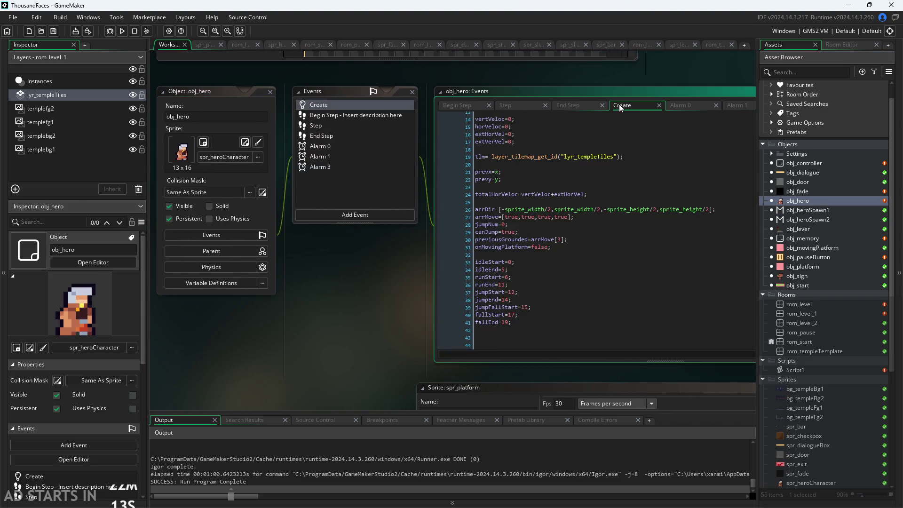
{"action": "scroll", "coordinate": [320, 331], "scroll_direction": "up", "scroll_amount": 3}
{"action": "scroll", "coordinate": [424, 282], "scroll_direction": "up", "scroll_amount": 4}
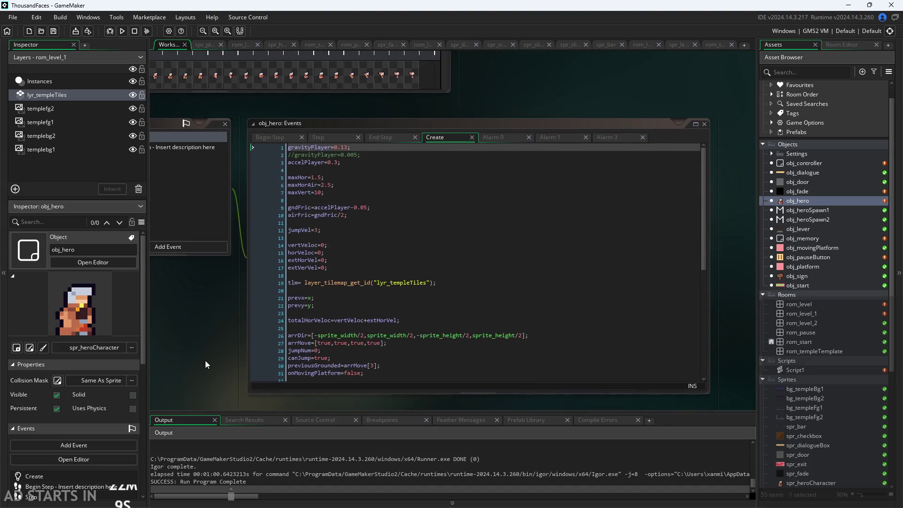
{"action": "scroll", "coordinate": [375, 288], "scroll_direction": "down", "scroll_amount": 5}
{"action": "scroll", "coordinate": [375, 288], "scroll_direction": "down", "scroll_amount": 4}
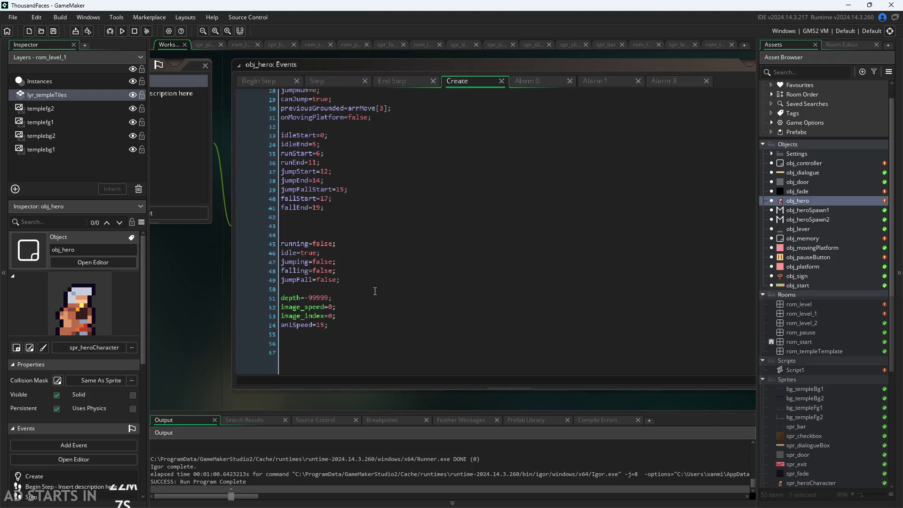
{"action": "left_click", "coordinate": [360, 280]}
{"action": "left_click", "coordinate": [361, 307]}
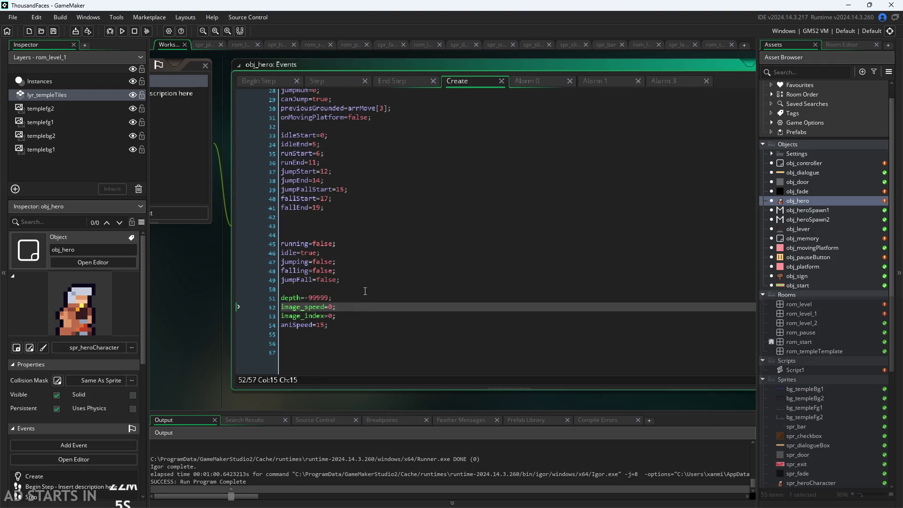
{"action": "left_click", "coordinate": [363, 289]}
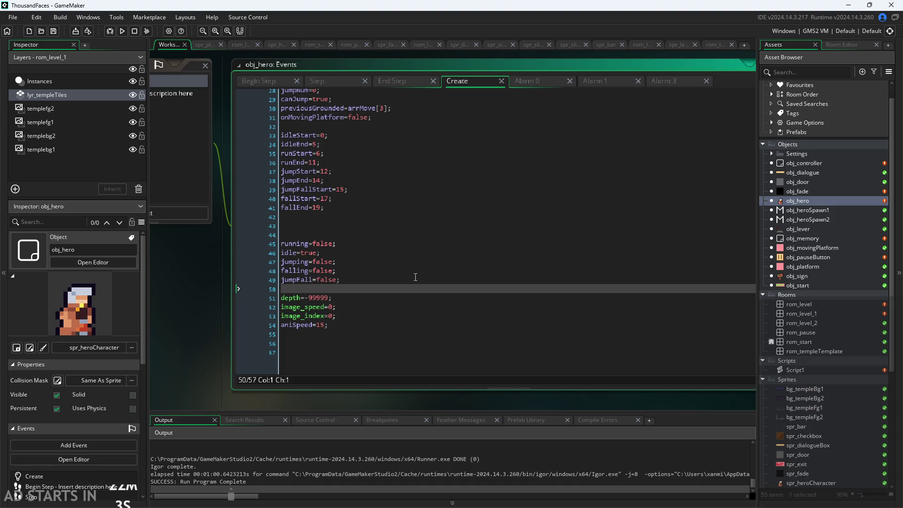
{"action": "scroll", "coordinate": [415, 277], "scroll_direction": "up", "scroll_amount": 9}
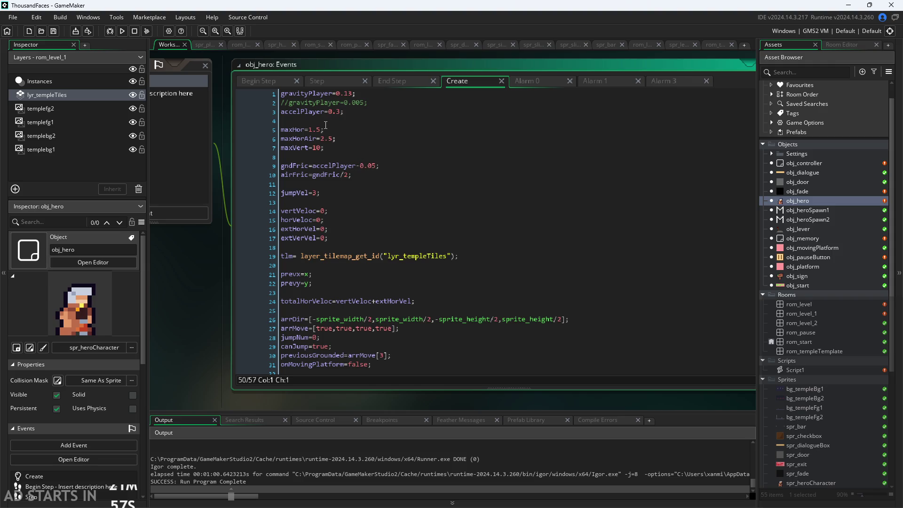
{"action": "scroll", "coordinate": [340, 149], "scroll_direction": "down", "scroll_amount": 1}
{"action": "scroll", "coordinate": [344, 149], "scroll_direction": "down", "scroll_amount": 5}
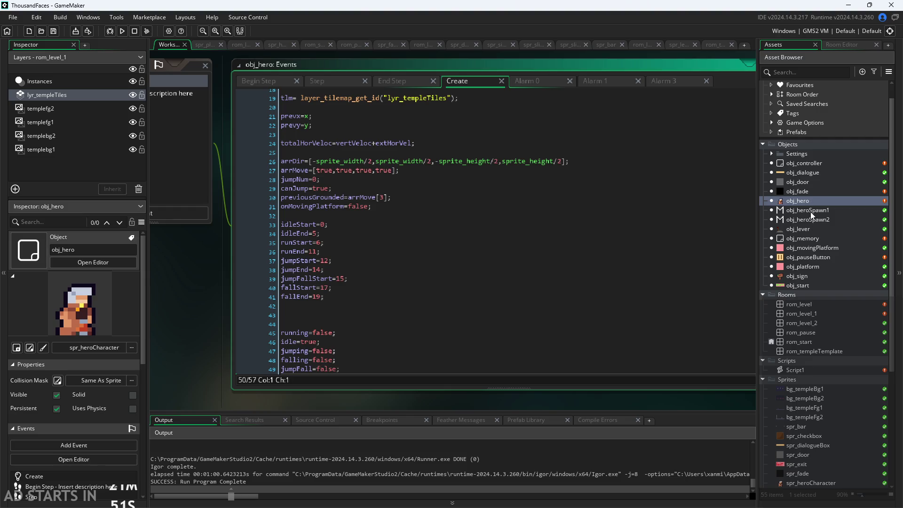
{"action": "double_click", "coordinate": [809, 164]}
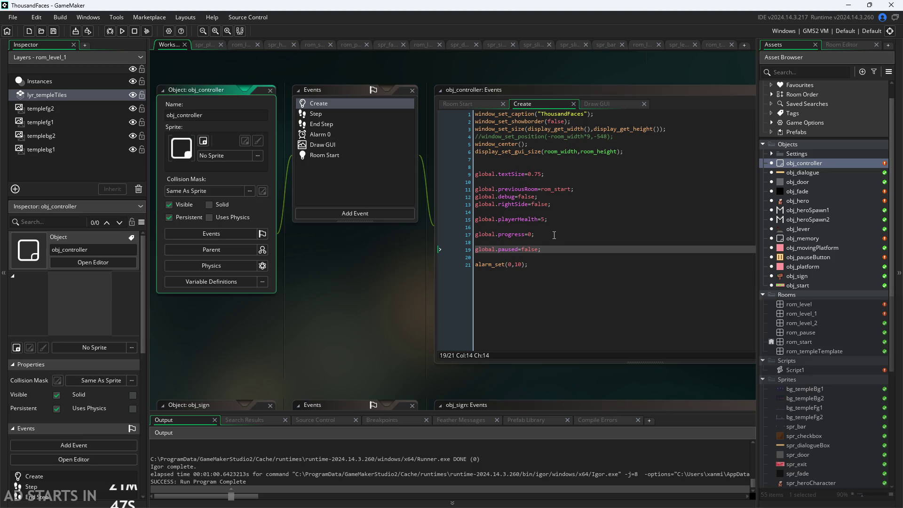
Step: Delete the global.playerHealth=5 line and return to obj_hero's Create code
{"action": "left_click_drag", "start_coordinate": [548, 219], "coordinate": [475, 219]}
{"action": "key", "text": "BackSpace"}
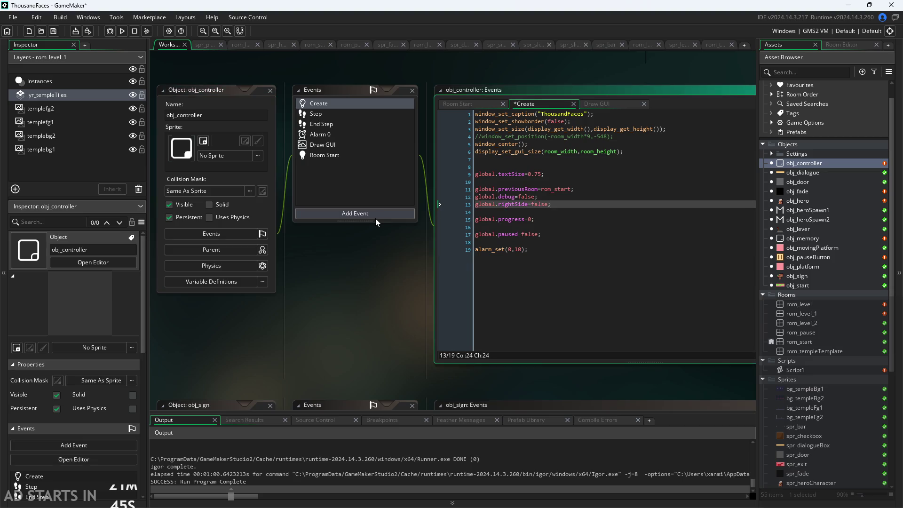
{"action": "double_click", "coordinate": [826, 201]}
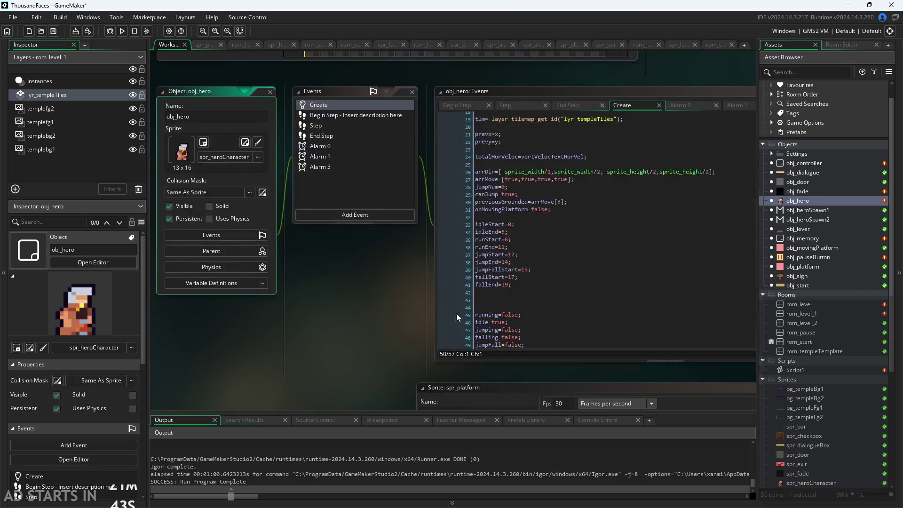
{"action": "scroll", "coordinate": [389, 242], "scroll_direction": "up", "scroll_amount": 1, "text": "ctrl"}
{"action": "scroll", "coordinate": [389, 243], "scroll_direction": "down", "scroll_amount": 1, "text": "ctrl"}
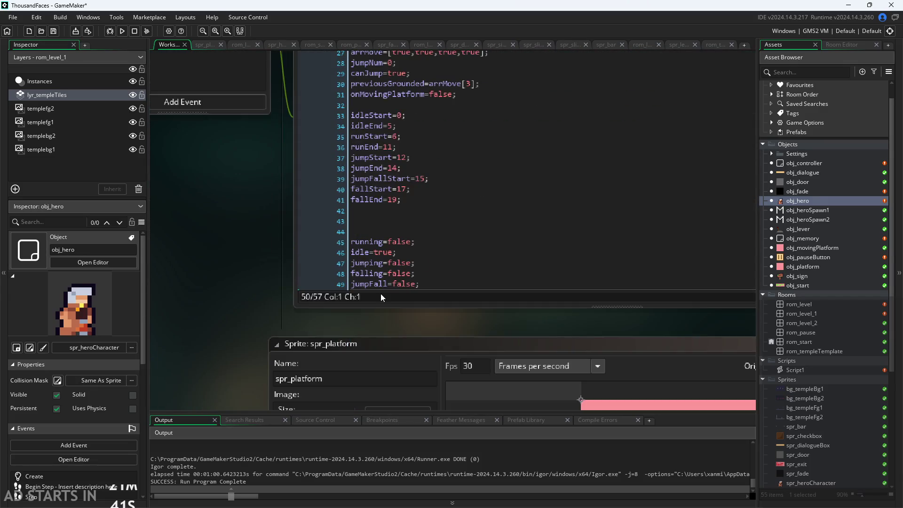
{"action": "scroll", "coordinate": [244, 281], "scroll_direction": "down", "scroll_amount": 1, "text": "ctrl"}
{"action": "scroll", "coordinate": [205, 280], "scroll_direction": "down", "scroll_amount": 3}
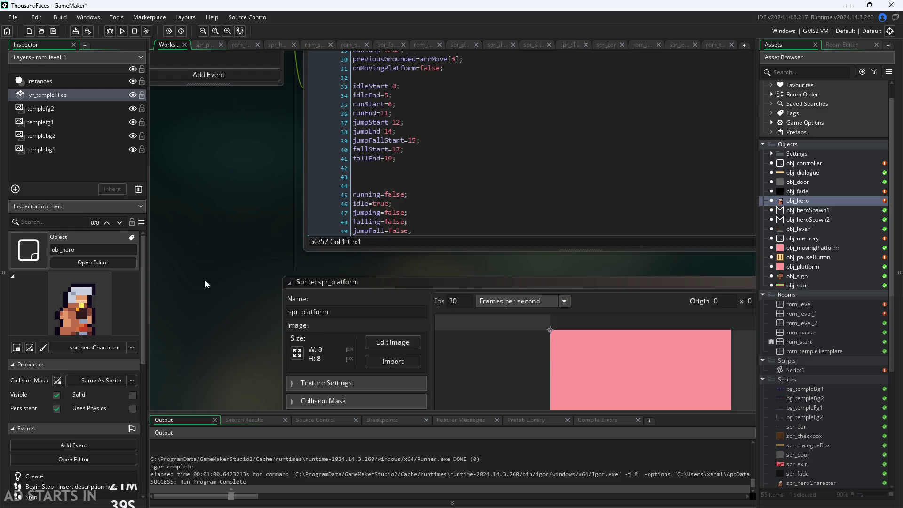
{"action": "scroll", "coordinate": [205, 280], "scroll_direction": "up", "scroll_amount": 5}
{"action": "scroll", "coordinate": [242, 265], "scroll_direction": "down", "scroll_amount": 2}
{"action": "scroll", "coordinate": [376, 282], "scroll_direction": "down", "scroll_amount": 3}
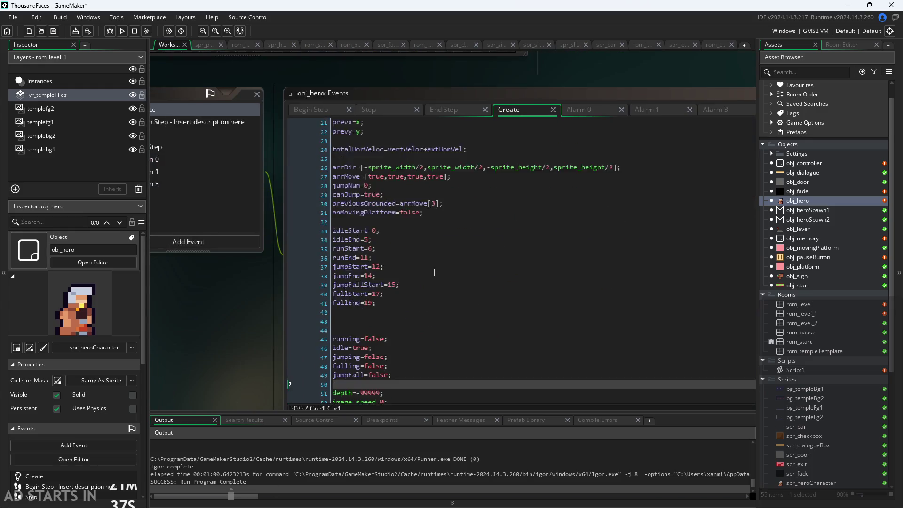
{"action": "left_click", "coordinate": [394, 309]}
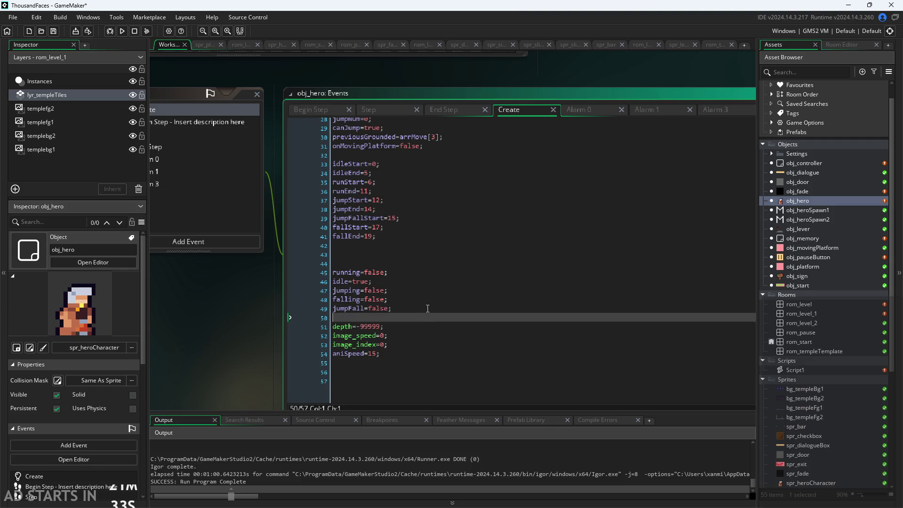
Step: Add 'playerHealth=5;' on line 43 of the Create event and save
{"action": "left_click", "coordinate": [429, 255]}
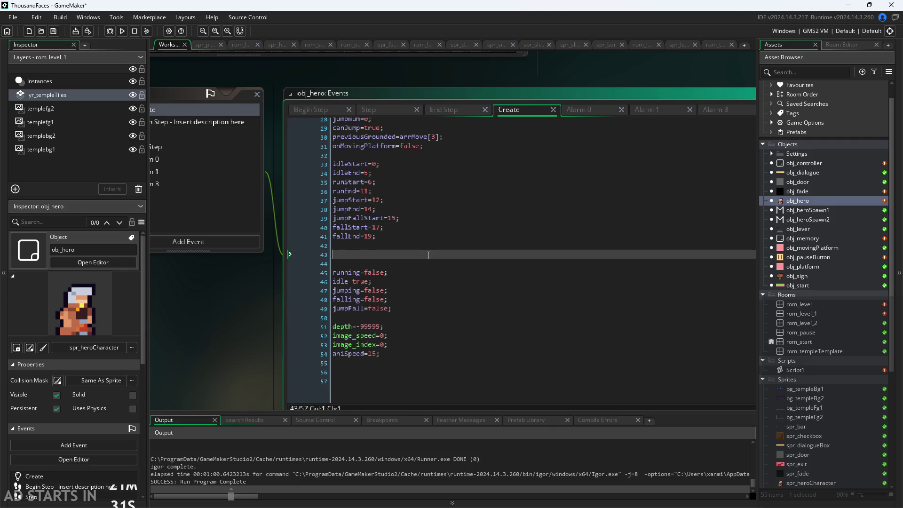
{"action": "type", "text": "player"}
{"action": "key", "text": "BackSpace"}
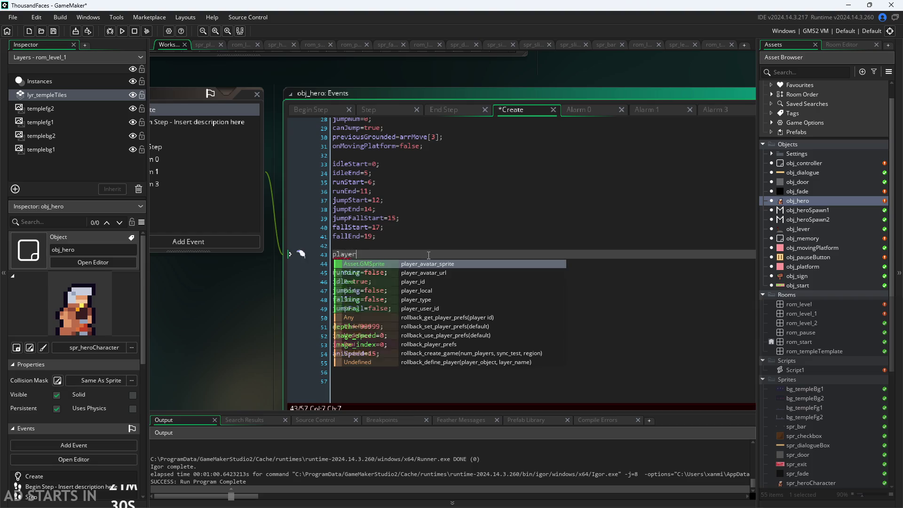
{"action": "key", "text": "BackSpace"}
{"action": "key", "text": "BackSpace"}
{"action": "key", "text": "BackSpace"}
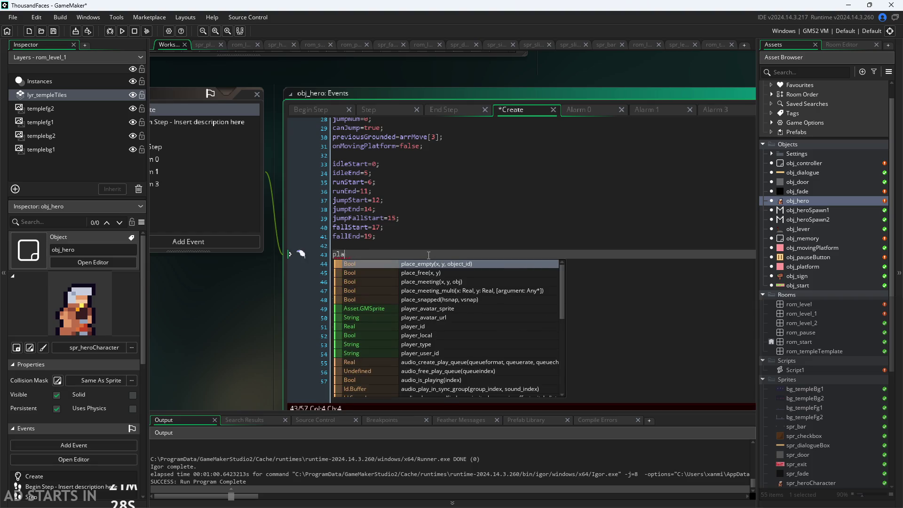
{"action": "type", "text": "HP=5;"}
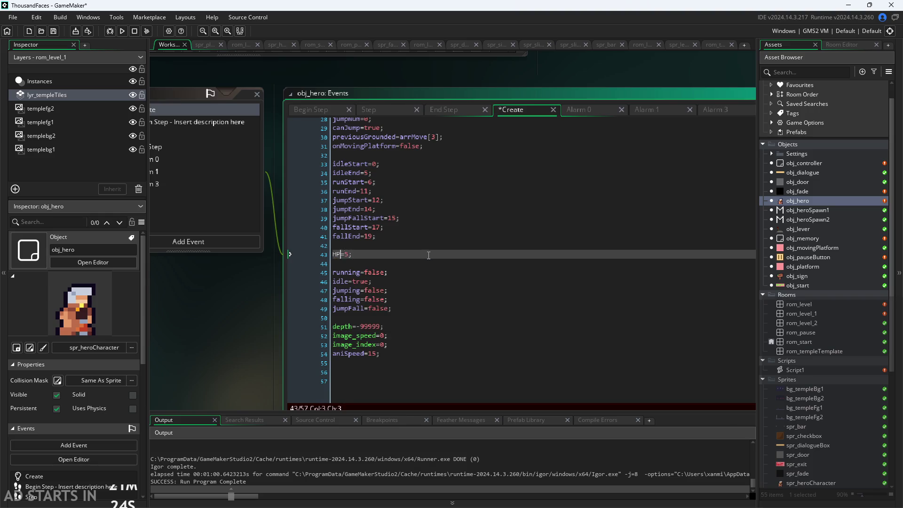
{"action": "key", "text": "BackSpace"}
{"action": "key", "text": "BackSpace"}
{"action": "type", "text": "p"}
{"action": "type", "text": "layerHal"}
{"action": "key", "text": "BackSpace"}
{"action": "key", "text": "BackSpace"}
{"action": "type", "text": "ealth"}
{"action": "key", "text": "ctrl+s"}
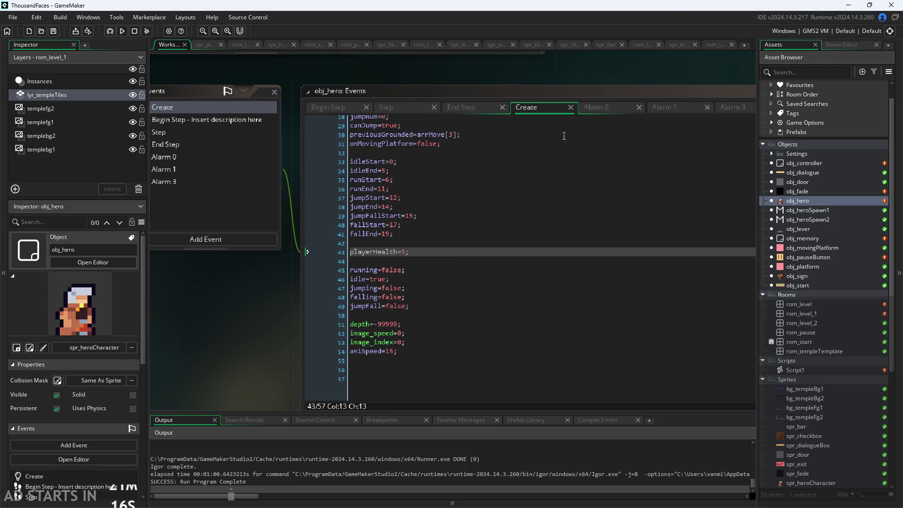
Step: Bring up obj_hero's Step event code and briefly check the Paint notes
{"action": "mouse_move", "coordinate": [244, 329]}
{"action": "left_mouse_down"}
{"action": "mouse_move", "coordinate": [274, 264]}
{"action": "mouse_move", "coordinate": [271, 343]}
{"action": "left_mouse_up"}
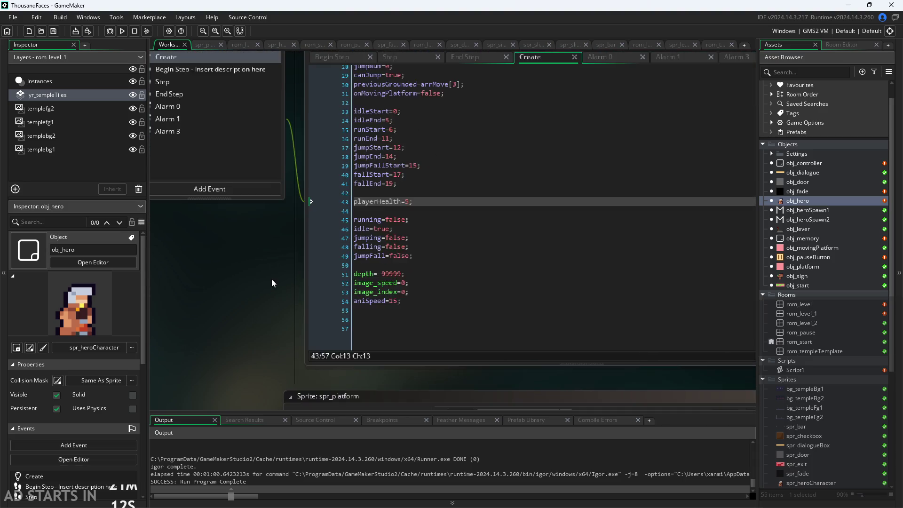
{"action": "left_click", "coordinate": [371, 103]}
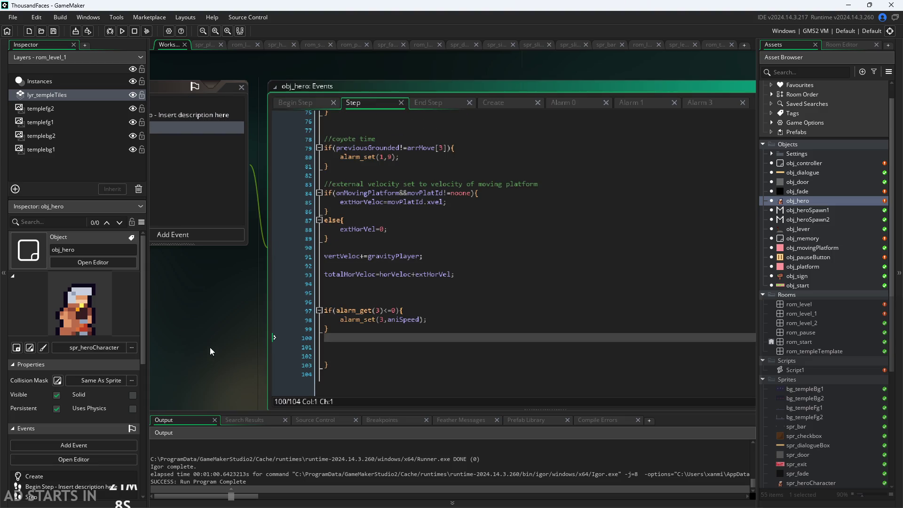
{"action": "scroll", "coordinate": [210, 347], "scroll_direction": "down", "scroll_amount": 1}
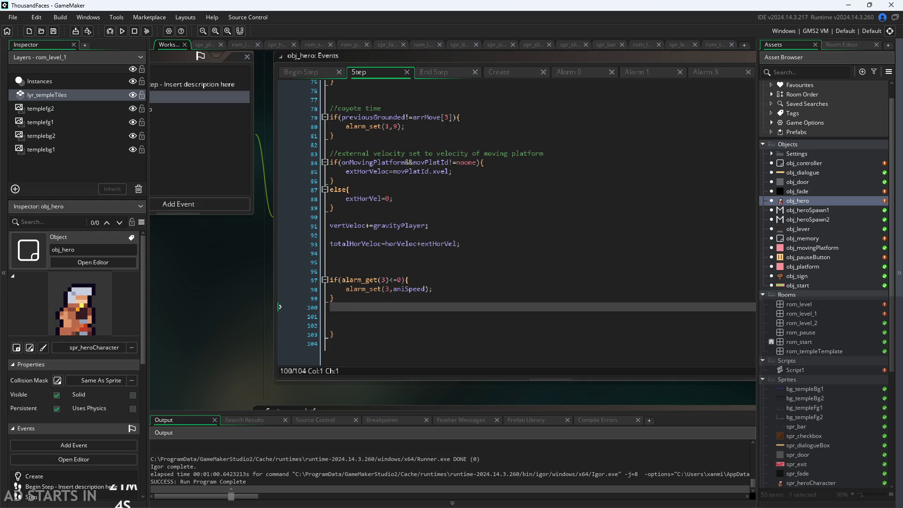
{"action": "key", "text": "alt+Tab"}
{"action": "scroll", "coordinate": [484, 332], "scroll_direction": "up", "scroll_amount": 2}
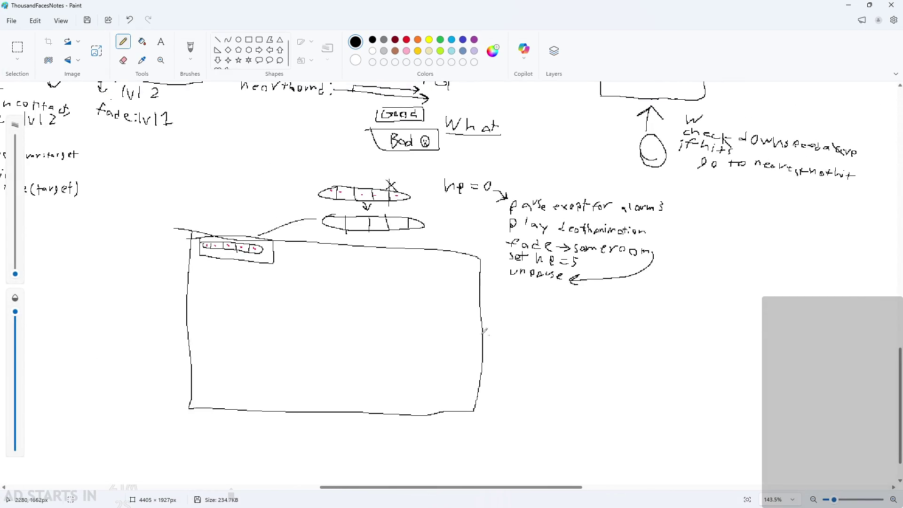
{"action": "scroll", "coordinate": [485, 332], "scroll_direction": "up", "scroll_amount": 5, "text": "ctrl"}
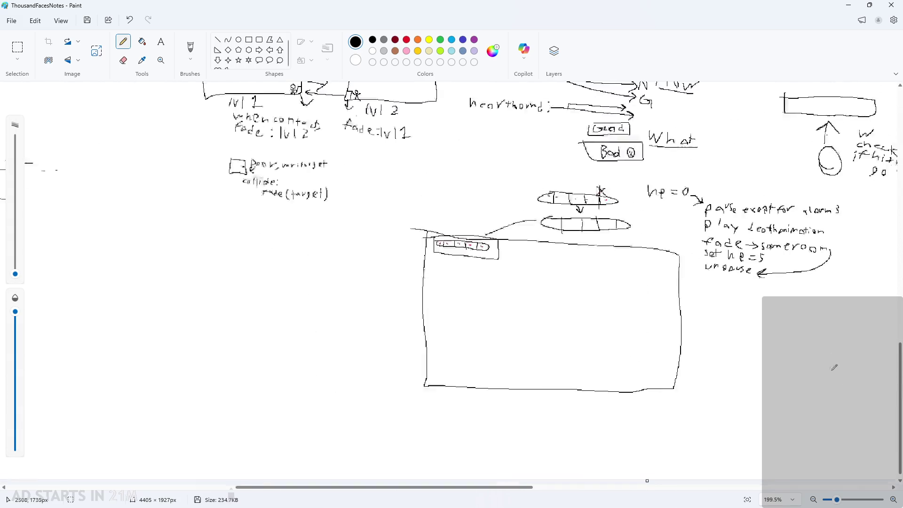
{"action": "scroll", "coordinate": [834, 367], "scroll_direction": "down", "scroll_amount": 3, "text": "ctrl"}
{"action": "left_click", "coordinate": [851, 4]}
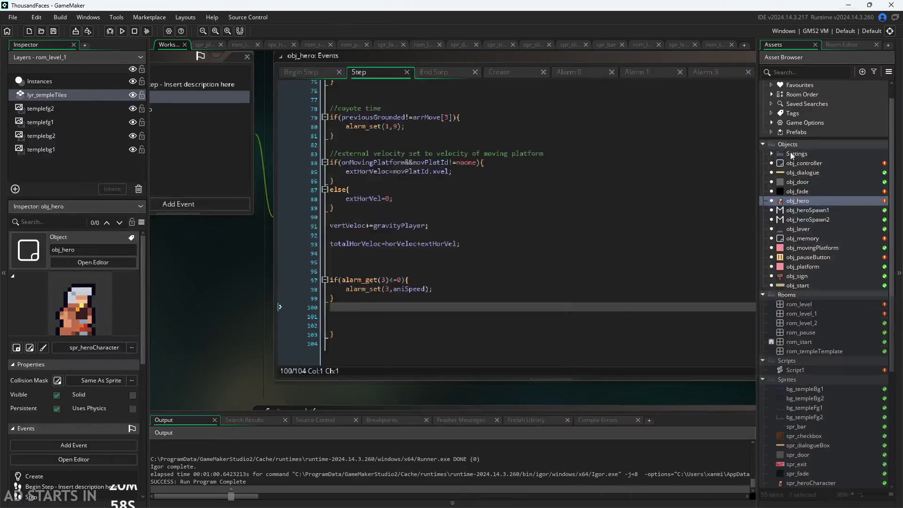
Step: Place the caret on line 101 of obj_hero's Step code
{"action": "left_click", "coordinate": [288, 340]}
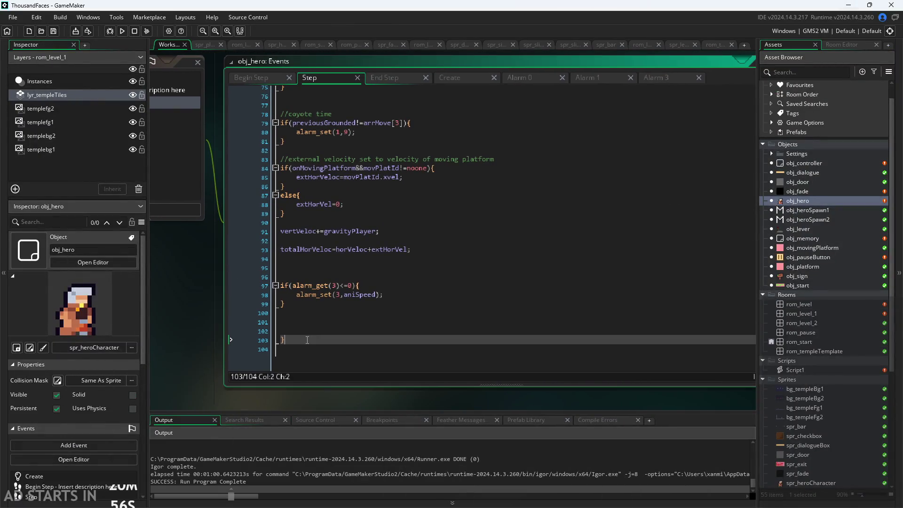
{"action": "left_click", "coordinate": [285, 322]}
{"action": "scroll", "coordinate": [273, 320], "scroll_direction": "down", "scroll_amount": 5}
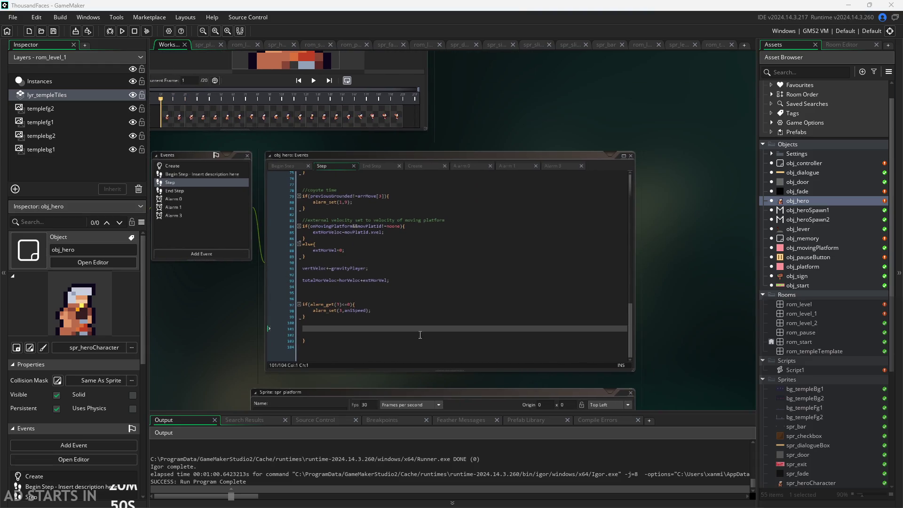
{"action": "scroll", "coordinate": [220, 304], "scroll_direction": "up", "scroll_amount": 3}
Step: Add a Draw GUI event to obj_hero and select its placeholder comment
{"action": "left_click", "coordinate": [267, 246]}
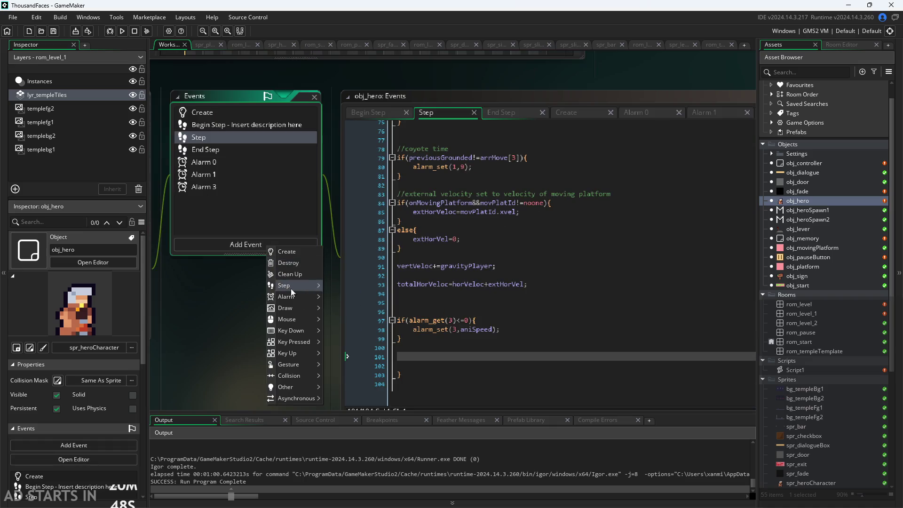
{"action": "mouse_move", "coordinate": [283, 310]}
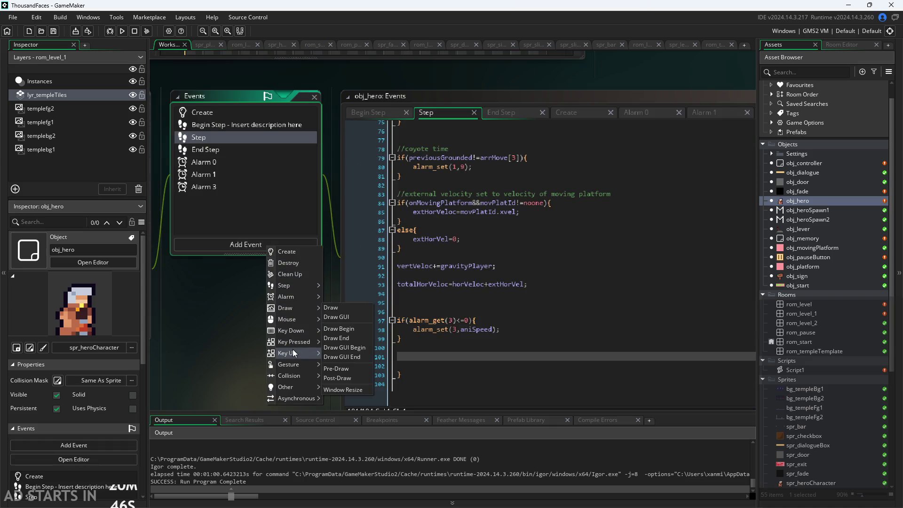
{"action": "left_click", "coordinate": [351, 316]}
{"action": "key", "text": "ctrl+a"}
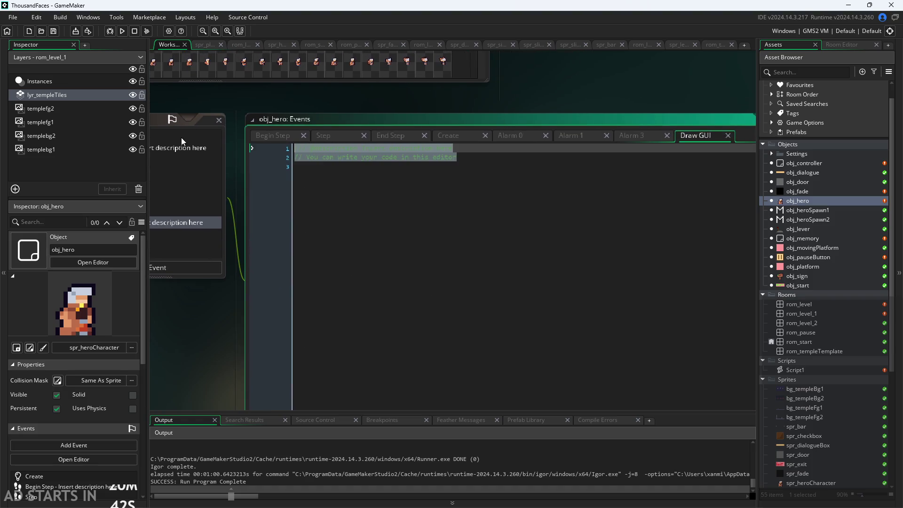
Step: Delete the Draw GUI placeholder comment, briefly trying an if( and a draw_sprite call
{"action": "key", "text": "BackSpace"}
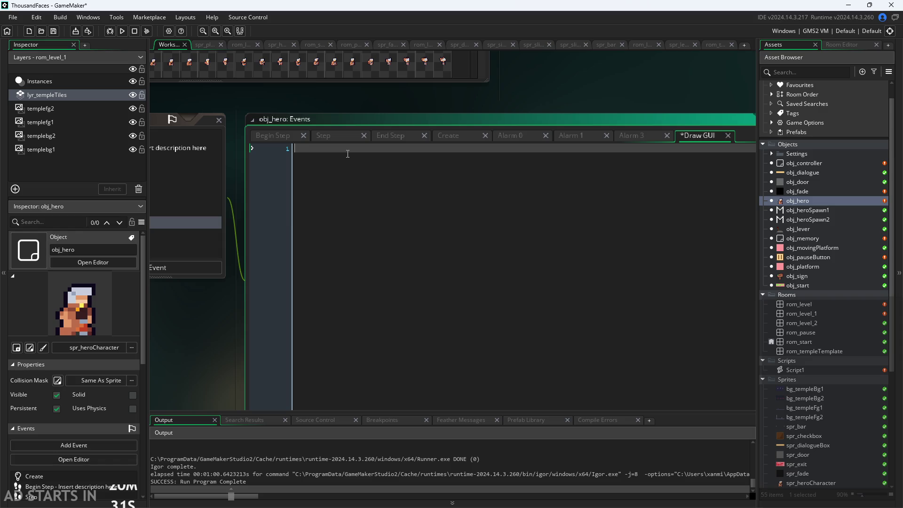
{"action": "type", "text": "if"}
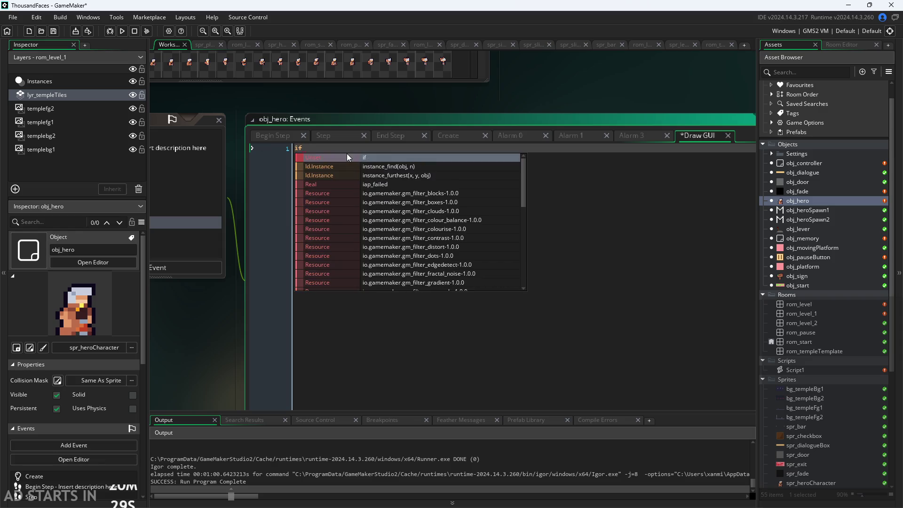
{"action": "type", "text": "("}
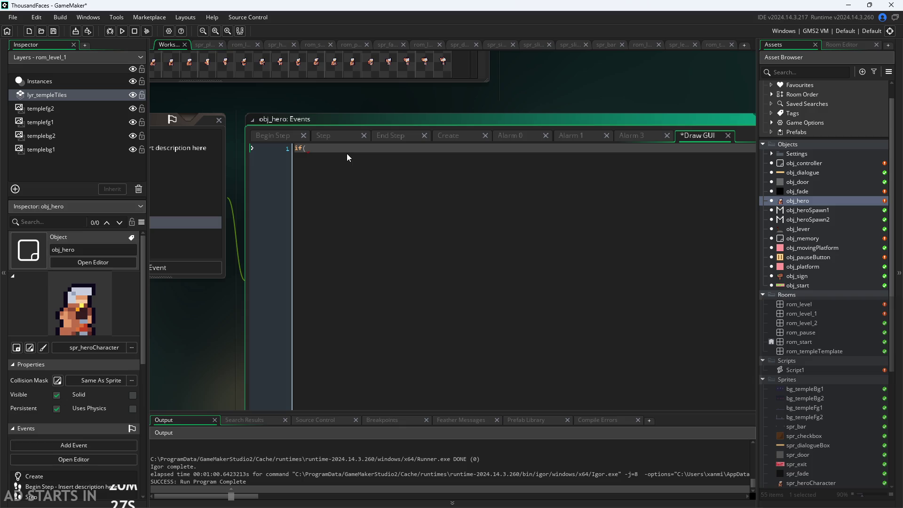
{"action": "key", "text": "BackSpace"}
{"action": "key", "text": "BackSpace"}
{"action": "key", "text": "BackSpace"}
{"action": "type", "text": "draw_spr"}
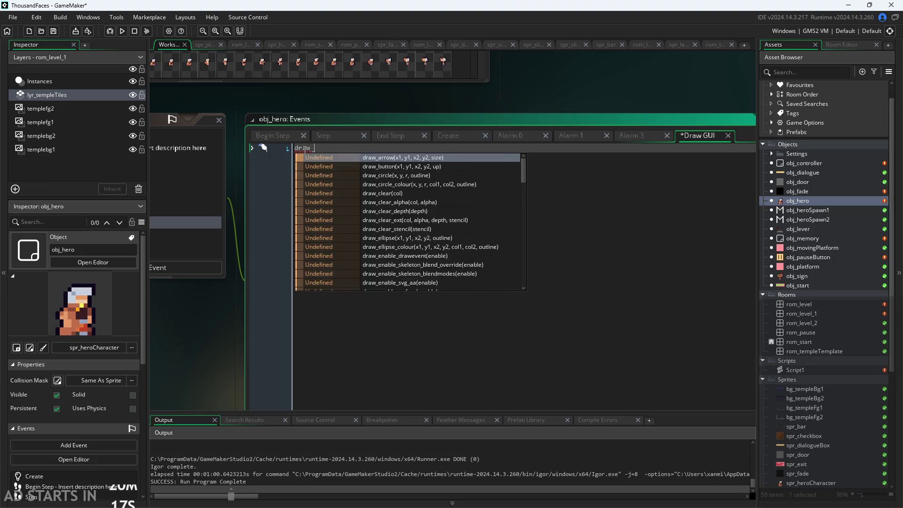
{"action": "key", "text": "Return"}
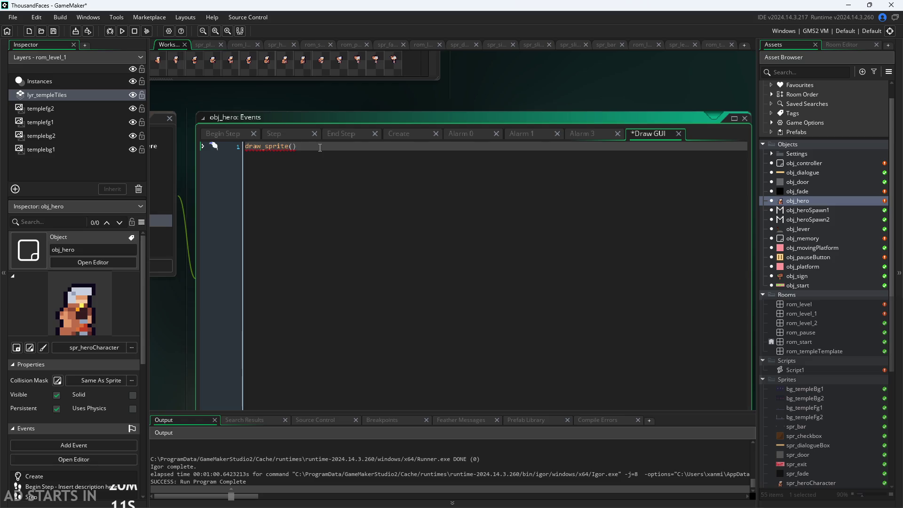
{"action": "key", "text": "BackSpace"}
{"action": "key", "text": "BackSpace"}
{"action": "key", "text": "BackSpace"}
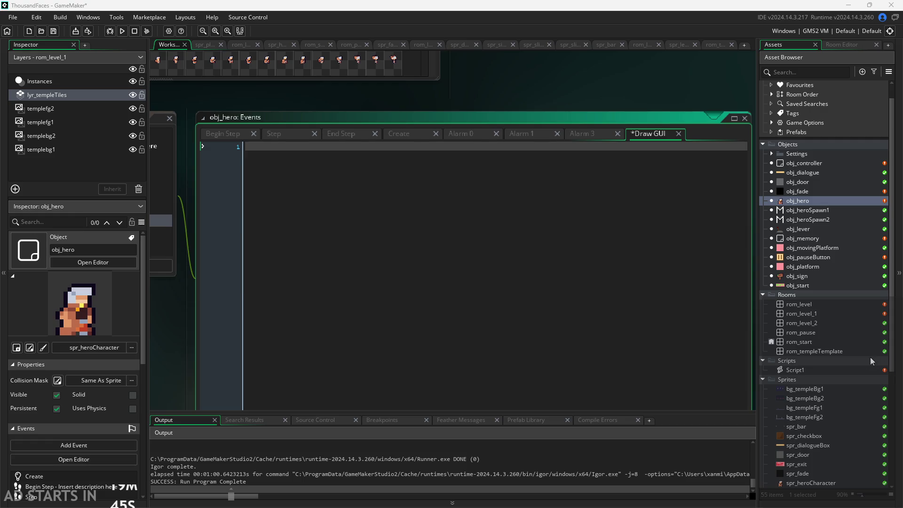
Step: Import the health bar fill image as a new sprite, suppressing the import warning
{"action": "scroll", "coordinate": [870, 357], "scroll_direction": "down", "scroll_amount": 5}
{"action": "scroll", "coordinate": [846, 385], "scroll_direction": "down", "scroll_amount": 1}
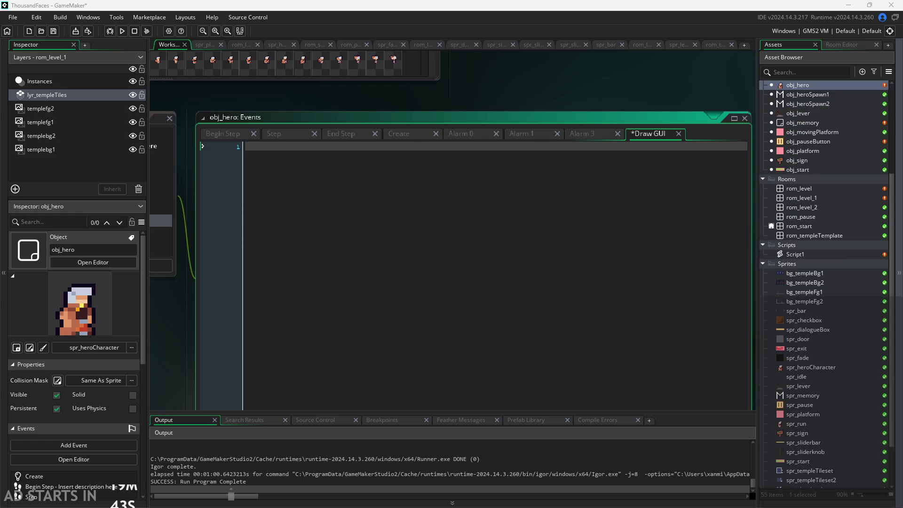
{"action": "left_click_drag", "start_coordinate": [821, 265], "coordinate": [821, 264]}
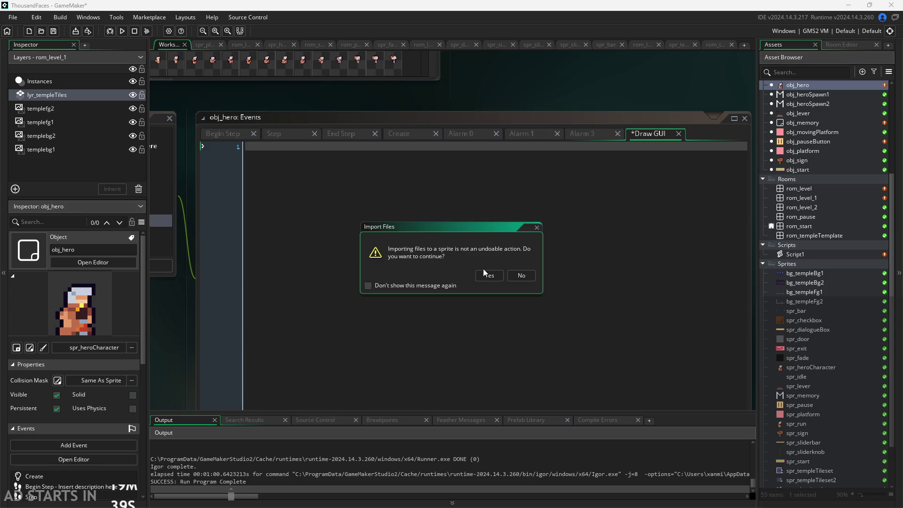
{"action": "left_click", "coordinate": [408, 286]}
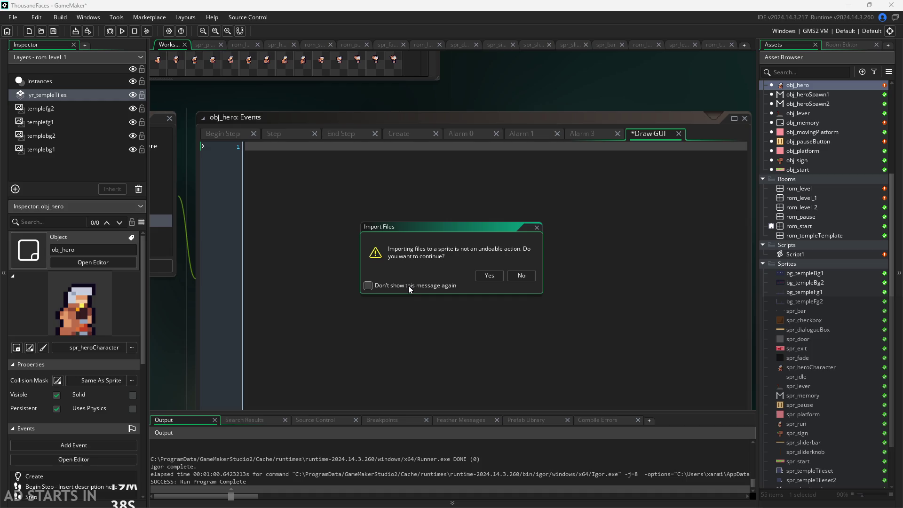
{"action": "left_click", "coordinate": [490, 277]}
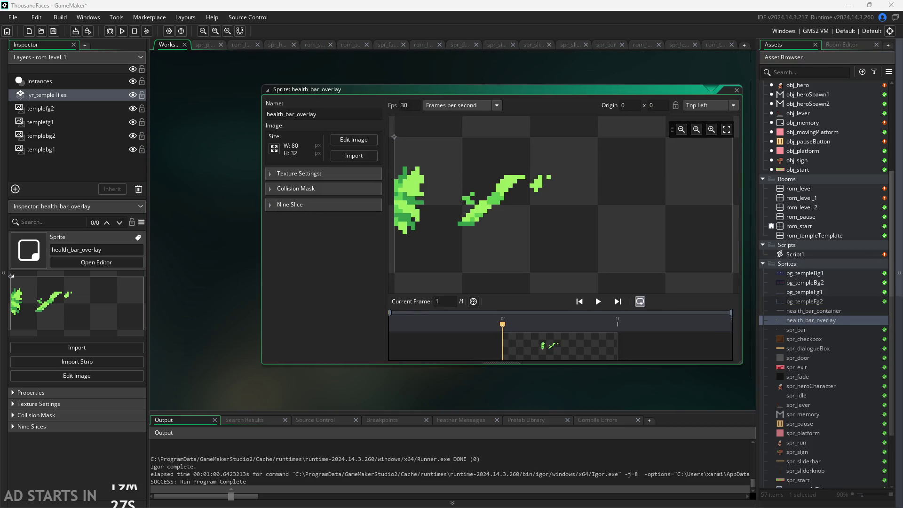
{"action": "left_click_drag", "start_coordinate": [869, 427], "coordinate": [798, 264]}
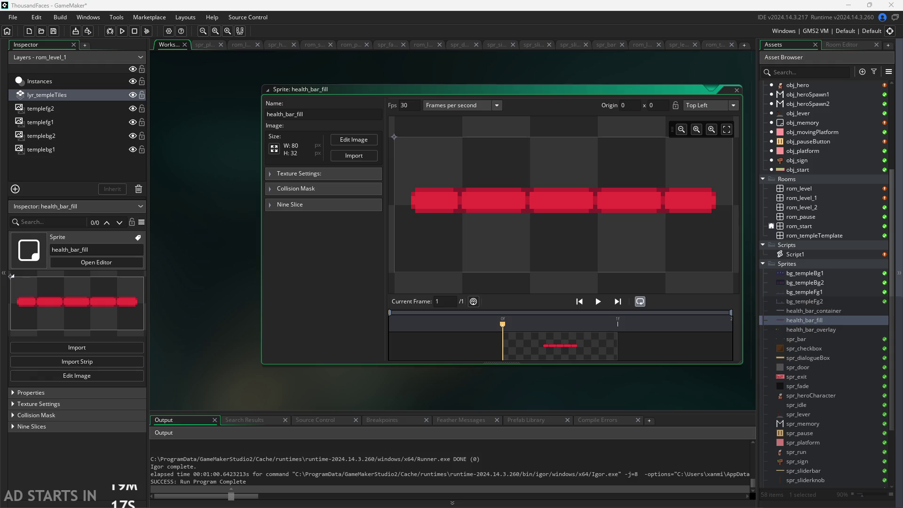
Step: Reposition the health_bar_fill sprite editor in the workspace for viewing
{"action": "left_click_drag", "start_coordinate": [626, 385], "coordinate": [593, 377]}
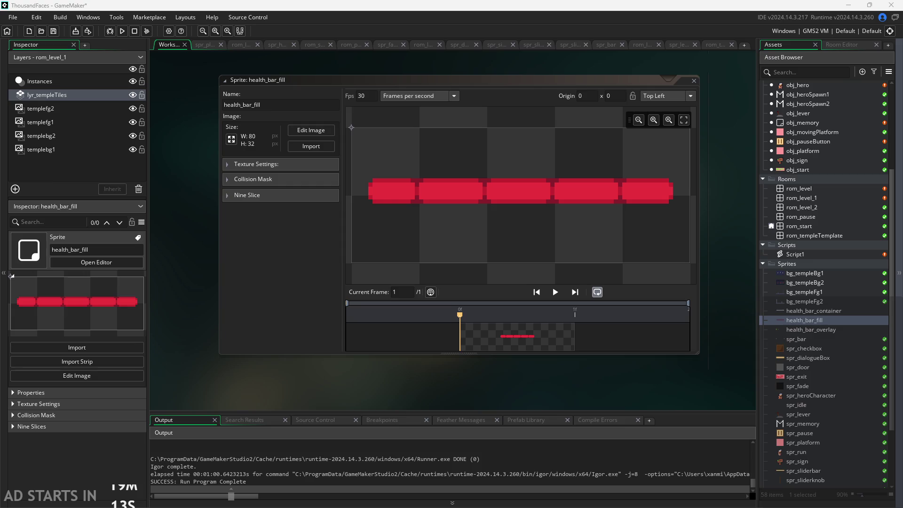
{"action": "scroll", "coordinate": [788, 369], "scroll_direction": "down", "scroll_amount": 2}
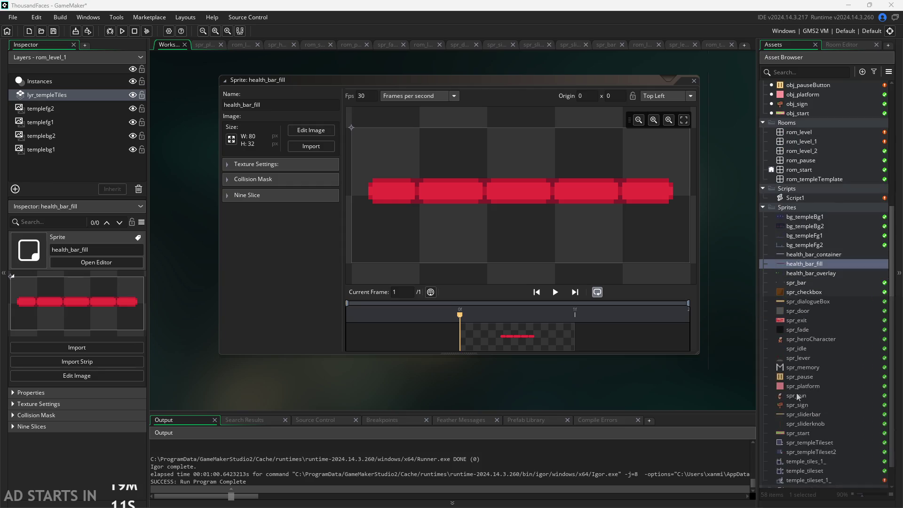
{"action": "mouse_move", "coordinate": [667, 385]}
{"action": "left_mouse_down"}
{"action": "mouse_move", "coordinate": [735, 396]}
{"action": "mouse_move", "coordinate": [598, 388]}
{"action": "left_mouse_up"}
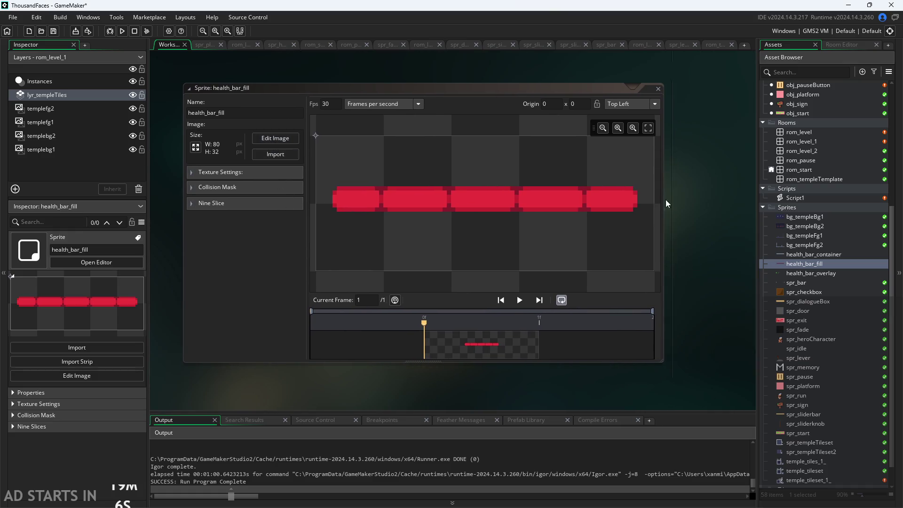
{"action": "scroll", "coordinate": [665, 199], "scroll_direction": "up", "scroll_amount": 5}
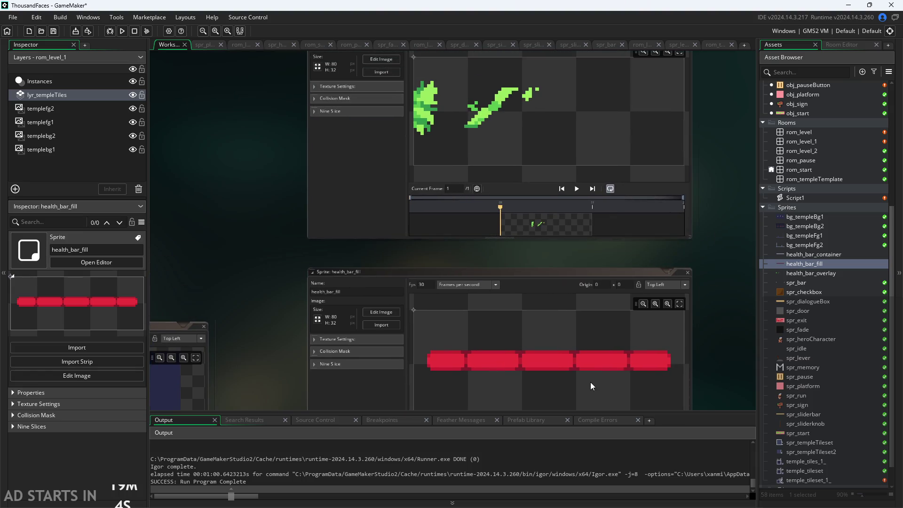
Step: Open health_bar_fill in the image editor and rectangle-select the bar's left end and second segment
{"action": "left_click", "coordinate": [379, 312]}
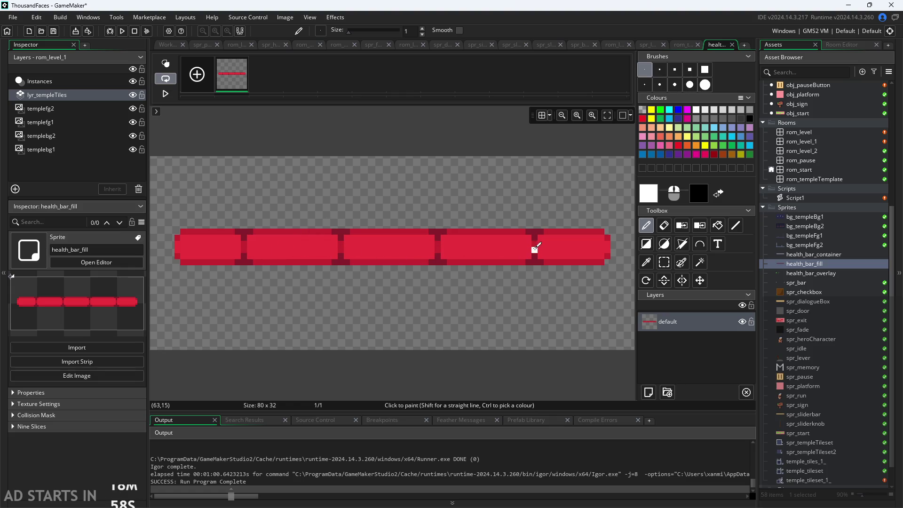
{"action": "left_click", "coordinate": [664, 262]}
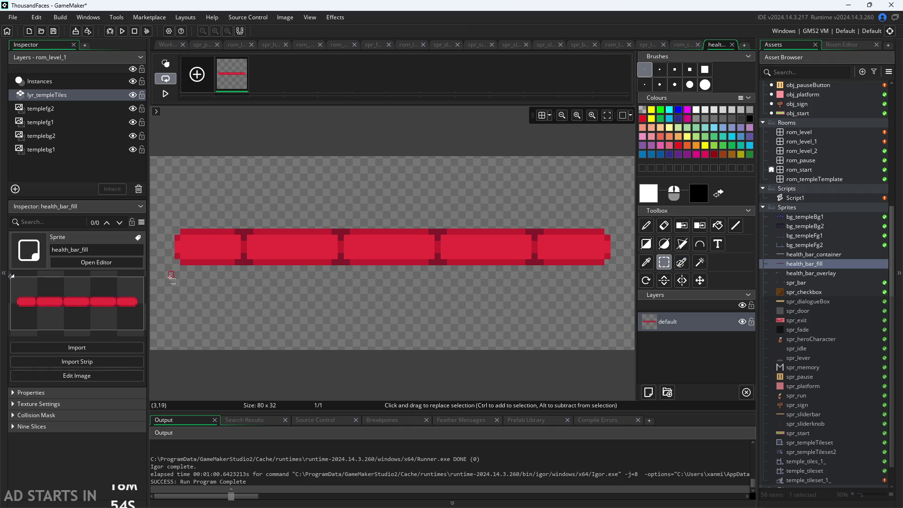
{"action": "scroll", "coordinate": [283, 355], "scroll_direction": "down", "scroll_amount": 2}
{"action": "scroll", "coordinate": [338, 366], "scroll_direction": "up", "scroll_amount": 1}
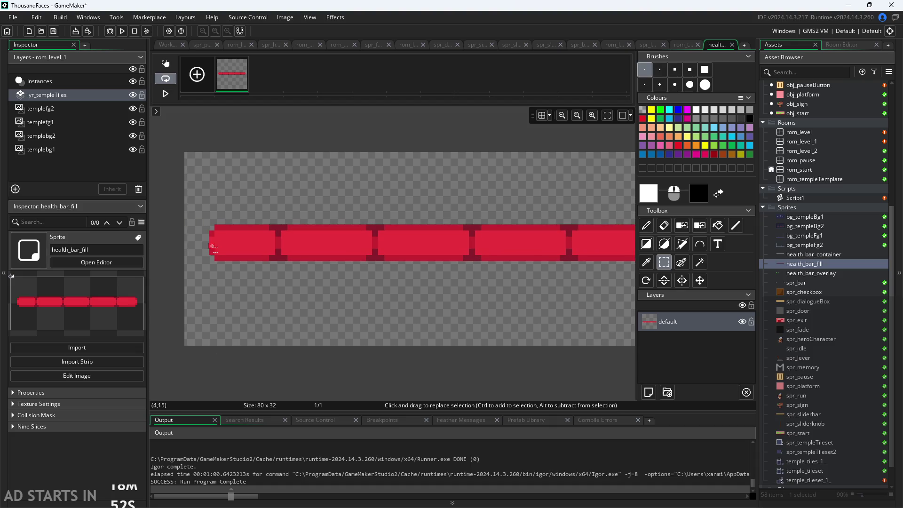
{"action": "left_click_drag", "start_coordinate": [209, 243], "coordinate": [281, 255]}
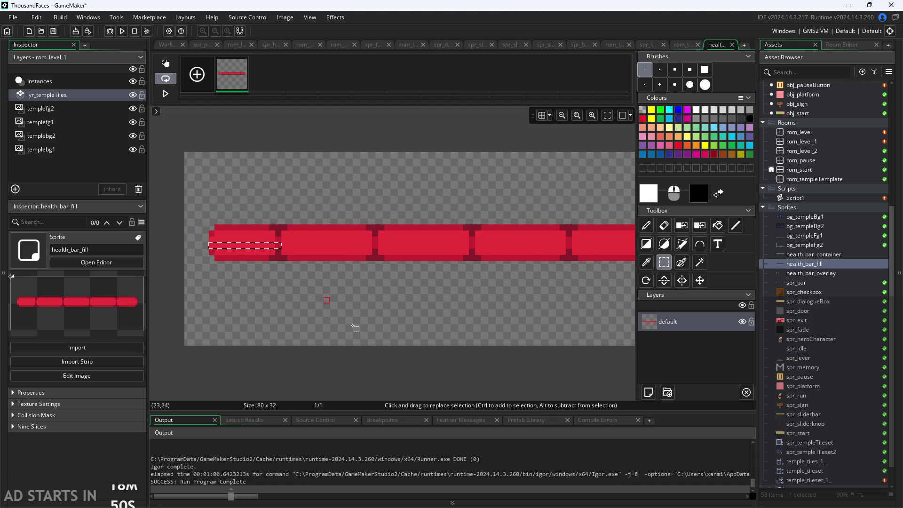
{"action": "left_click_drag", "start_coordinate": [275, 242], "coordinate": [490, 258]}
{"action": "left_click", "coordinate": [373, 247]}
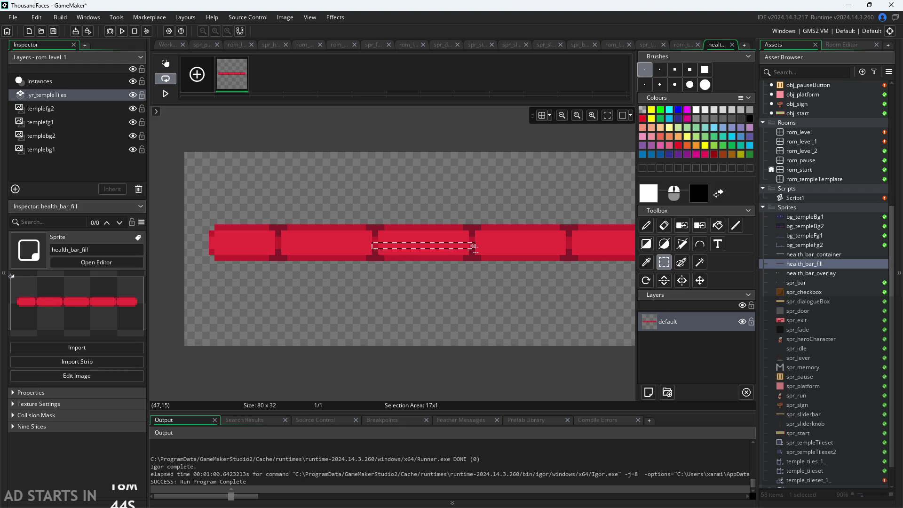
{"action": "left_click", "coordinate": [488, 324]}
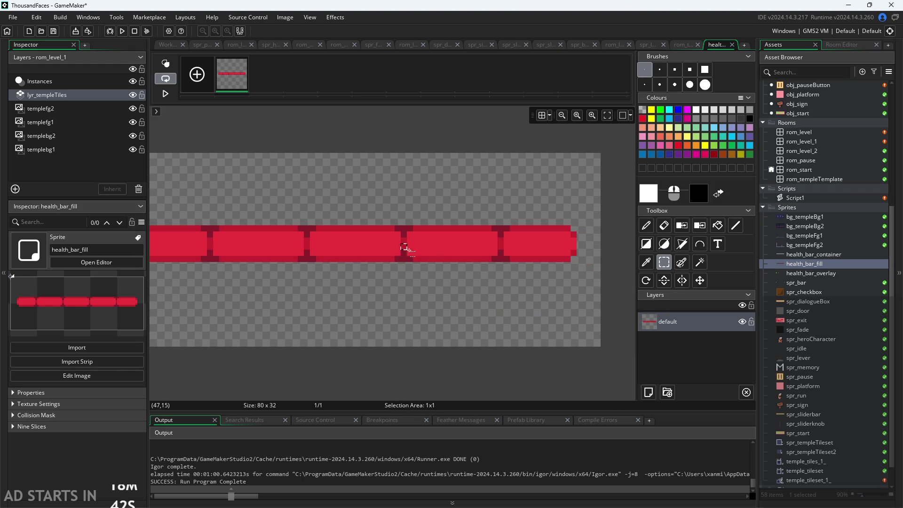
Step: Select the fourth, fifth and first bar segments to read their Selection Area sizes
{"action": "left_click_drag", "start_coordinate": [400, 244], "coordinate": [576, 245]}
{"action": "left_click", "coordinate": [501, 249]}
{"action": "left_click_drag", "start_coordinate": [499, 245], "coordinate": [578, 249]}
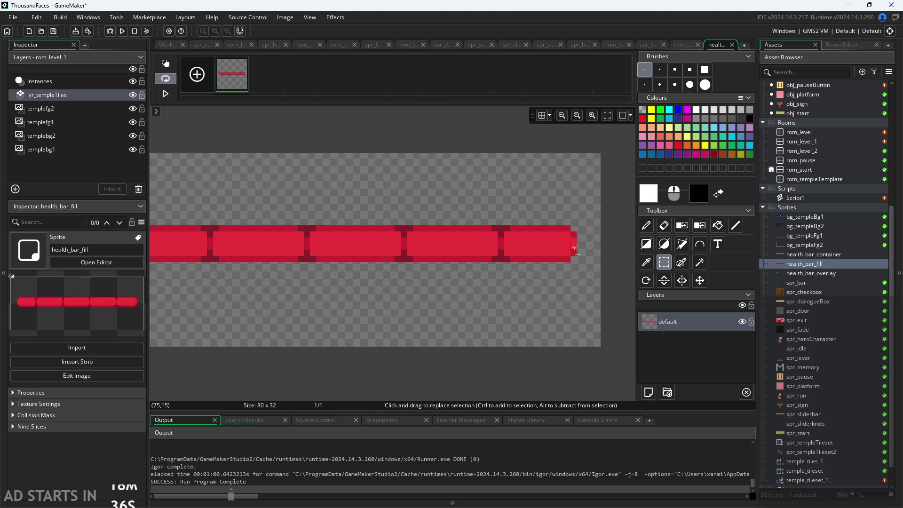
{"action": "scroll", "coordinate": [295, 247], "scroll_direction": "left", "scroll_amount": 3}
{"action": "left_click_drag", "start_coordinate": [273, 235], "coordinate": [347, 241]}
{"action": "left_click", "coordinate": [401, 308]}
{"action": "scroll", "coordinate": [343, 338], "scroll_direction": "down", "scroll_amount": 2}
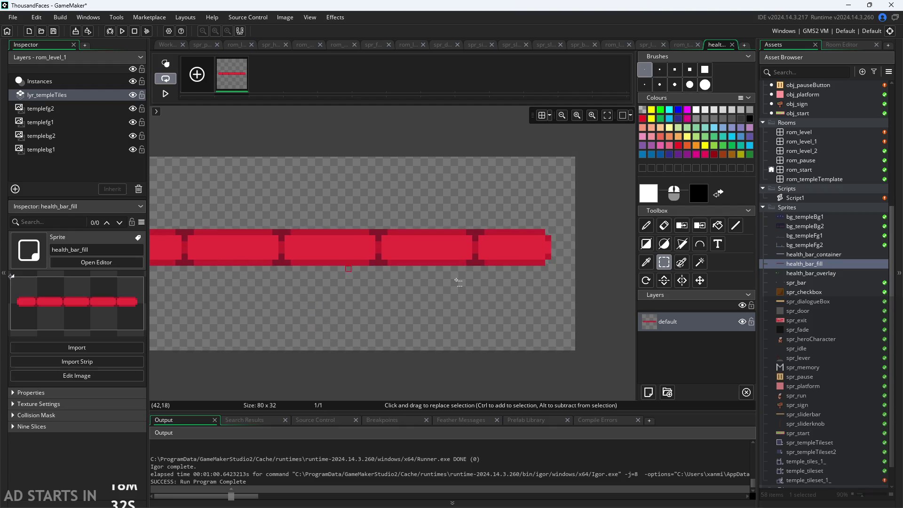
{"action": "scroll", "coordinate": [520, 308], "scroll_direction": "up", "scroll_amount": 2}
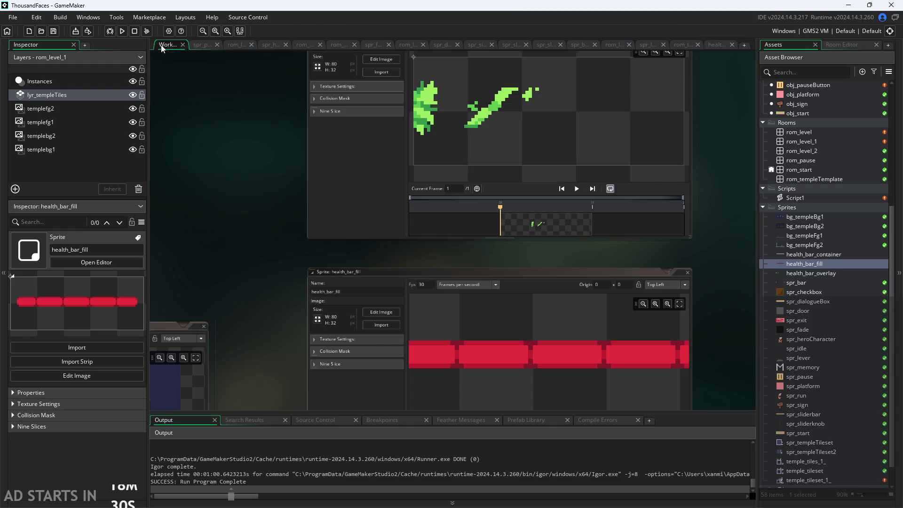
Step: Reopen obj_hero from the Workspace and type a draw_sprite( call in its Draw GUI event
{"action": "left_click", "coordinate": [162, 45]}
{"action": "scroll", "coordinate": [805, 180], "scroll_direction": "up", "scroll_amount": 4}
{"action": "left_click", "coordinate": [806, 142]}
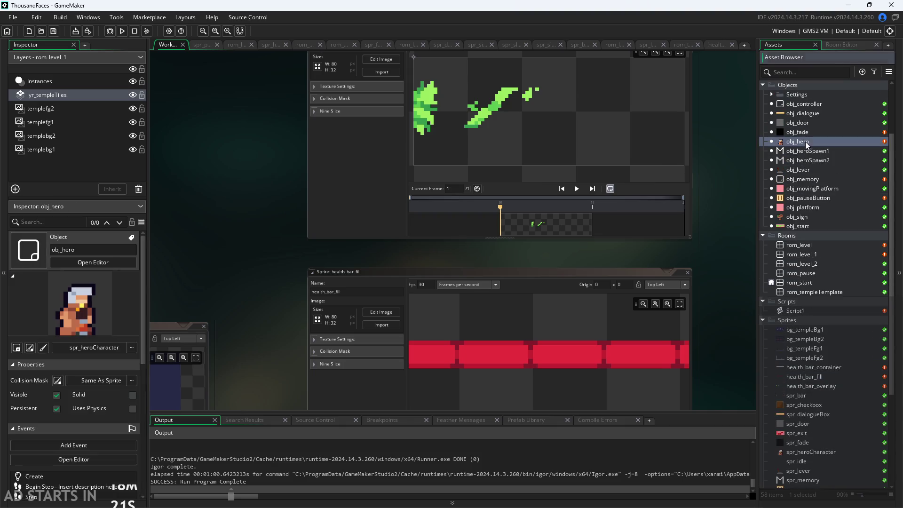
{"action": "double_click", "coordinate": [806, 143]}
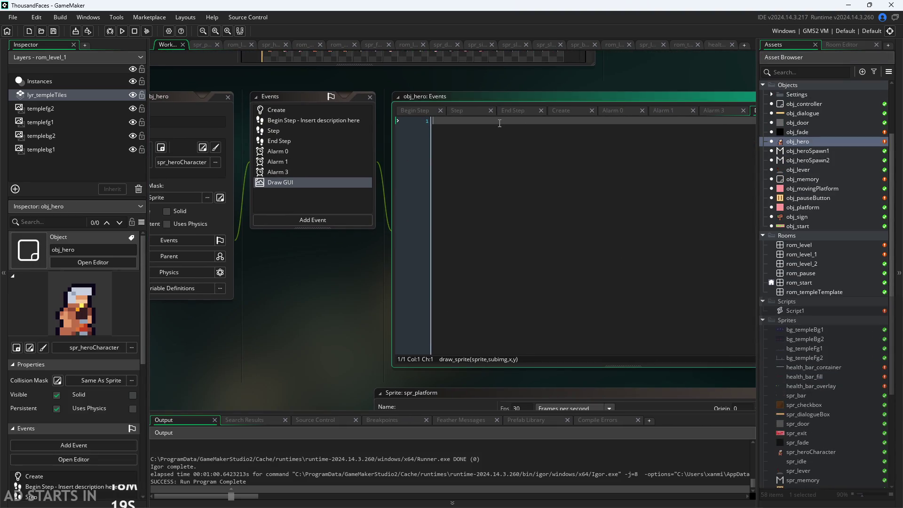
{"action": "type", "text": "dra_w"}
{"action": "type", "text": "w_spr"}
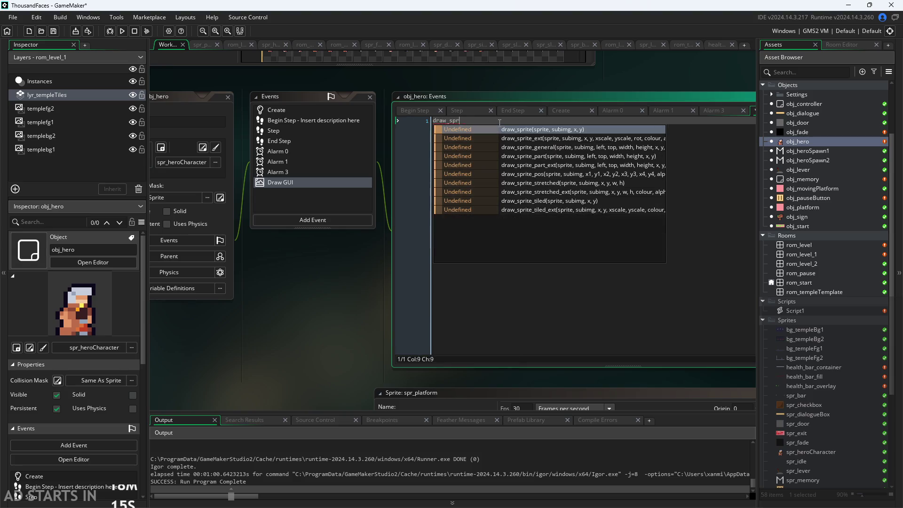
{"action": "type", "text": "ite("}
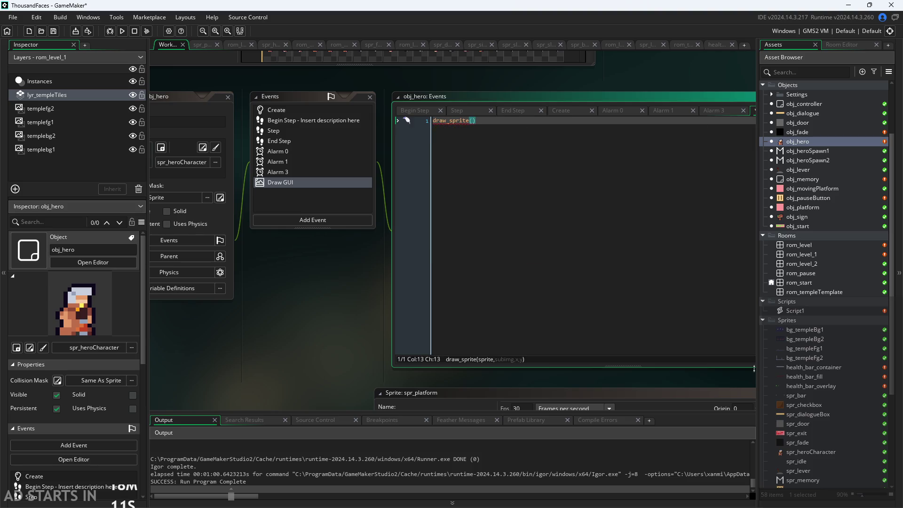
Step: Select temple_tiles_1_ and bring up the actions for the health_bar_container sprite
{"action": "scroll", "coordinate": [812, 386], "scroll_direction": "down", "scroll_amount": 5}
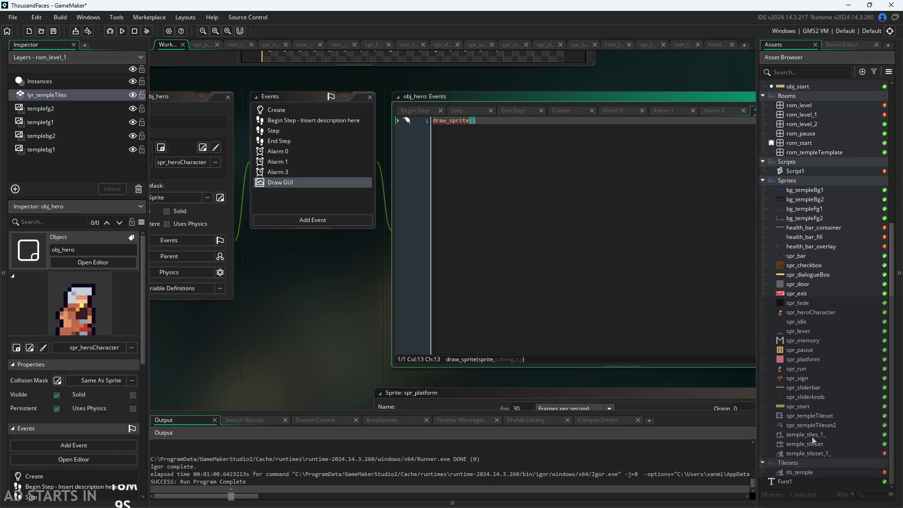
{"action": "left_click", "coordinate": [814, 437]}
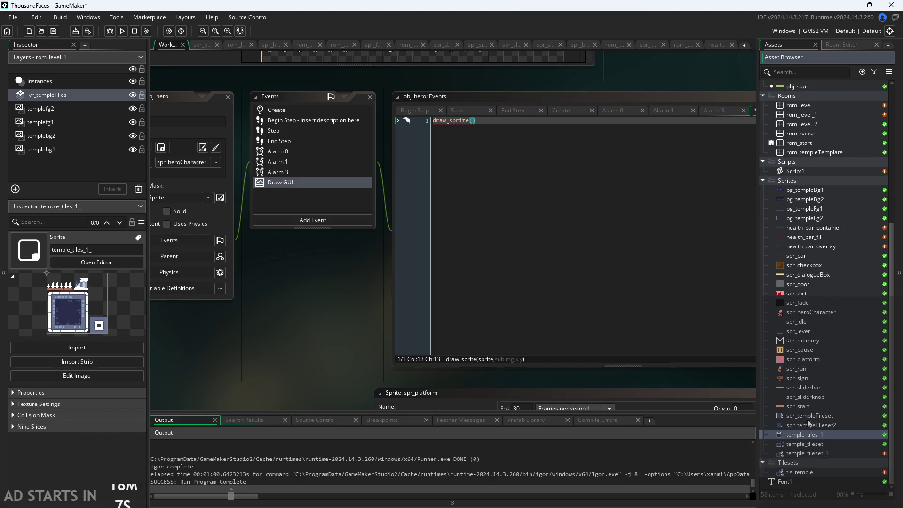
{"action": "right_click", "coordinate": [813, 228]}
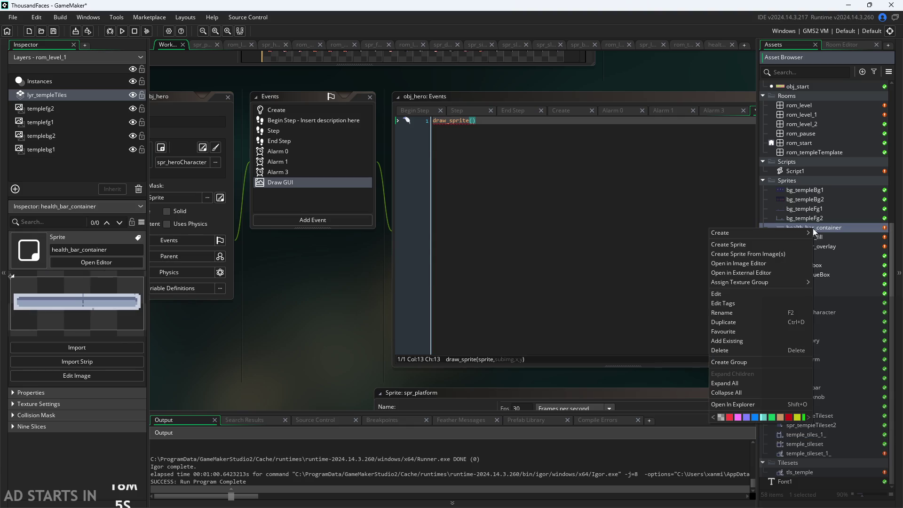
Step: Add the spr_ prefix to health_bar_container, health_bar_fill and health_bar_overlay in the Inspector
{"action": "double_click", "coordinate": [833, 228]}
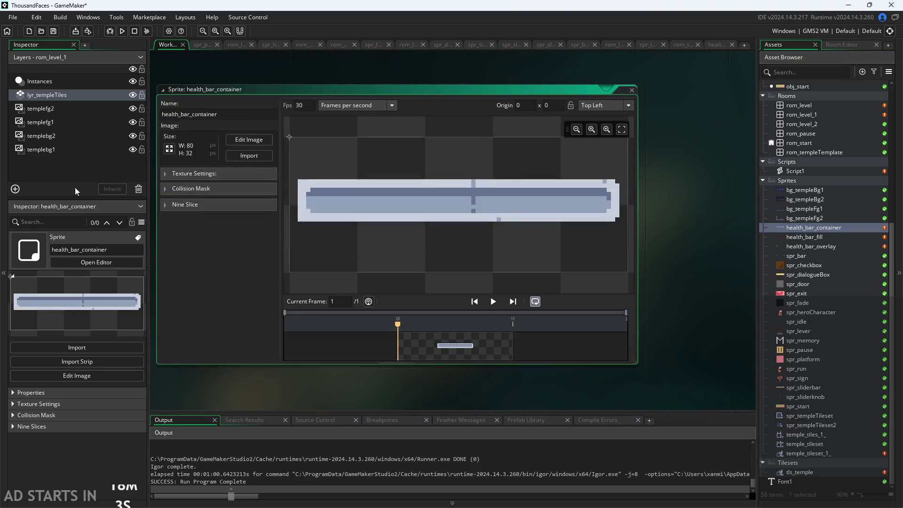
{"action": "left_click", "coordinate": [52, 249]}
{"action": "type", "text": "spr_"}
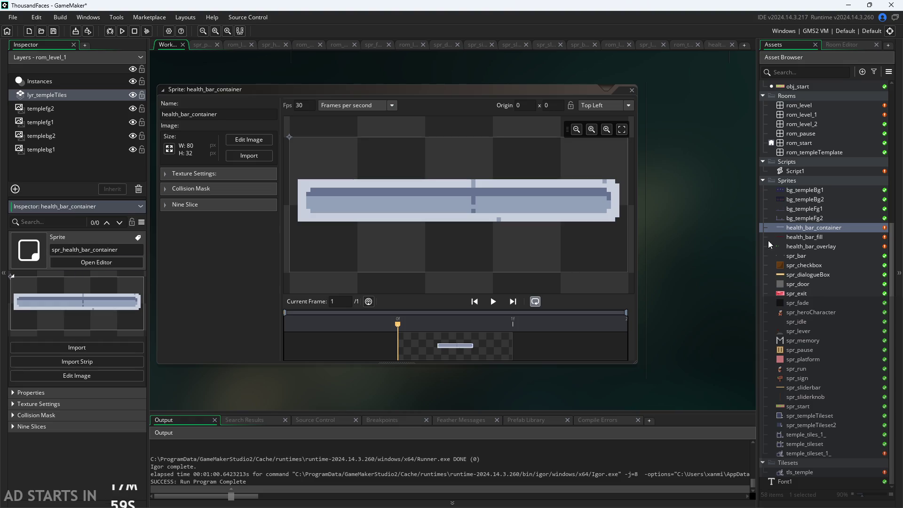
{"action": "key", "text": "Return"}
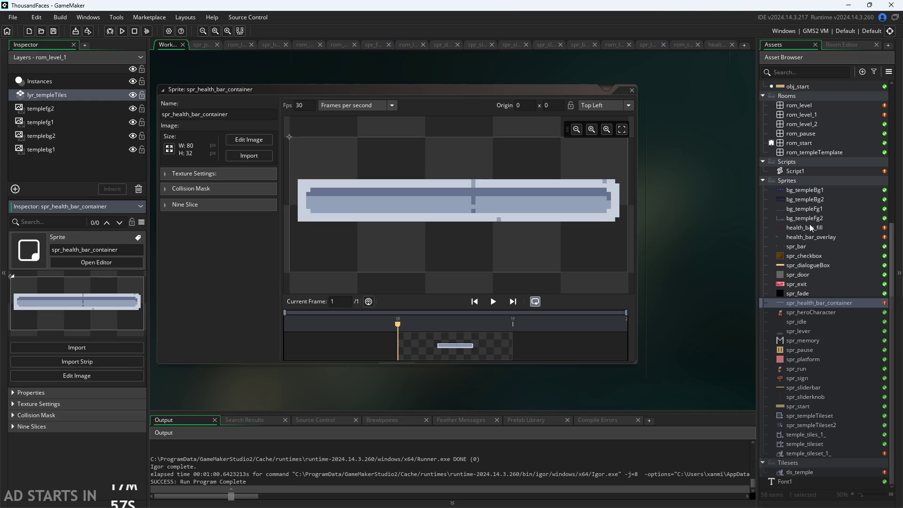
{"action": "double_click", "coordinate": [808, 228]}
{"action": "left_click", "coordinate": [52, 250]}
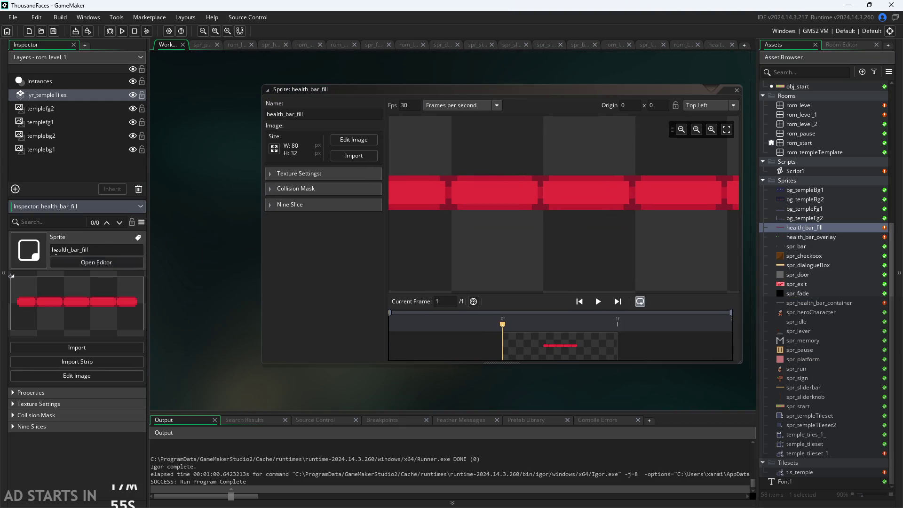
{"action": "type", "text": "spr_"}
{"action": "key", "text": "Return"}
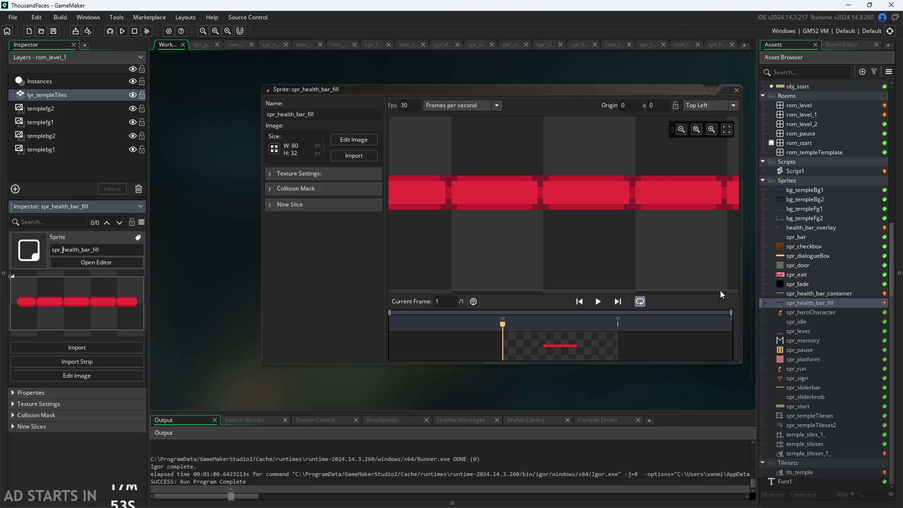
{"action": "double_click", "coordinate": [803, 228]}
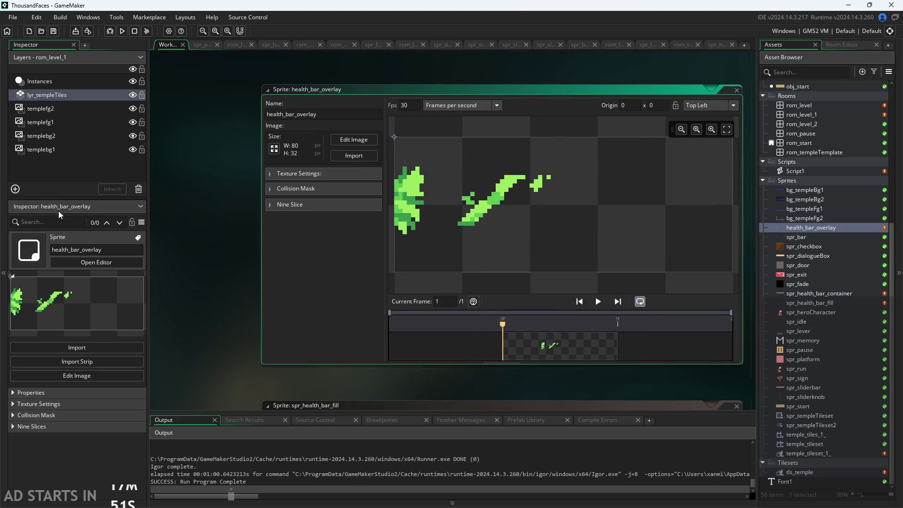
{"action": "type", "text": "spr"}
{"action": "type", "text": "_"}
{"action": "key", "text": "Return"}
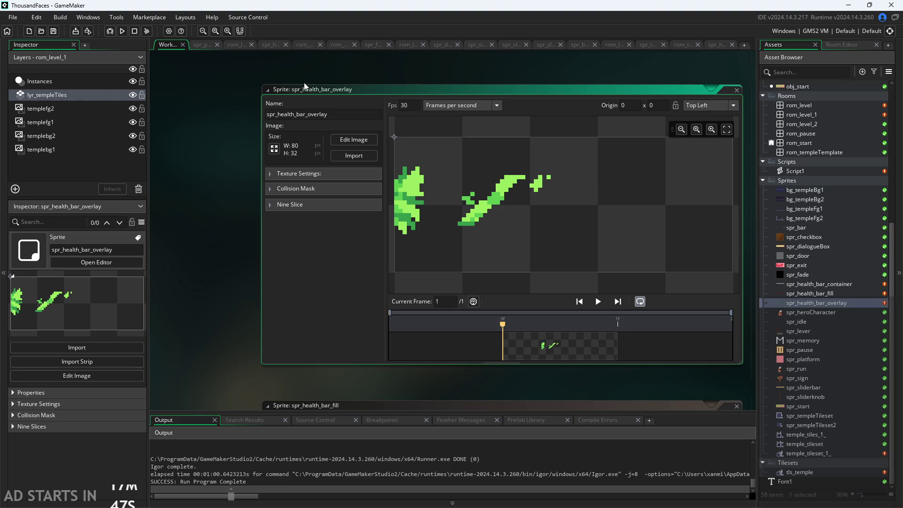
{"action": "scroll", "coordinate": [793, 203], "scroll_direction": "up", "scroll_amount": 6}
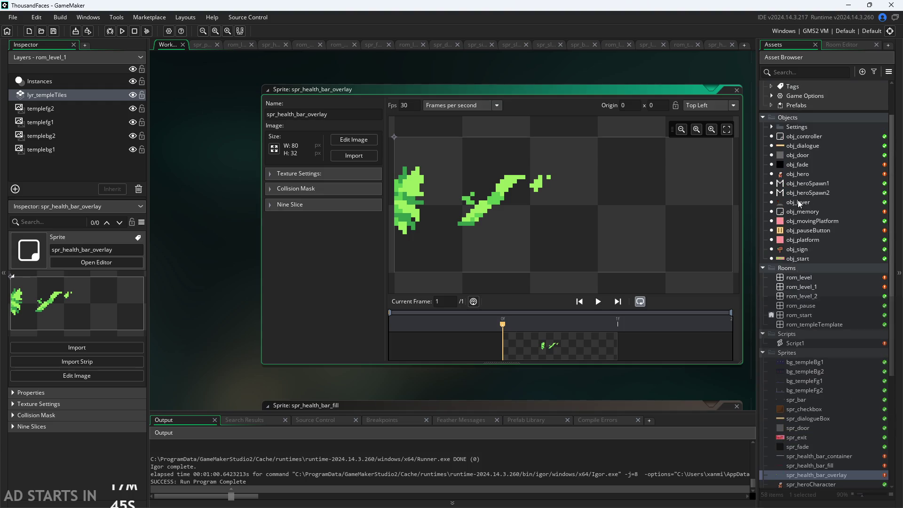
Step: Reopen obj_hero's Draw GUI code and insert spr_health_bar_fill into the draw_sprite call
{"action": "double_click", "coordinate": [804, 173]}
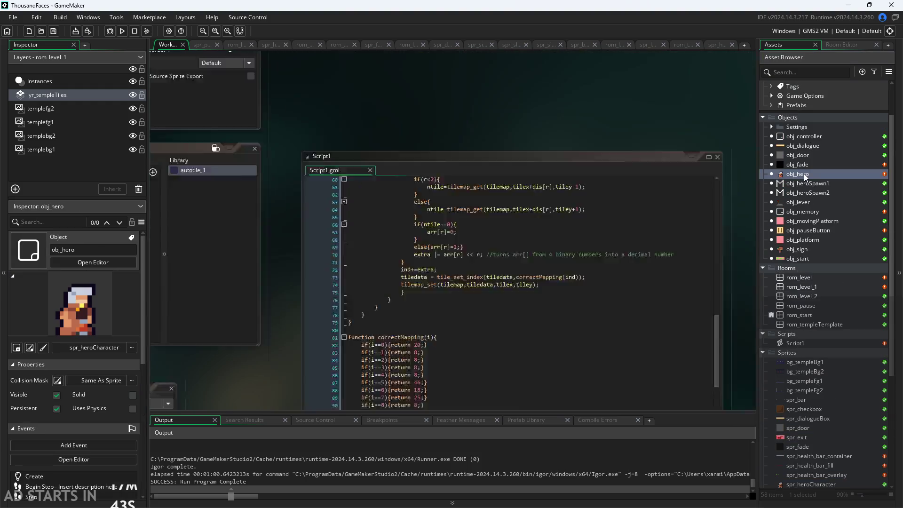
{"action": "scroll", "coordinate": [306, 267], "scroll_direction": "up", "scroll_amount": 2}
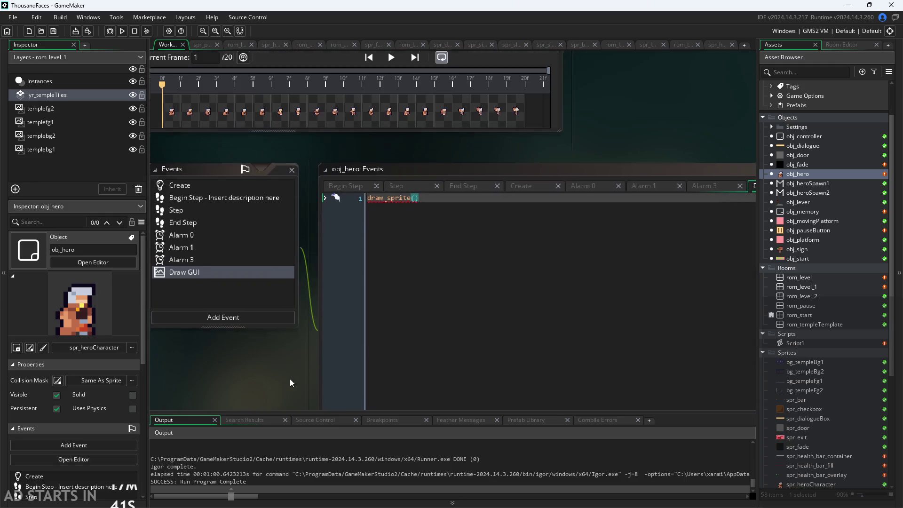
{"action": "type", "text": "spR"}
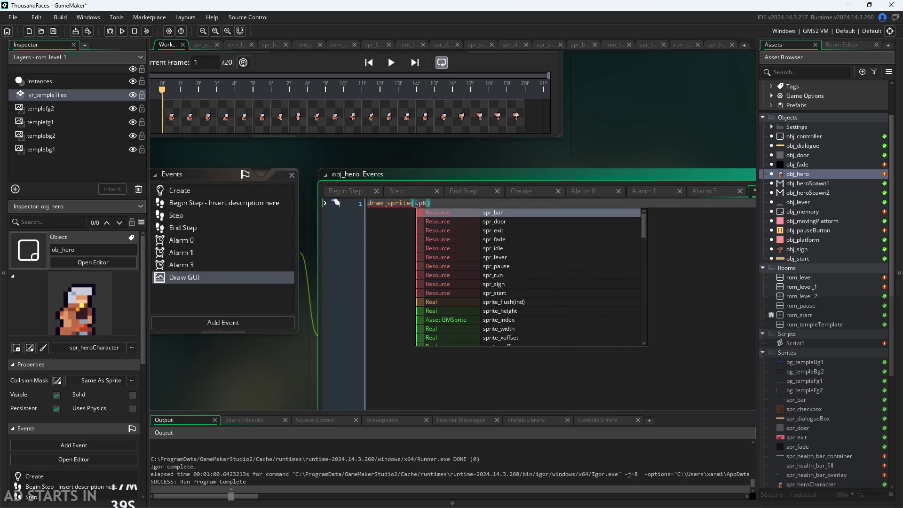
{"action": "key", "text": "BackSpace"}
{"action": "type", "text": "r"}
{"action": "type", "text": "_"}
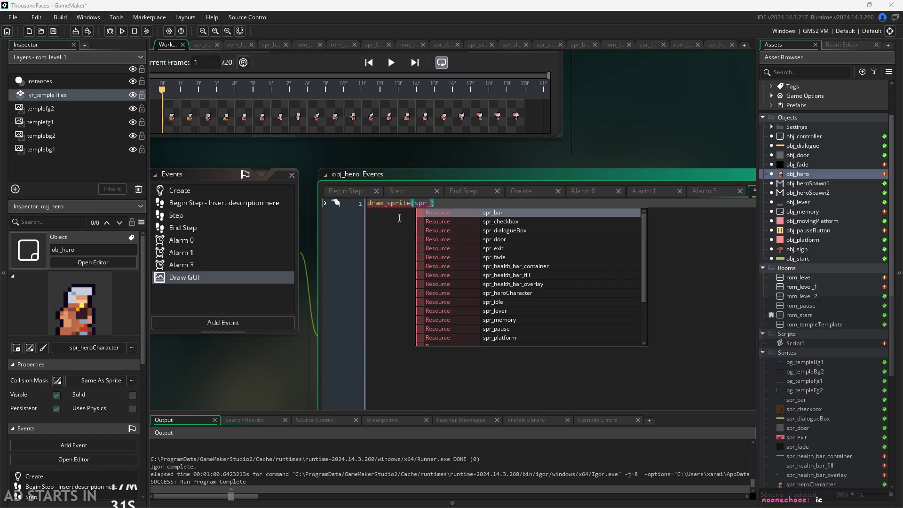
{"action": "scroll", "coordinate": [507, 247], "scroll_direction": "down", "scroll_amount": 1}
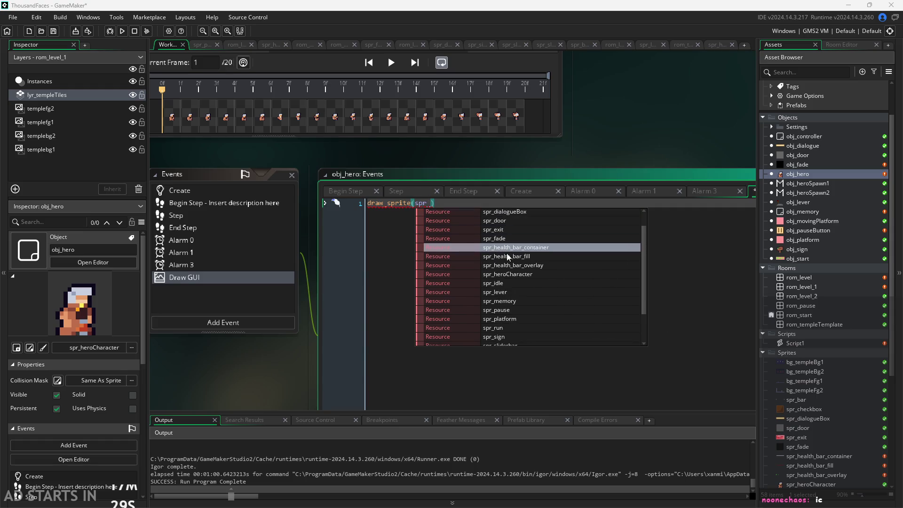
{"action": "left_click", "coordinate": [507, 258]}
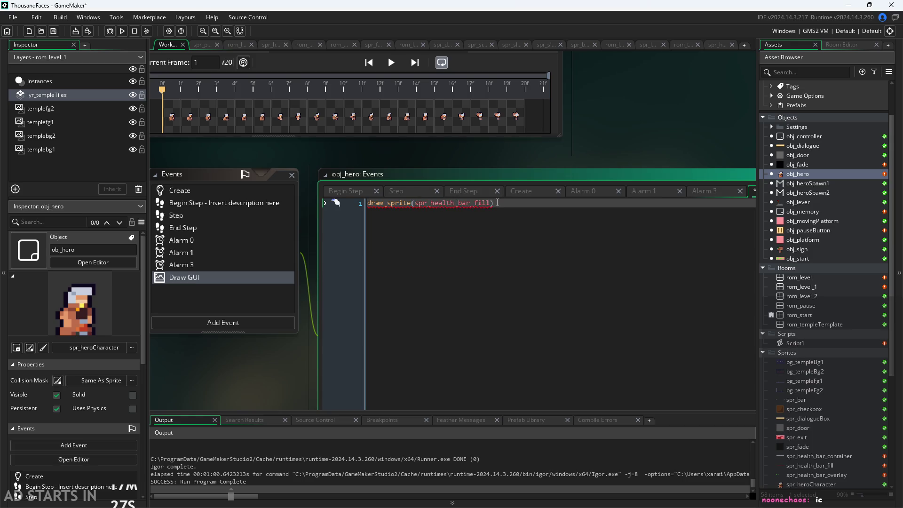
Step: Complete the call as draw_sprite(spr_health_bar_fill,0,20,20); and run the game
{"action": "mouse_move", "coordinate": [400, 207]}
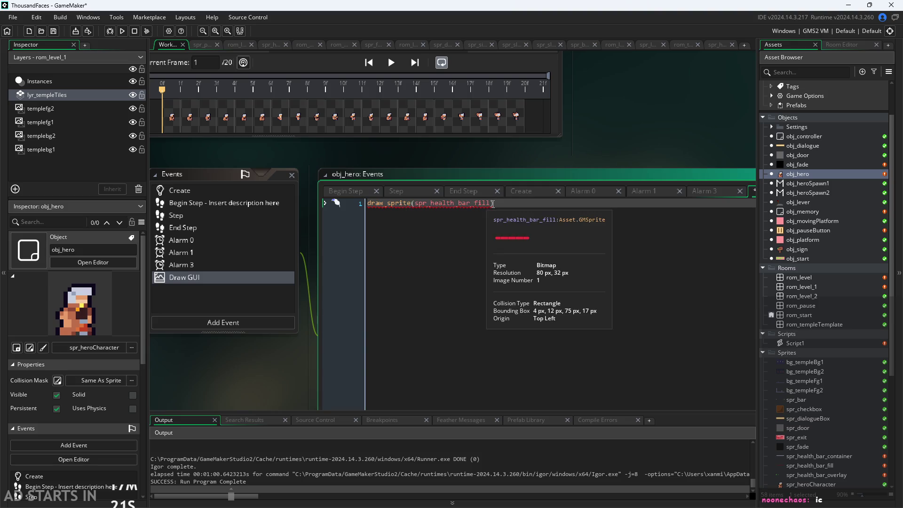
{"action": "left_click", "coordinate": [493, 203]}
{"action": "type", "text": ",x,"}
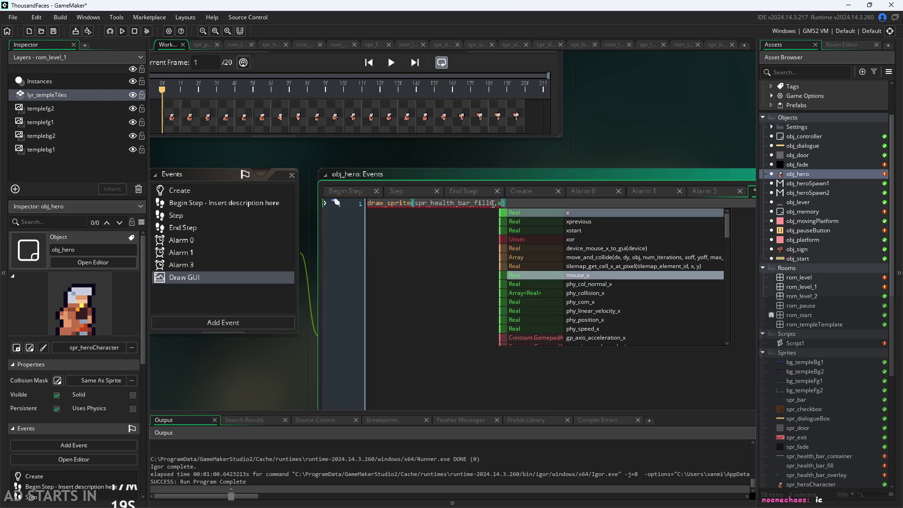
{"action": "type", "text": "y"}
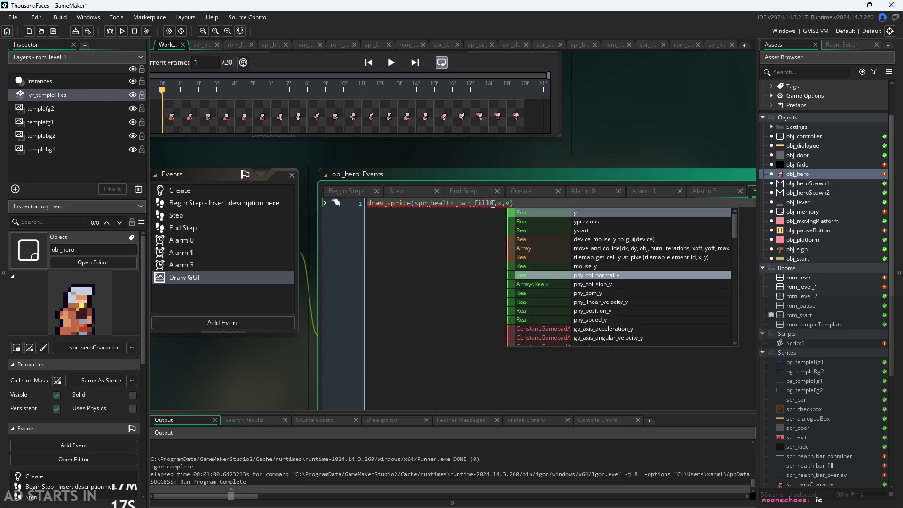
{"action": "key", "text": "BackSpace"}
{"action": "key", "text": "BackSpace"}
{"action": "key", "text": "BackSpace"}
{"action": "type", "text": "20,20)"}
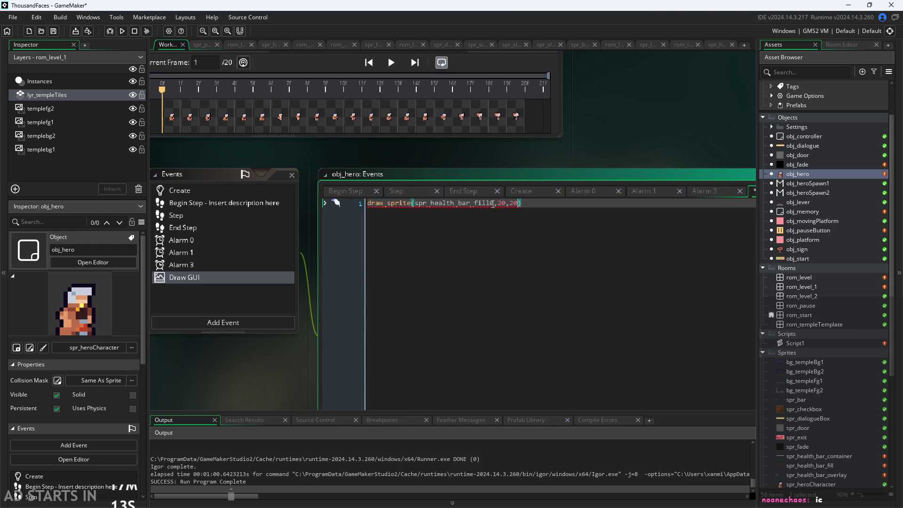
{"action": "type", "text": ";"}
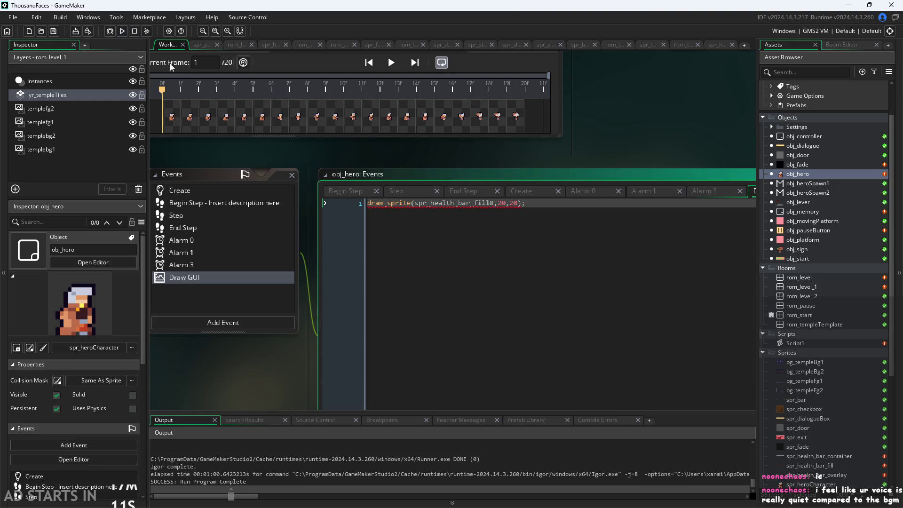
{"action": "mouse_move", "coordinate": [417, 202]}
{"action": "left_click", "coordinate": [490, 202]}
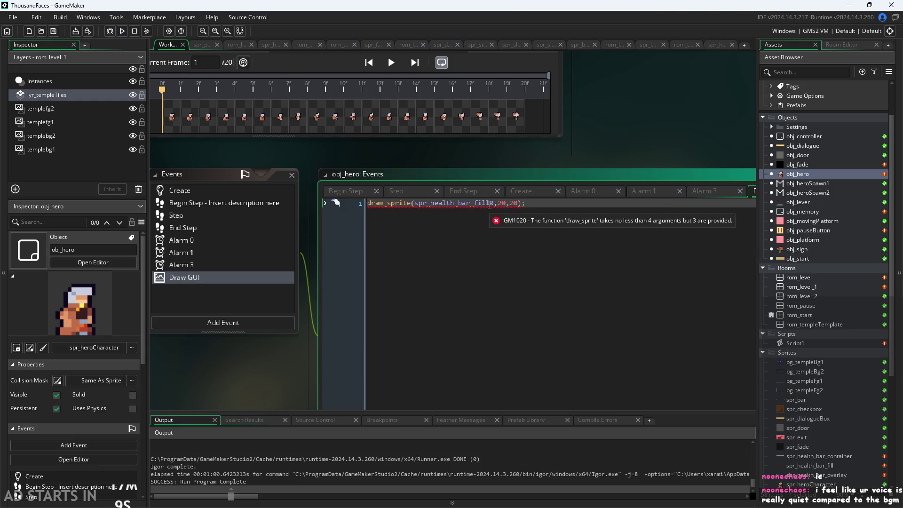
{"action": "type", "text": ","}
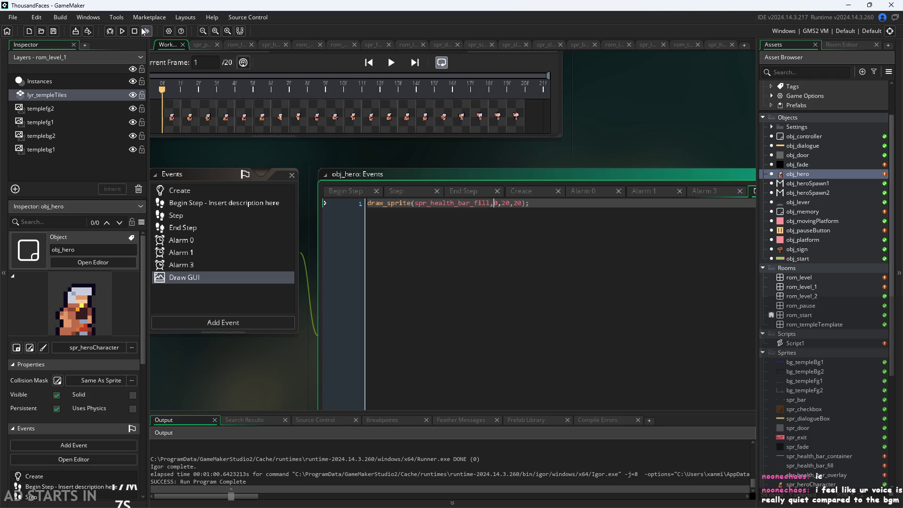
{"action": "left_click", "coordinate": [122, 31]}
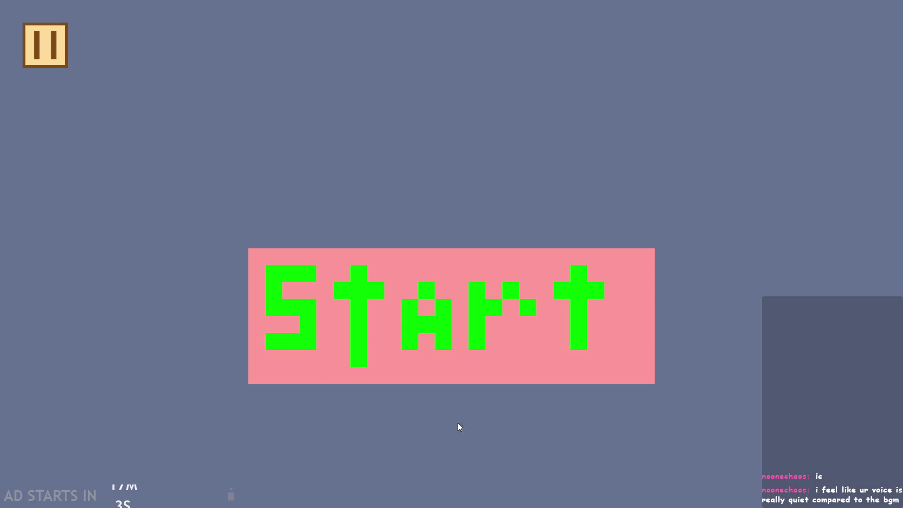
Step: Start the game, make the hero jump right onto the ledge, then exit via the pause screen
{"action": "left_click", "coordinate": [411, 320]}
{"action": "key", "text": "space"}
{"action": "key", "text": "Right"}
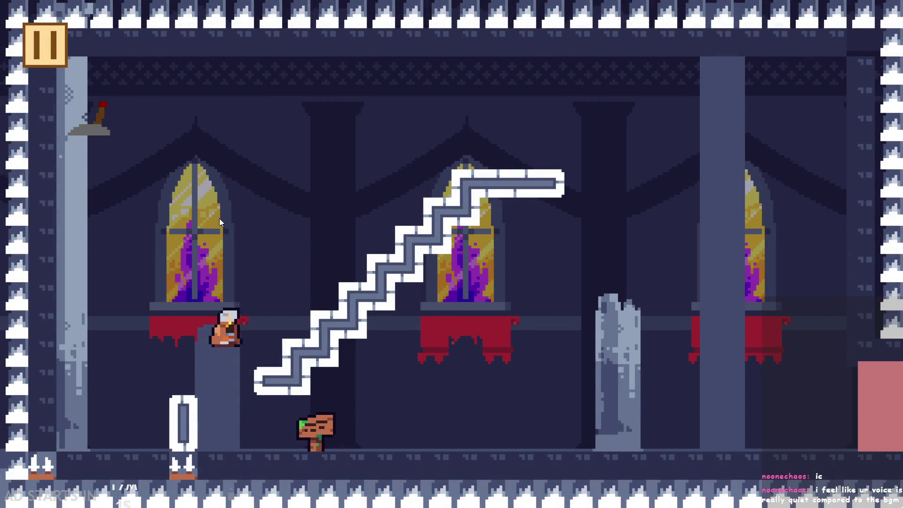
{"action": "left_click", "coordinate": [37, 30]}
{"action": "left_click", "coordinate": [746, 443]}
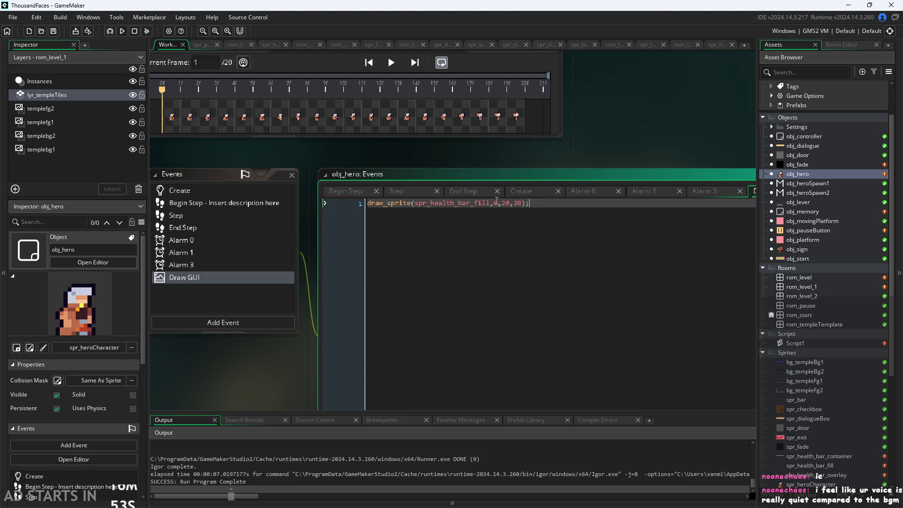
Step: Turn the draw_sprite coordinate 20 into 200 and run the game
{"action": "scroll", "coordinate": [823, 357], "scroll_direction": "down", "scroll_amount": 6}
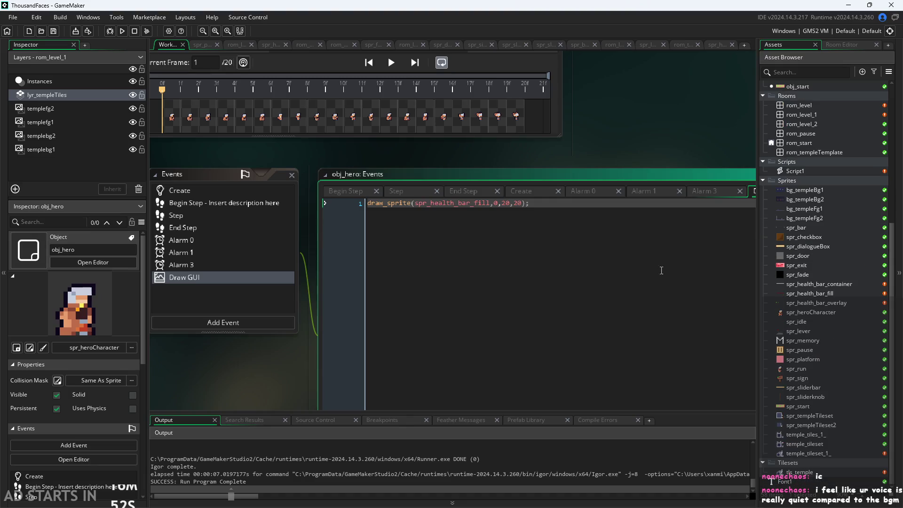
{"action": "mouse_move", "coordinate": [401, 203]}
{"action": "left_click", "coordinate": [506, 203]}
{"action": "type", "text": "0"}
{"action": "left_click", "coordinate": [122, 31]}
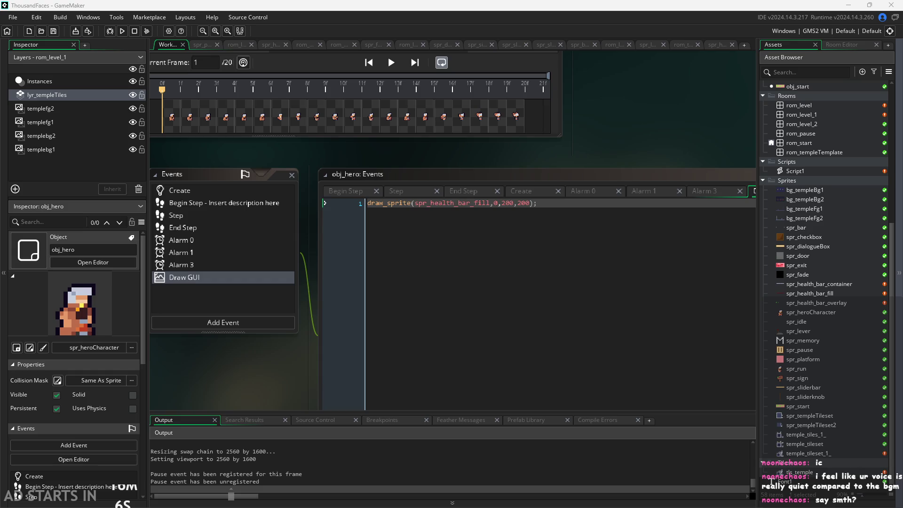
Step: Navigate back to obj_hero's Draw GUI code and check the 200 arguments in draw_sprite
{"action": "left_click_drag", "start_coordinate": [316, 365], "coordinate": [322, 361]}
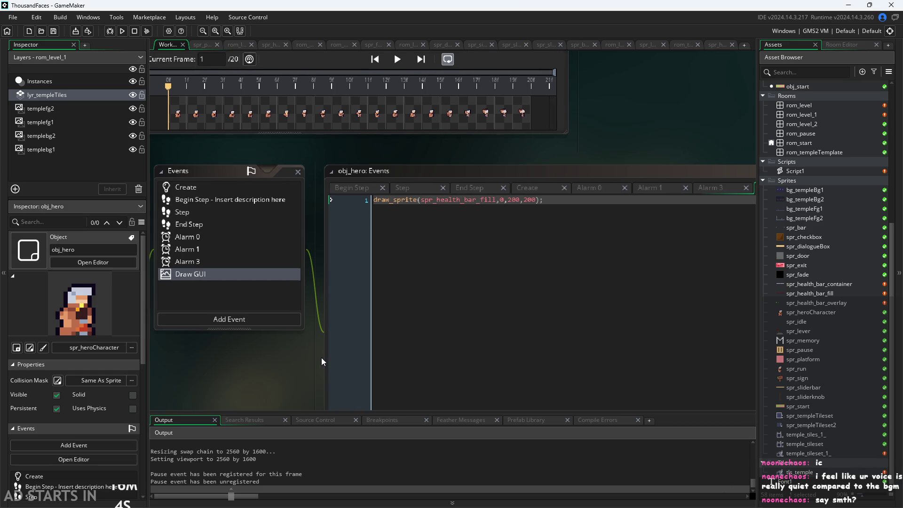
{"action": "scroll", "coordinate": [322, 362], "scroll_direction": "up", "scroll_amount": 2}
{"action": "scroll", "coordinate": [264, 348], "scroll_direction": "up", "scroll_amount": 2, "text": "ctrl"}
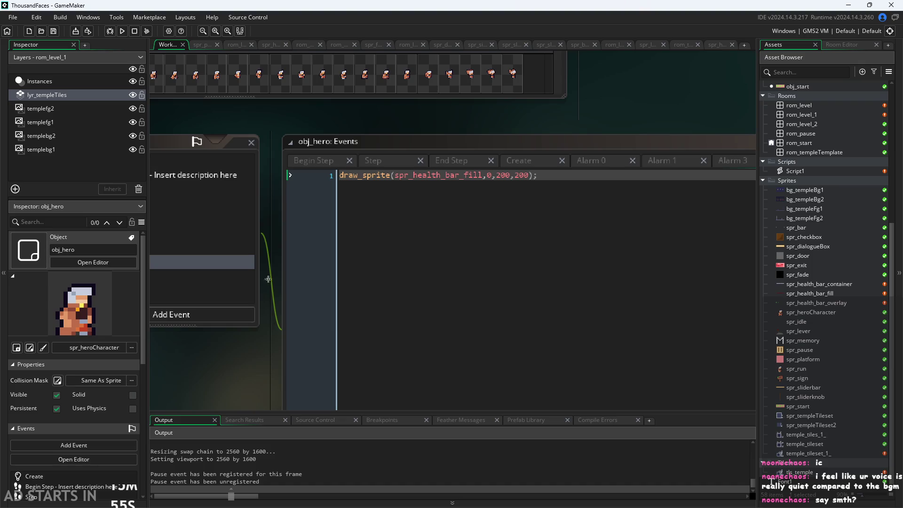
{"action": "left_click_drag", "start_coordinate": [254, 347], "coordinate": [190, 357]}
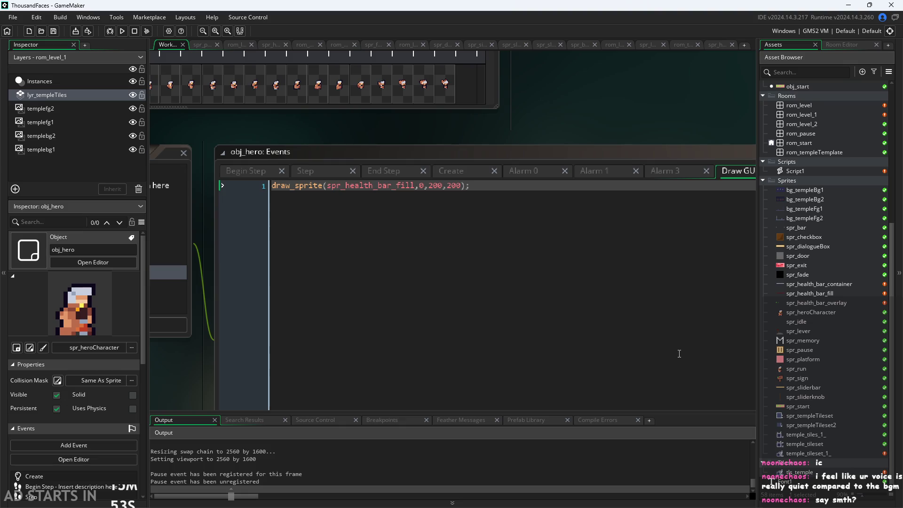
{"action": "scroll", "coordinate": [318, 149], "scroll_direction": "up", "scroll_amount": 2}
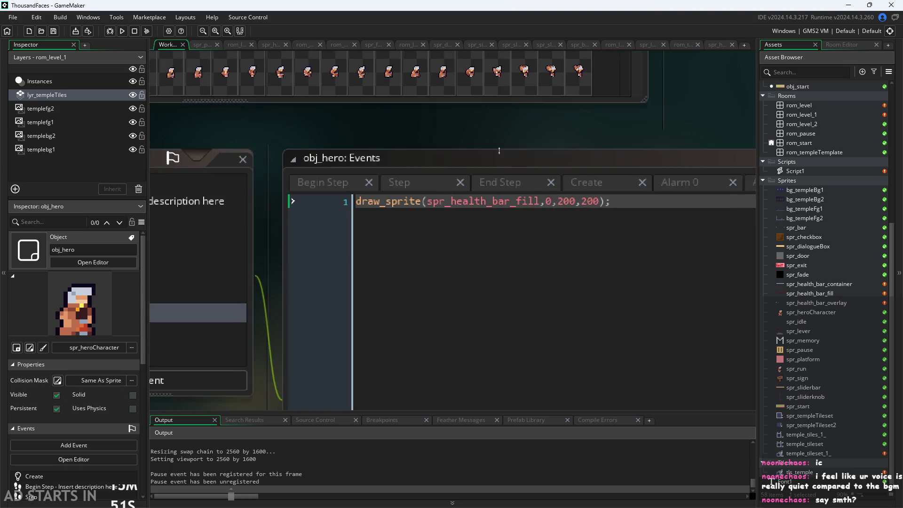
{"action": "scroll", "coordinate": [402, 144], "scroll_direction": "up", "scroll_amount": 1}
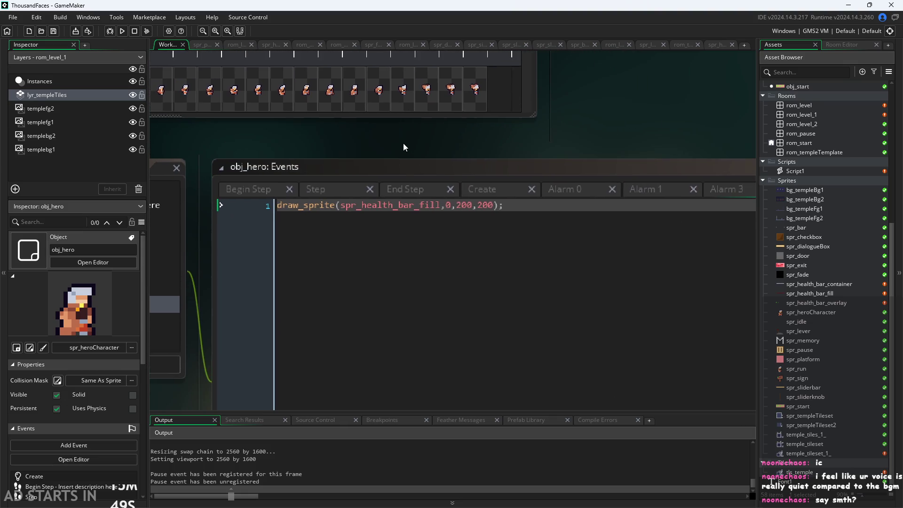
{"action": "left_click", "coordinate": [530, 223]}
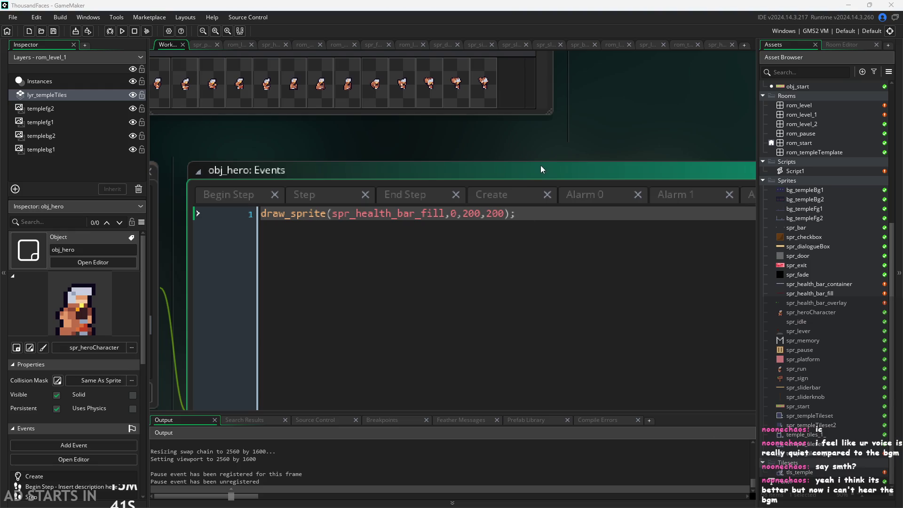
{"action": "scroll", "coordinate": [541, 179], "scroll_direction": "up", "scroll_amount": 3}
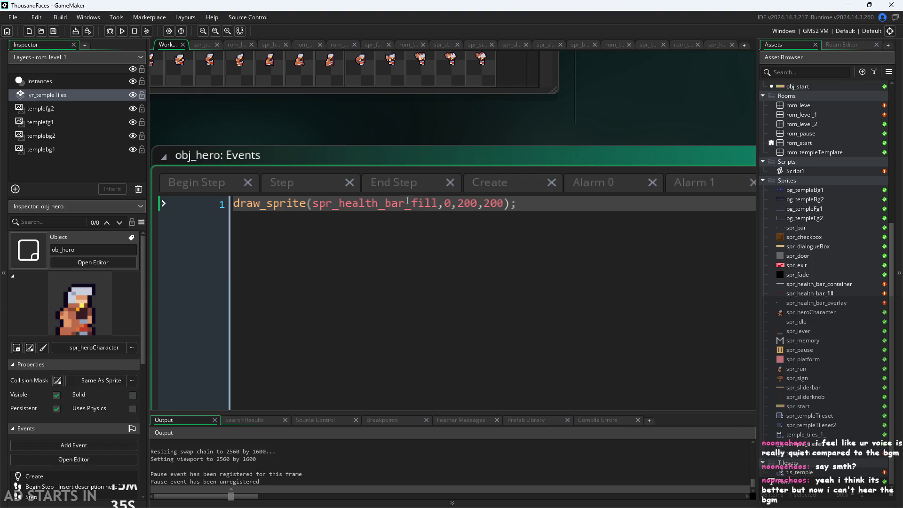
{"action": "left_click", "coordinate": [445, 203]}
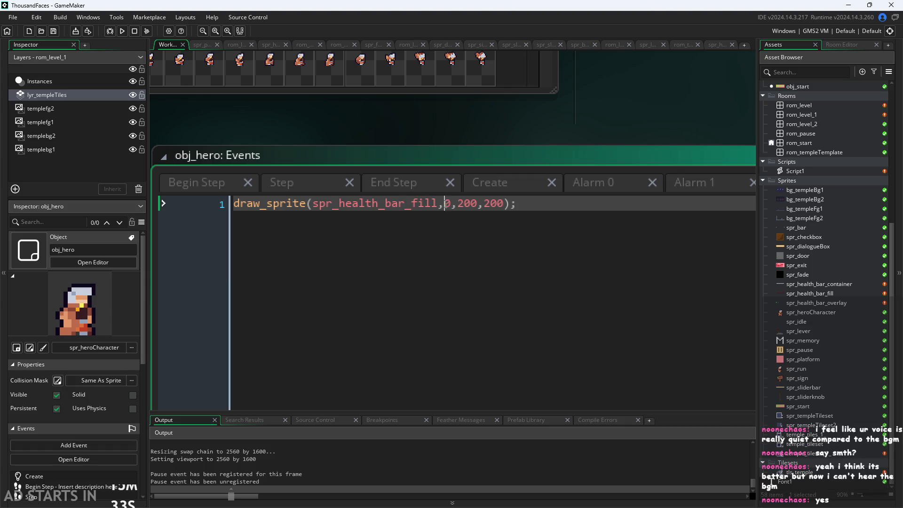
{"action": "left_click", "coordinate": [494, 207]}
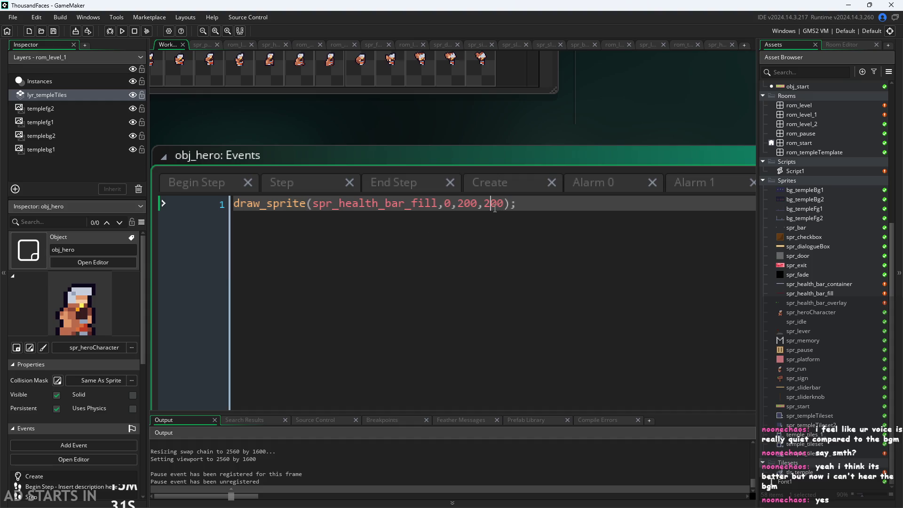
Step: Rerun the project, stopping the current run, and start the game from its Start screen
{"action": "left_click", "coordinate": [122, 30]}
{"action": "left_click", "coordinate": [487, 274]}
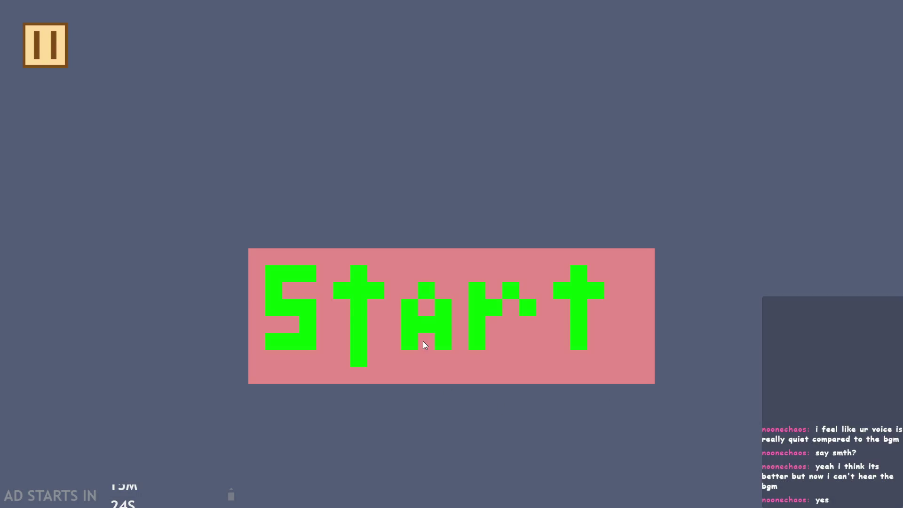
{"action": "left_click", "coordinate": [422, 342]}
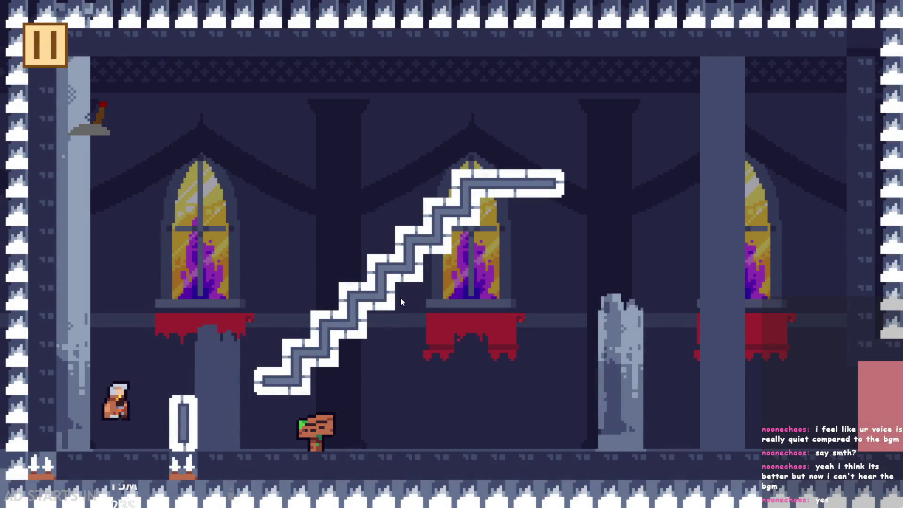
Step: Jump the hero up the staircase and land it on the upper platform
{"action": "key", "text": "Right"}
{"action": "key", "text": "space"}
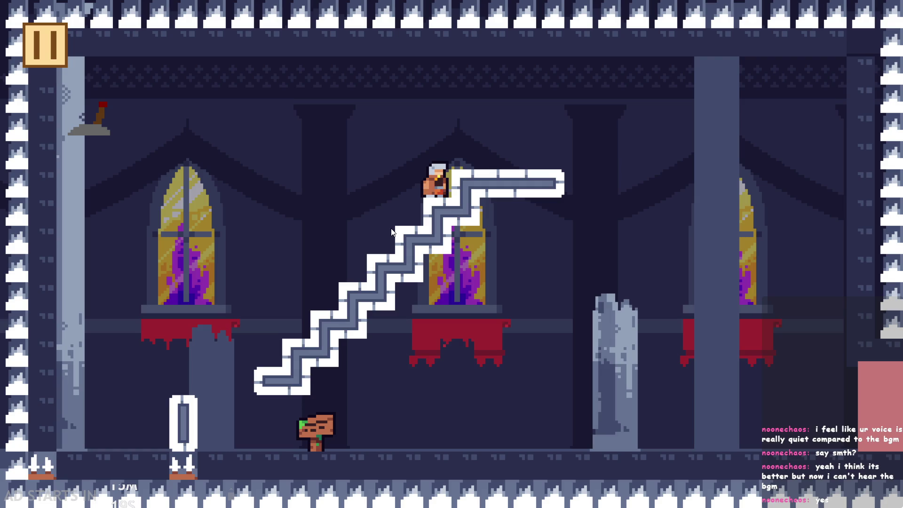
{"action": "key", "text": "space"}
{"action": "key", "text": "Right"}
{"action": "key", "text": "Left"}
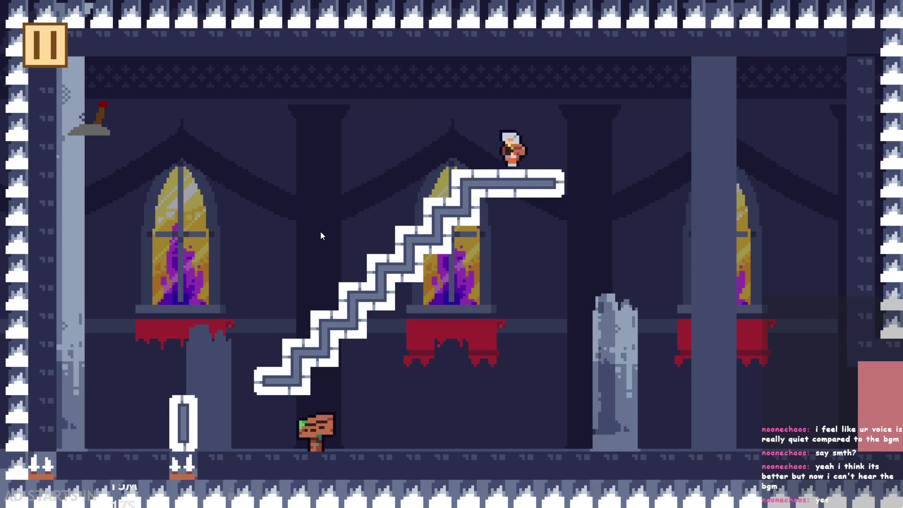
{"action": "key", "text": "space"}
{"action": "key", "text": "Left"}
{"action": "key", "text": "Right"}
{"action": "key", "text": "Left"}
{"action": "key", "text": "Right"}
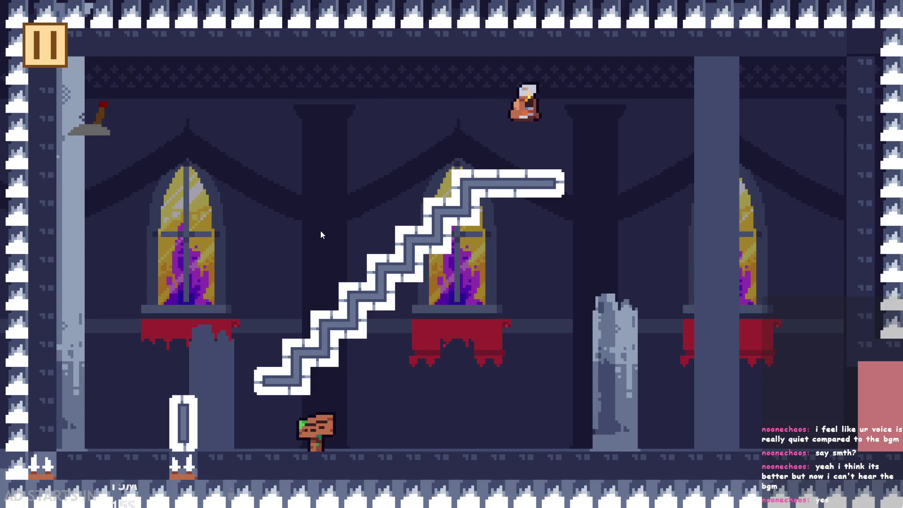
{"action": "key", "text": "Left"}
{"action": "key", "text": "Right"}
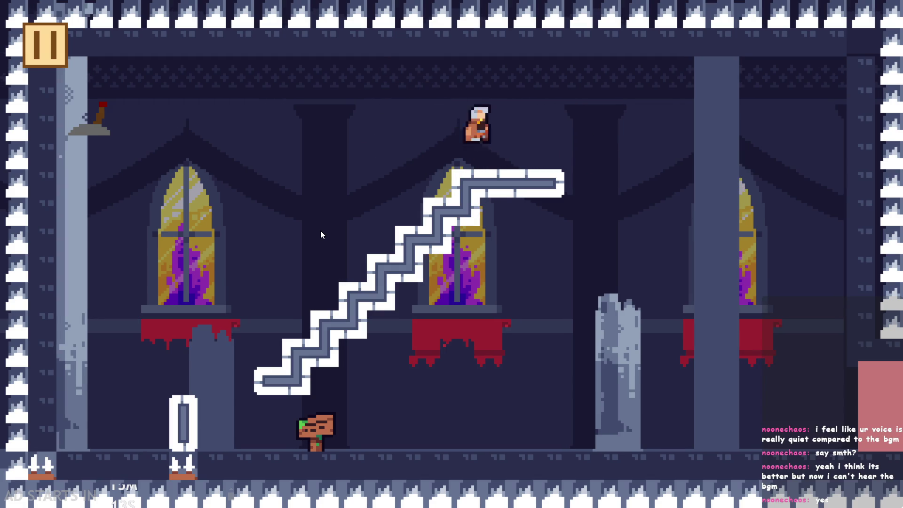
{"action": "key", "text": "Right"}
{"action": "key", "text": "space"}
{"action": "key", "text": "Left"}
{"action": "key", "text": "Right"}
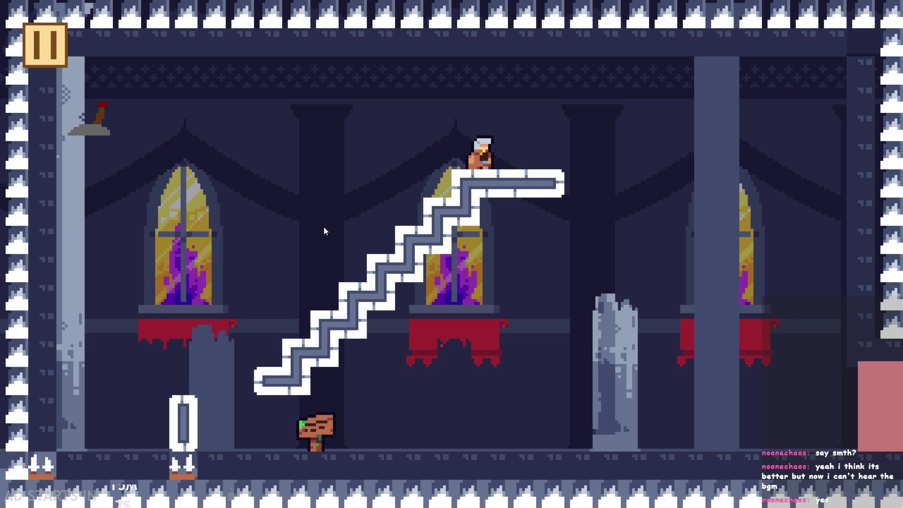
Step: Jump the hero between the upper and top platforms and flip the lever
{"action": "key", "text": "space"}
{"action": "key", "text": "Right"}
{"action": "key", "text": "Left"}
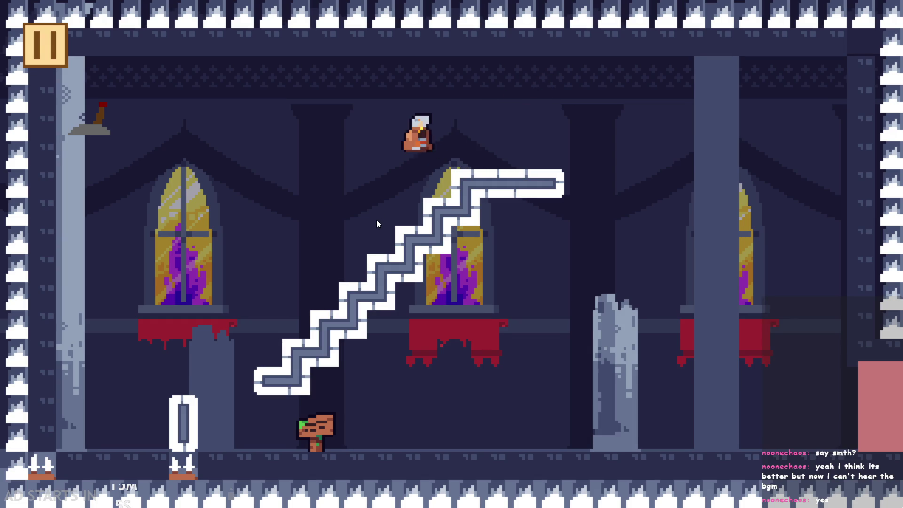
{"action": "key", "text": "Right"}
{"action": "key", "text": "Left"}
{"action": "key", "text": "Right"}
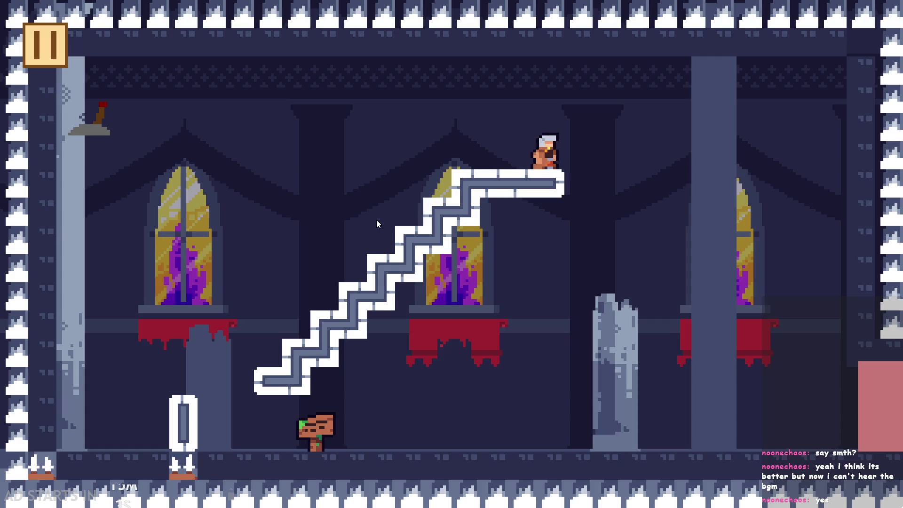
{"action": "key", "text": "space"}
{"action": "key", "text": "Left"}
{"action": "key", "text": "Left"}
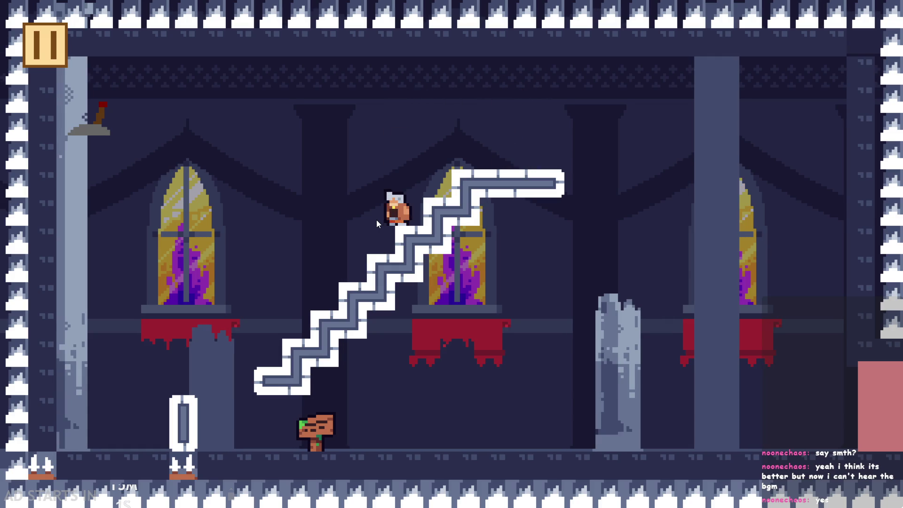
{"action": "key", "text": "space"}
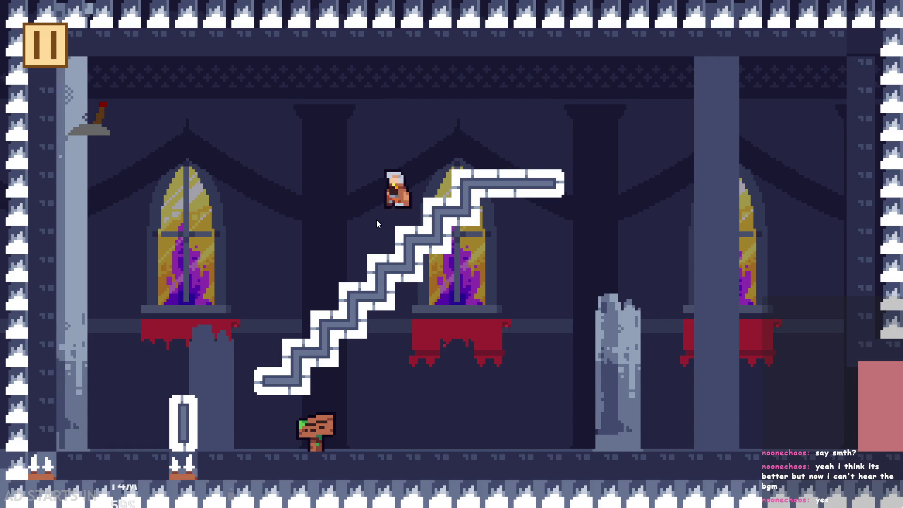
{"action": "key", "text": "Right"}
{"action": "key", "text": "Left"}
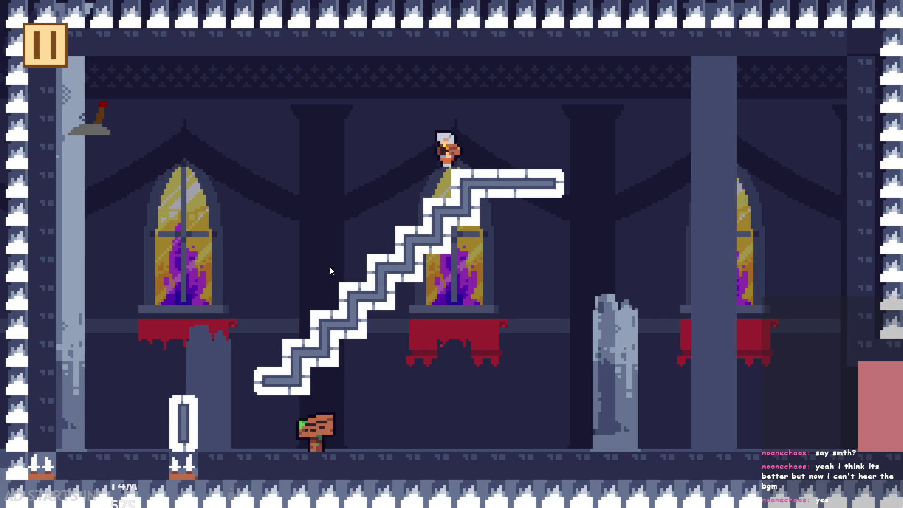
{"action": "key", "text": "space"}
{"action": "key", "text": "Right"}
{"action": "key", "text": "Left"}
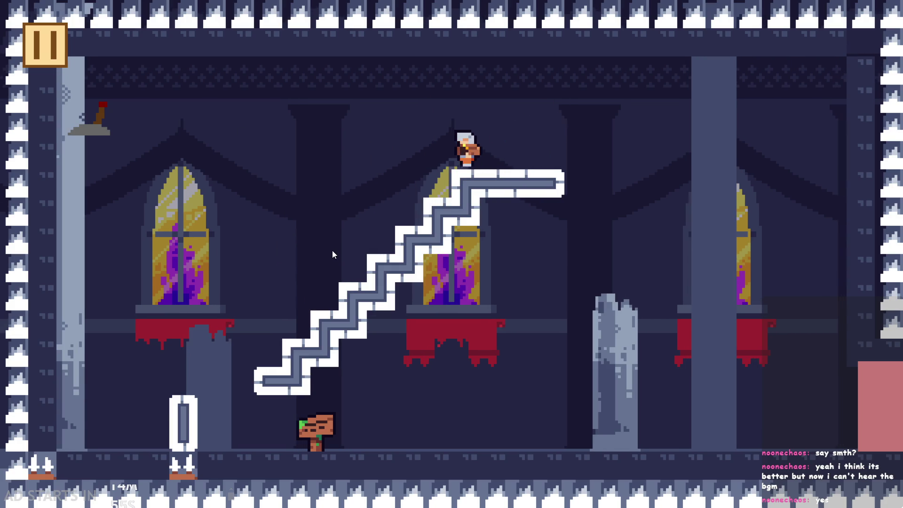
{"action": "key", "text": "space"}
{"action": "key", "text": "Right"}
{"action": "key", "text": "space"}
{"action": "key", "text": "Left"}
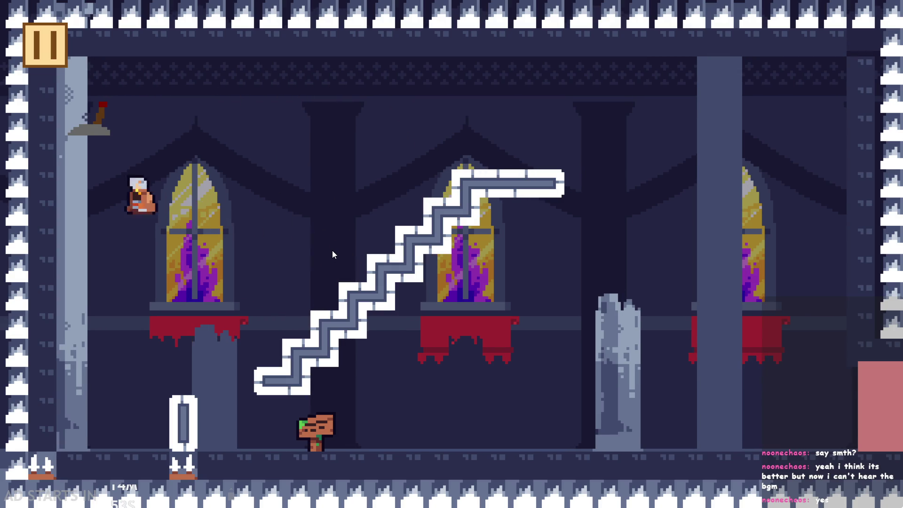
{"action": "key", "text": "Right"}
{"action": "key", "text": "space"}
{"action": "key", "text": "Left"}
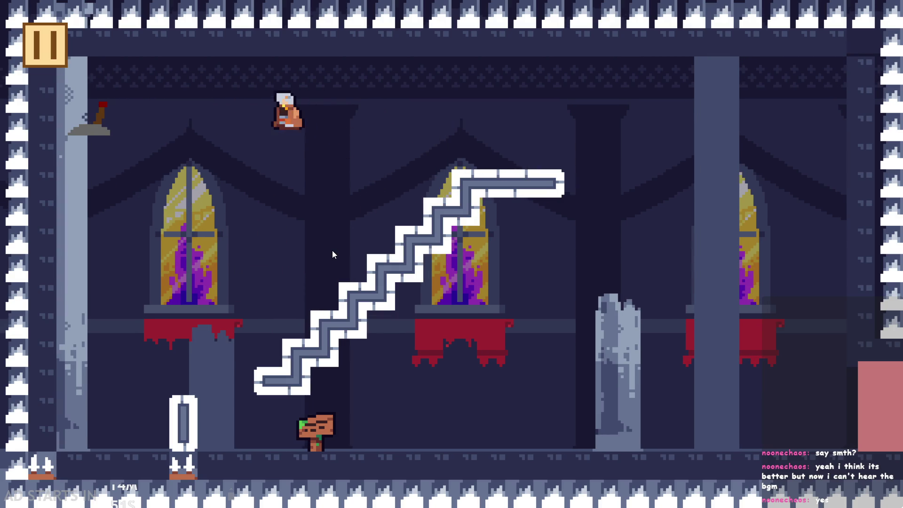
{"action": "key", "text": "Right"}
{"action": "key", "text": "Right"}
{"action": "key", "text": "space"}
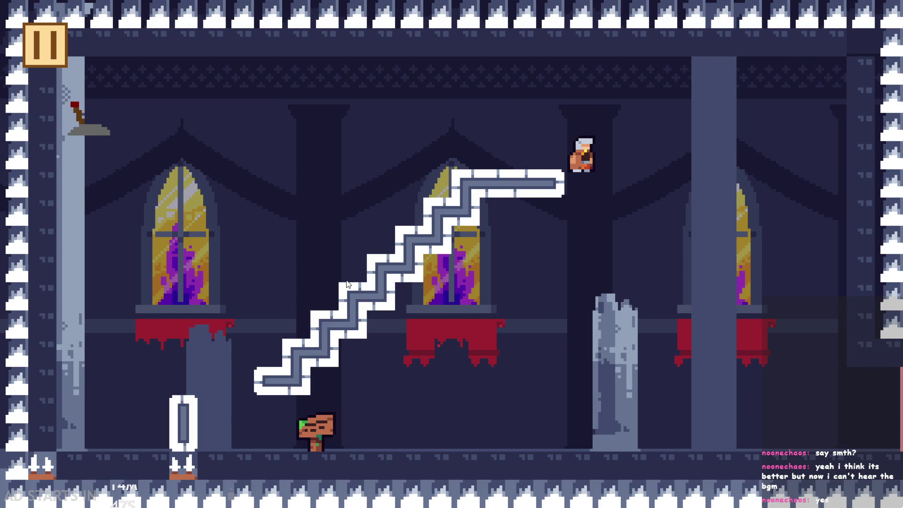
Step: Drop onto the pillar, run to the white door, climb back up, then close the game
{"action": "key", "text": "Left"}
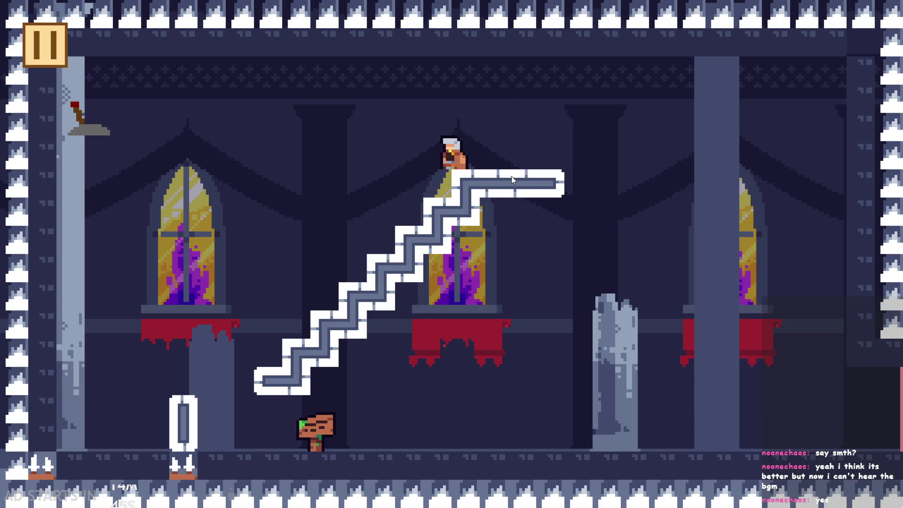
{"action": "key", "text": "Right"}
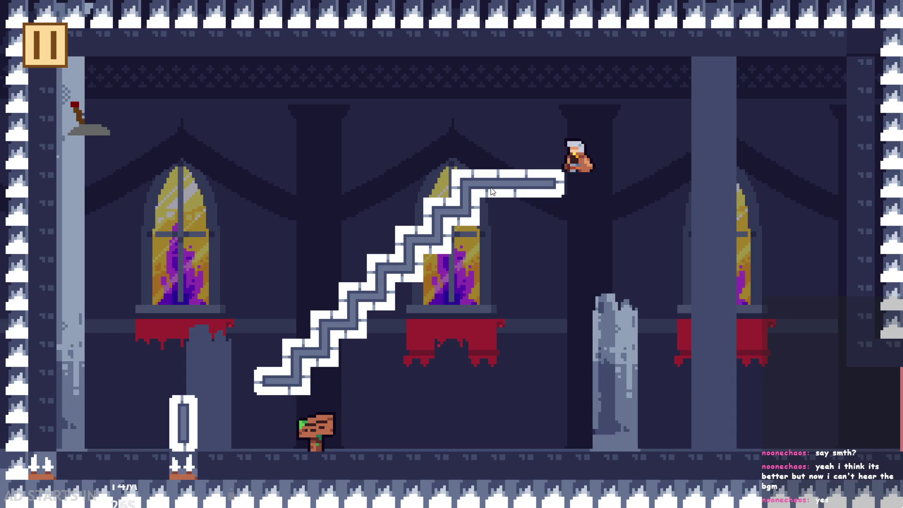
{"action": "key", "text": "space"}
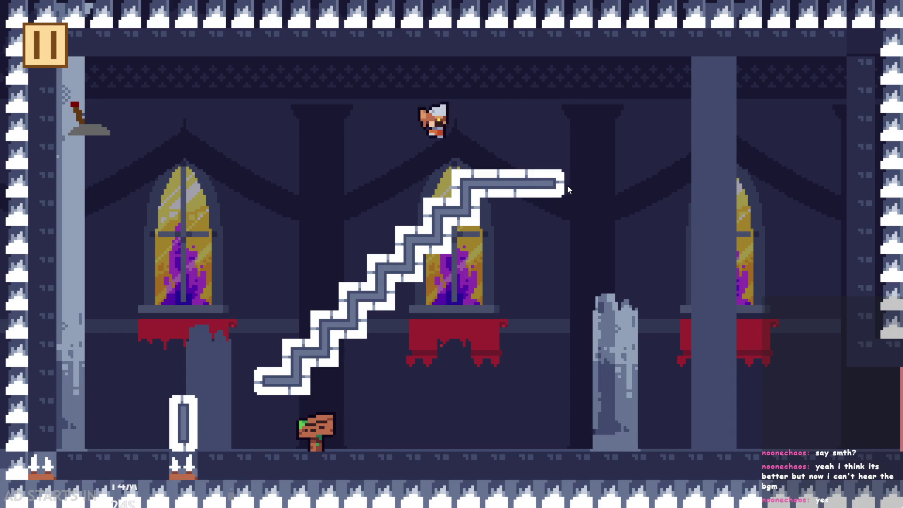
{"action": "key", "text": "Left"}
{"action": "key", "text": "space"}
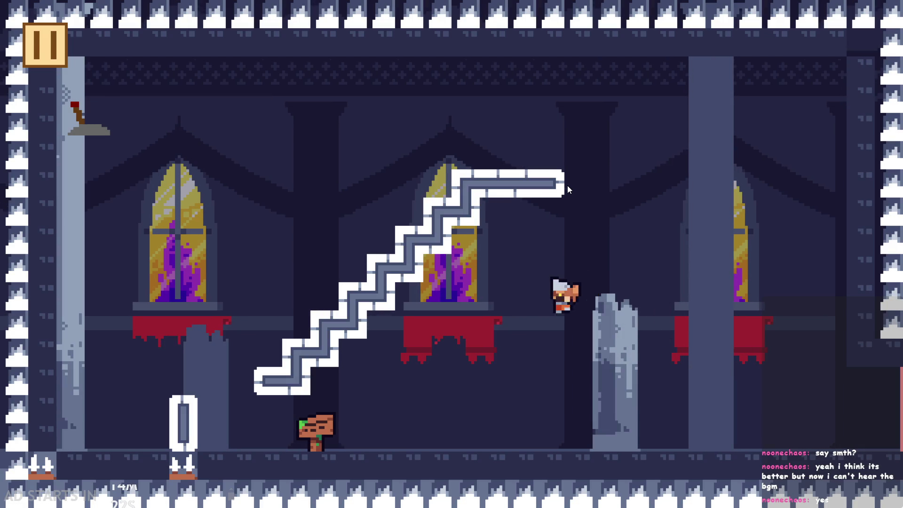
{"action": "key", "text": "Right"}
{"action": "key", "text": "Left"}
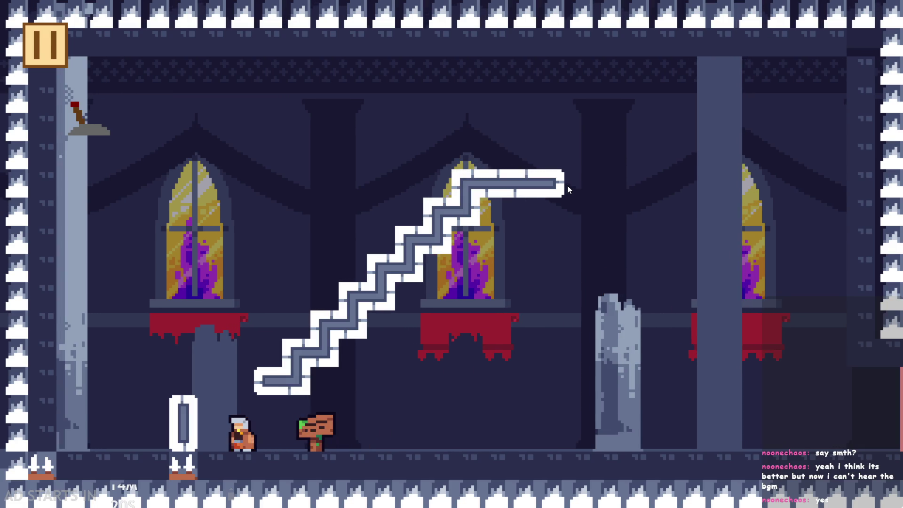
{"action": "key", "text": "space"}
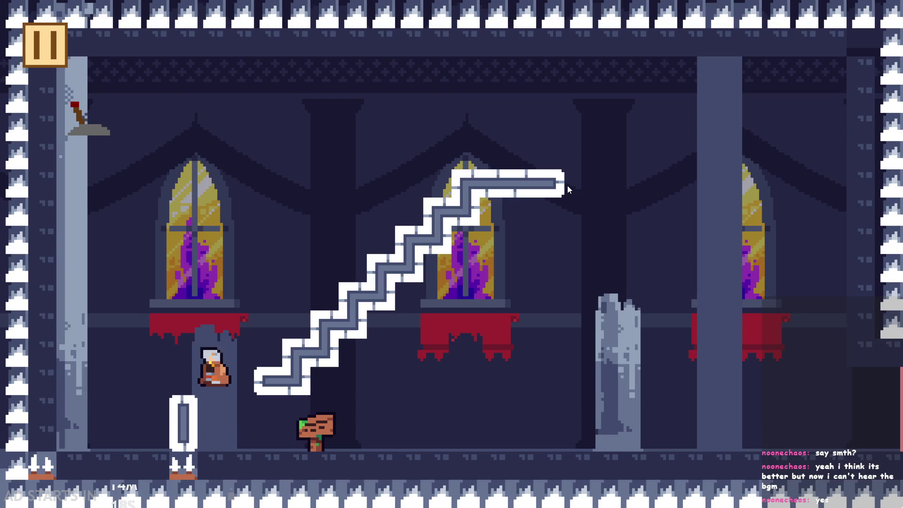
{"action": "key", "text": "Right"}
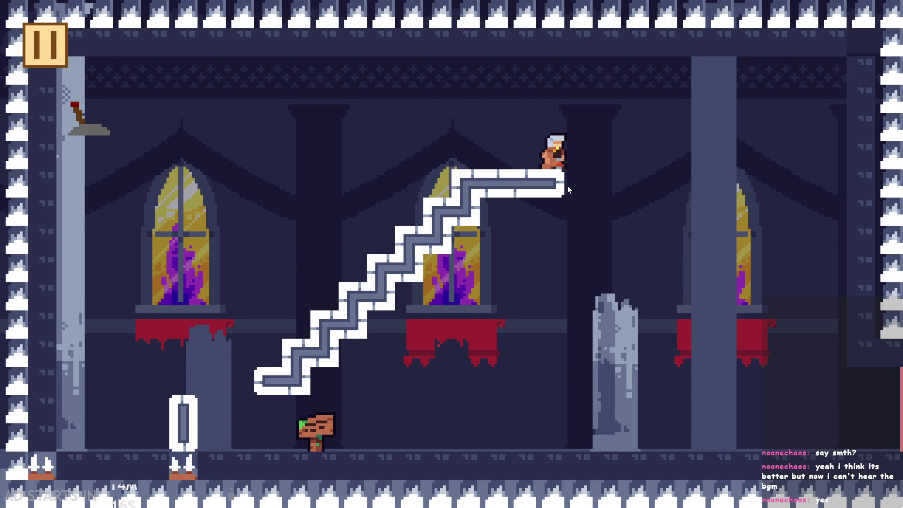
{"action": "key", "text": "Left"}
{"action": "key", "text": "space"}
{"action": "key", "text": "space"}
{"action": "key", "text": "Right"}
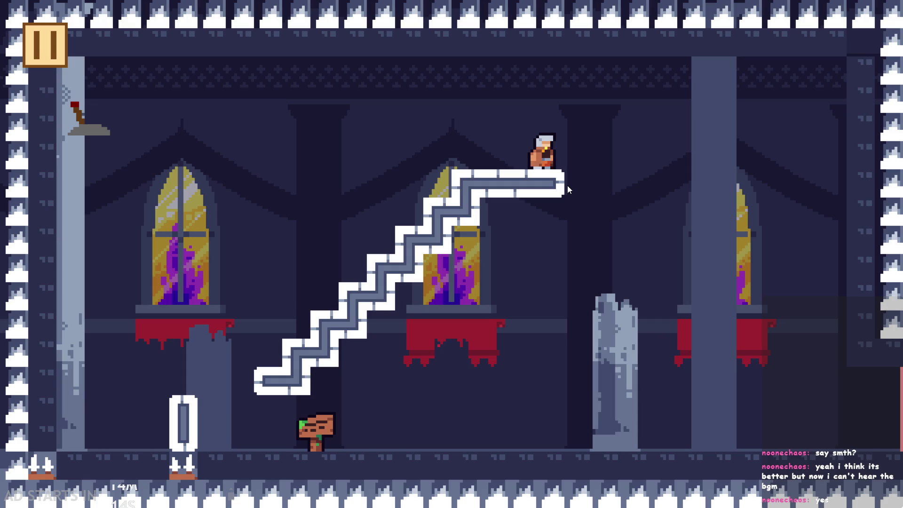
{"action": "key", "text": "Left"}
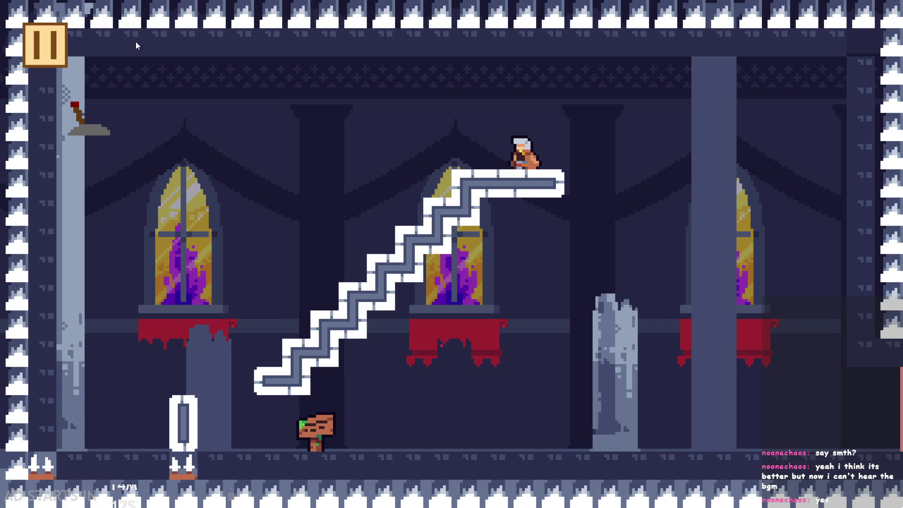
{"action": "left_click", "coordinate": [52, 52]}
{"action": "left_click", "coordinate": [724, 439]}
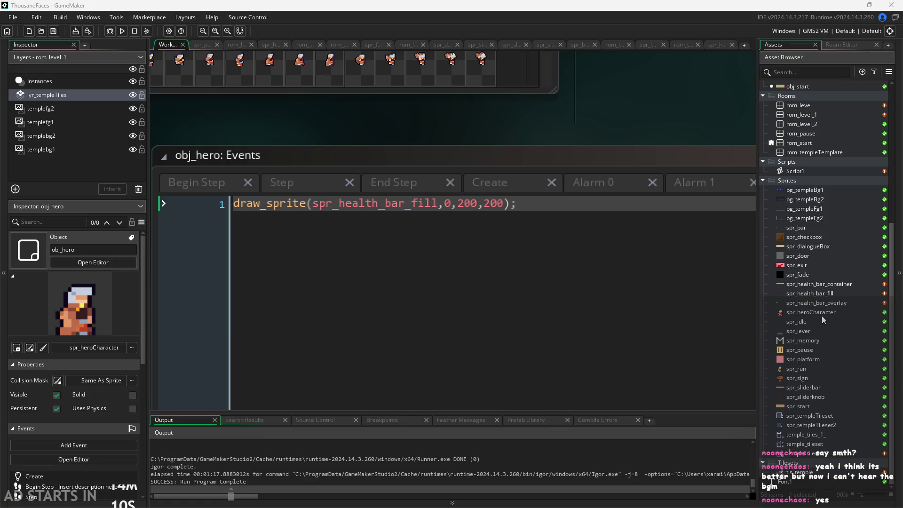
Step: Open spr_heroCharacter, dismiss Resize Properties unchanged, and expand its Collision Mask settings
{"action": "double_click", "coordinate": [820, 311]}
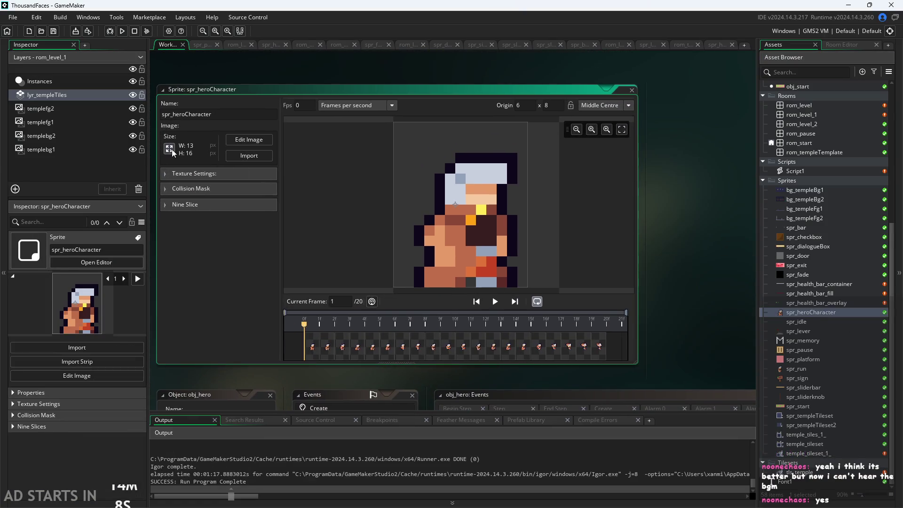
{"action": "left_click", "coordinate": [169, 148]}
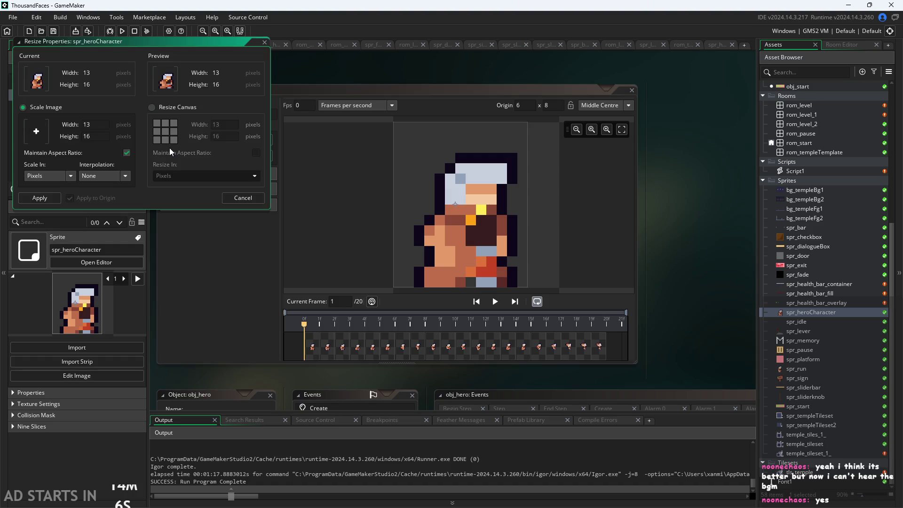
{"action": "left_click", "coordinate": [245, 197]}
{"action": "left_click", "coordinate": [184, 189]}
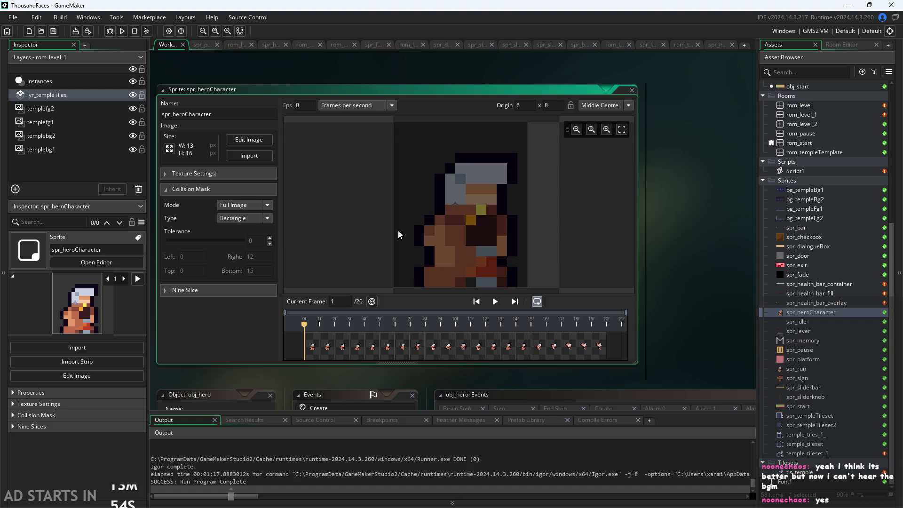
Step: Pan the sprite preview and step through animation frames 1 to 20
{"action": "scroll", "coordinate": [529, 236], "scroll_direction": "down", "scroll_amount": 1}
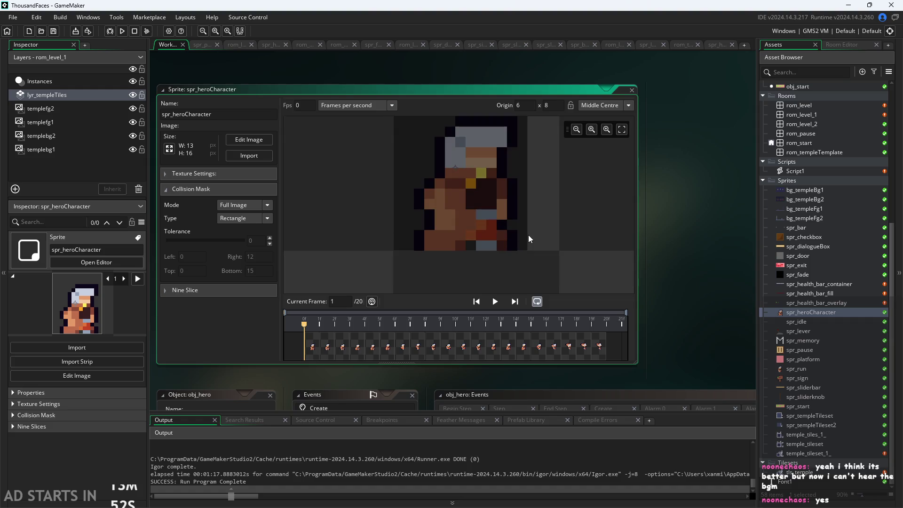
{"action": "left_click_drag", "start_coordinate": [546, 244], "coordinate": [550, 257]}
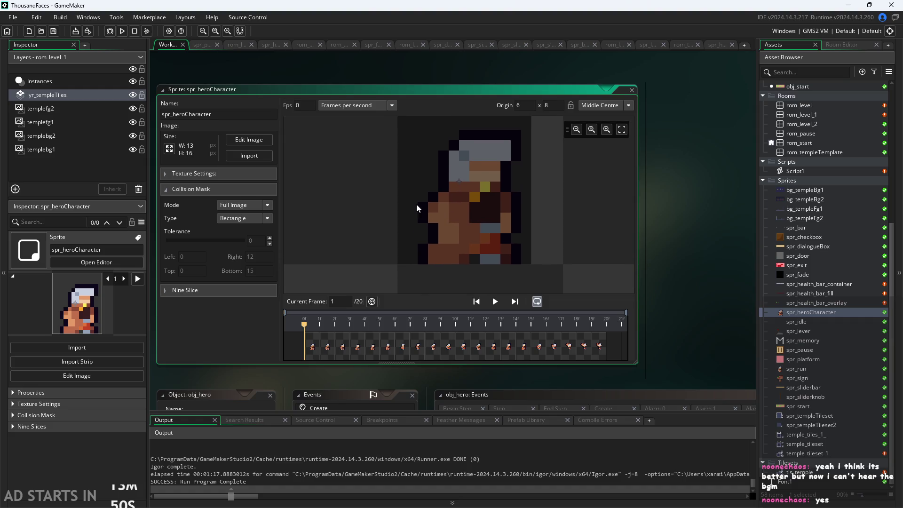
{"action": "left_click_drag", "start_coordinate": [535, 216], "coordinate": [541, 235]}
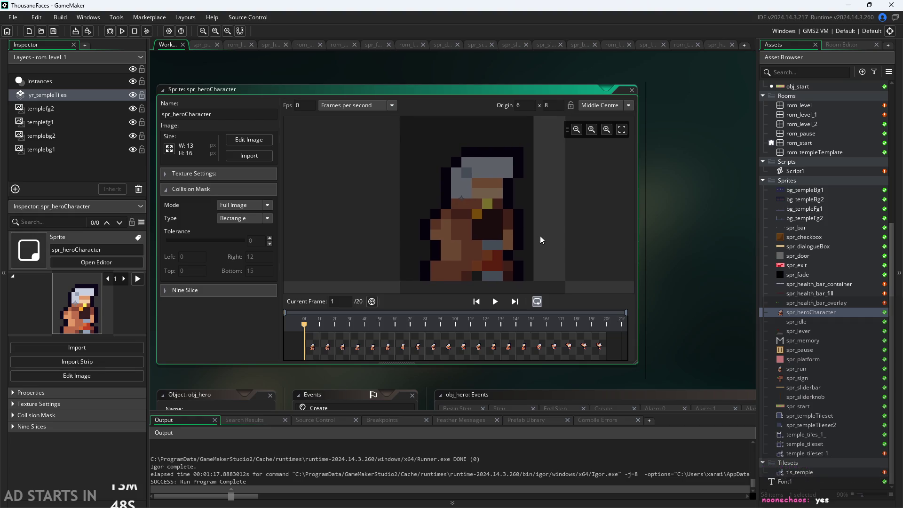
{"action": "left_click_drag", "start_coordinate": [540, 236], "coordinate": [521, 233]}
{"action": "scroll", "coordinate": [521, 232], "scroll_direction": "down", "scroll_amount": 2}
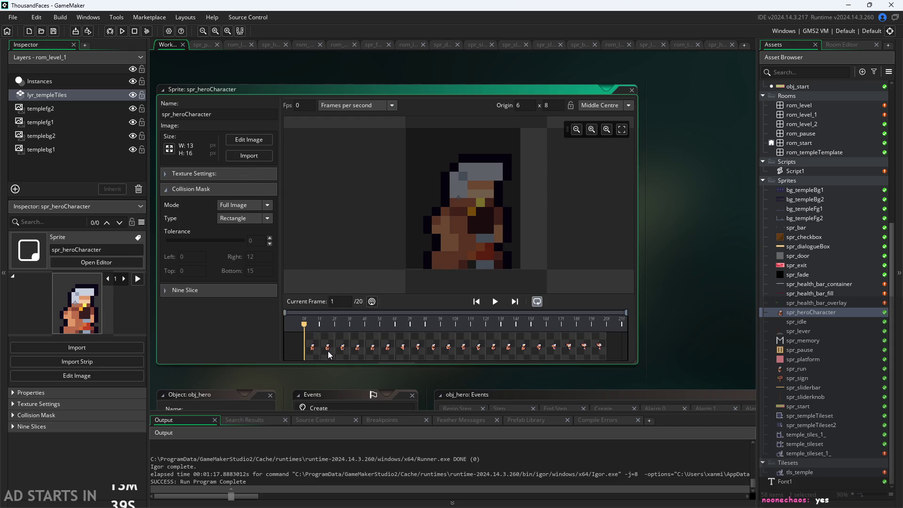
{"action": "mouse_move", "coordinate": [328, 351]}
{"action": "left_mouse_down"}
{"action": "mouse_move", "coordinate": [446, 346]}
{"action": "mouse_move", "coordinate": [425, 344]}
{"action": "left_mouse_up"}
{"action": "left_click", "coordinate": [600, 355]}
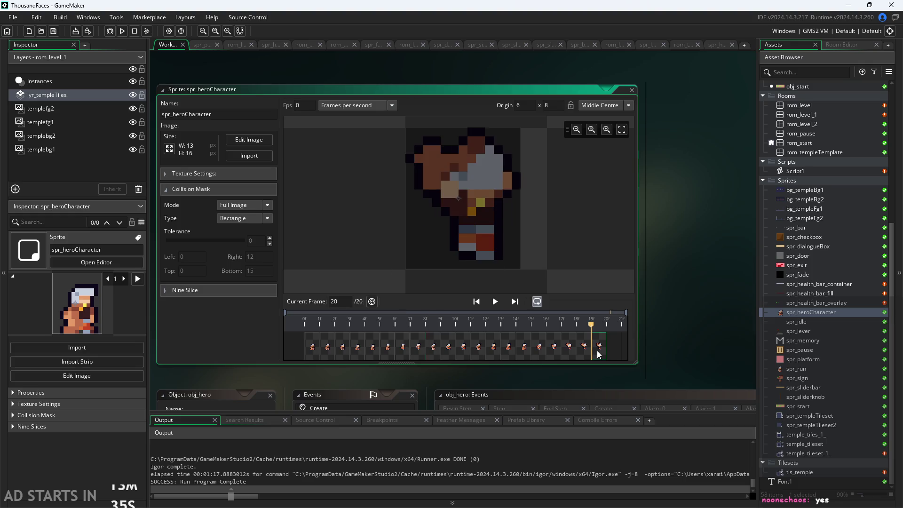
{"action": "left_click", "coordinate": [580, 354]}
{"action": "left_click", "coordinate": [569, 355]}
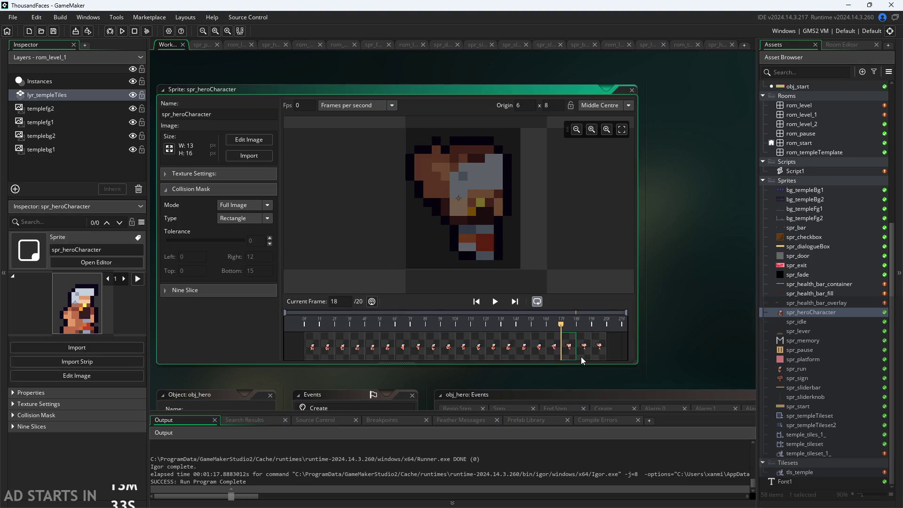
{"action": "left_click", "coordinate": [581, 356]}
{"action": "left_click", "coordinate": [565, 358]}
{"action": "left_click", "coordinate": [585, 354]}
{"action": "left_click", "coordinate": [593, 350]}
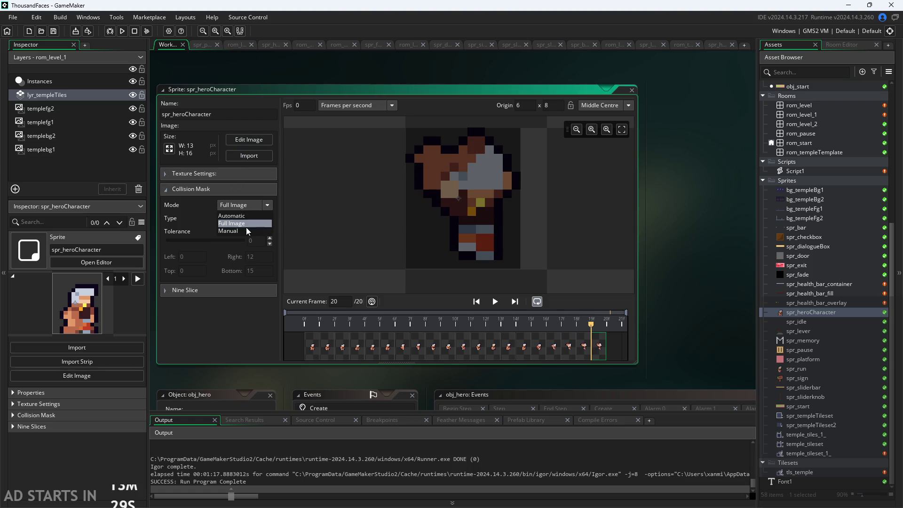
Step: Switch the mask to Manual, trim its top edge to 1, and check it across frames
{"action": "left_click", "coordinate": [247, 230]}
{"action": "left_click_drag", "start_coordinate": [403, 132], "coordinate": [406, 149]}
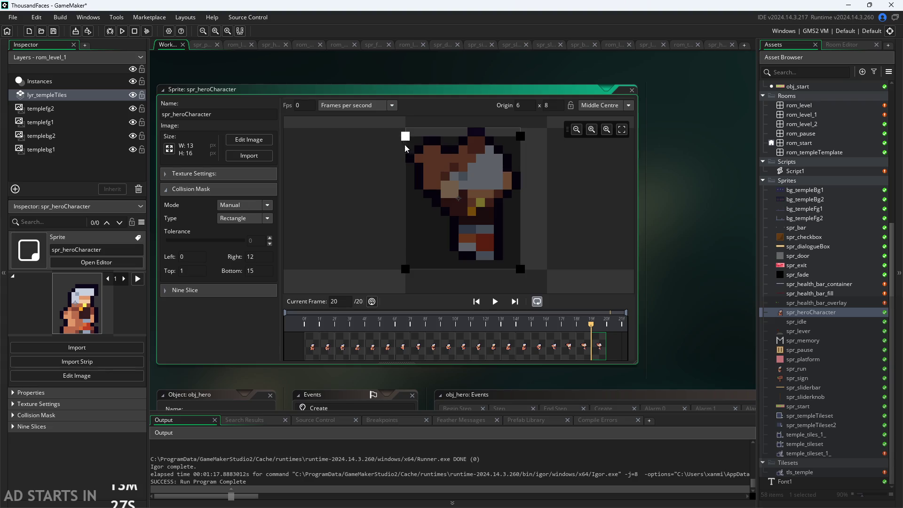
{"action": "left_click", "coordinate": [673, 251]}
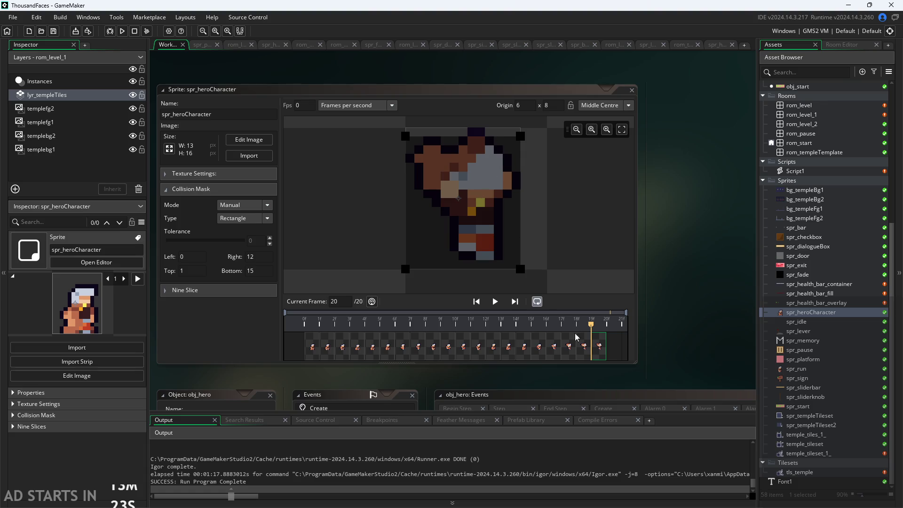
{"action": "left_click", "coordinate": [584, 347]}
{"action": "left_click", "coordinate": [570, 349]}
{"action": "left_click", "coordinate": [555, 351]}
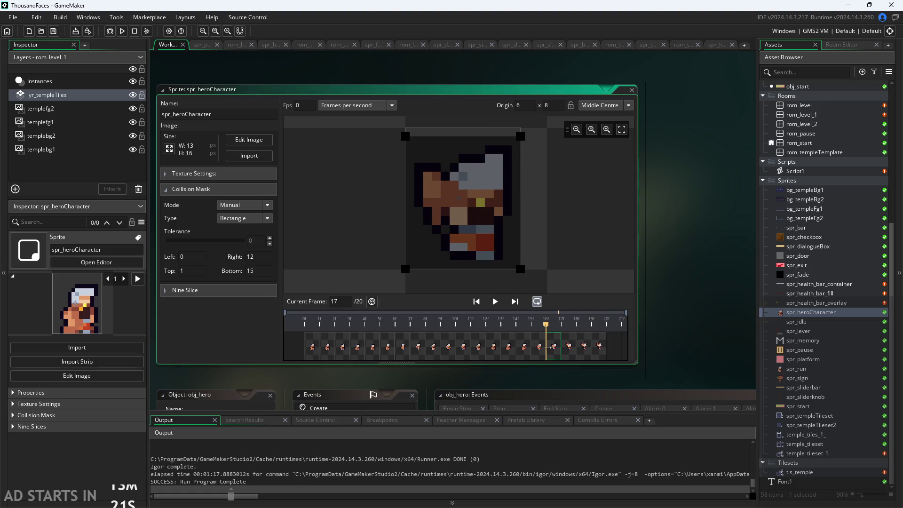
{"action": "left_click", "coordinate": [568, 350]}
{"action": "left_click", "coordinate": [558, 354]}
{"action": "left_click", "coordinate": [537, 355]}
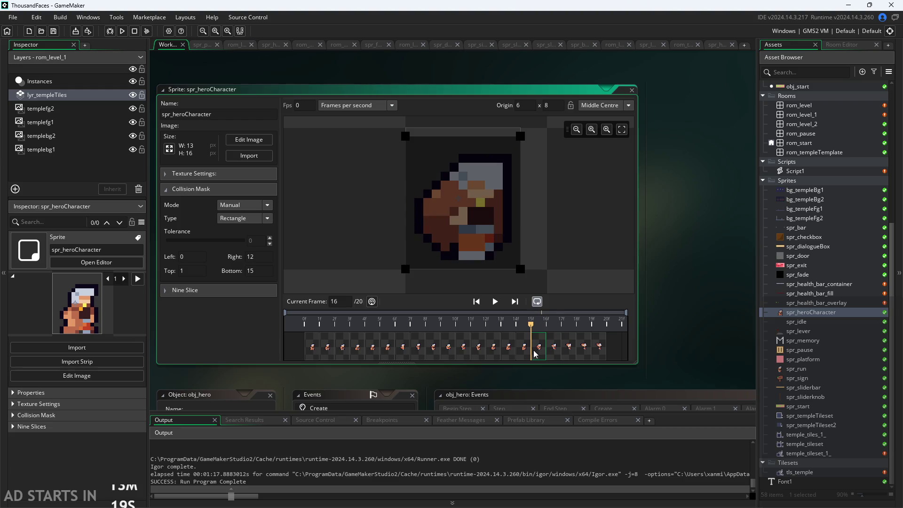
{"action": "left_click", "coordinate": [528, 354]}
{"action": "left_click", "coordinate": [546, 355]}
{"action": "left_click", "coordinate": [556, 353]}
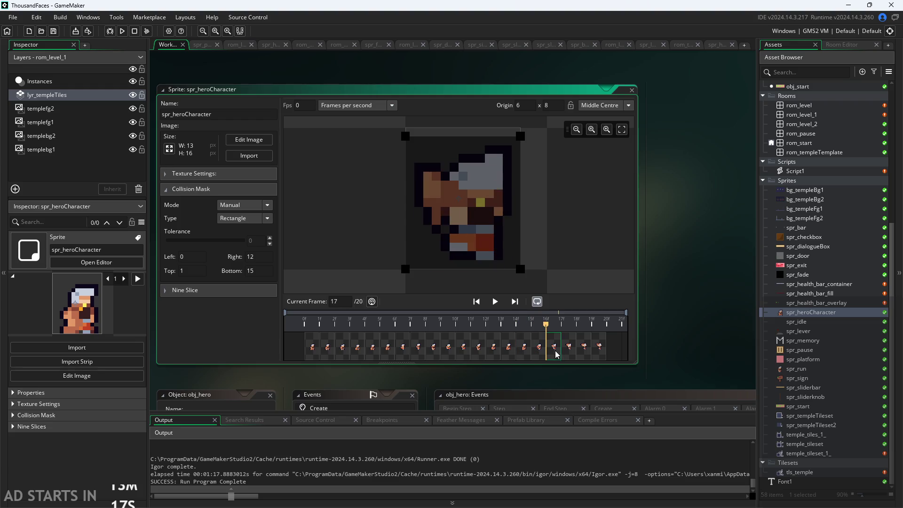
{"action": "left_click", "coordinate": [571, 353]}
{"action": "left_click", "coordinate": [555, 353]}
{"action": "left_click", "coordinate": [536, 355]}
{"action": "left_click", "coordinate": [523, 354]}
{"action": "left_click", "coordinate": [509, 353]}
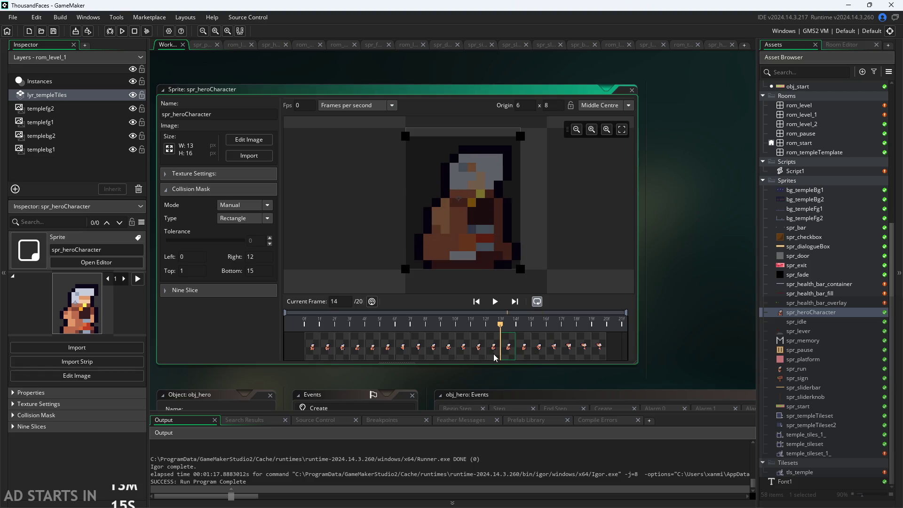
{"action": "left_click", "coordinate": [494, 354]}
{"action": "left_click", "coordinate": [479, 354]}
{"action": "left_click", "coordinate": [464, 354]}
{"action": "left_click", "coordinate": [448, 354]}
{"action": "left_click", "coordinate": [434, 354]}
{"action": "left_click", "coordinate": [420, 353]}
{"action": "left_click", "coordinate": [372, 354]}
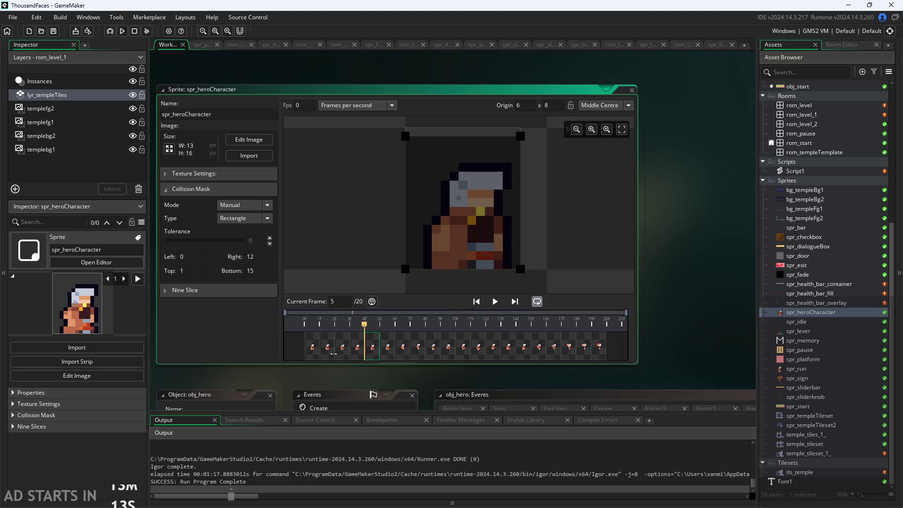
{"action": "left_click", "coordinate": [328, 354]}
Step: Set the mask's bottom to 15 and left to 1, then check frames 15 to 20
{"action": "mouse_move", "coordinate": [405, 269]}
{"action": "left_mouse_down"}
{"action": "mouse_move", "coordinate": [408, 280]}
{"action": "mouse_move", "coordinate": [415, 272]}
{"action": "left_mouse_up"}
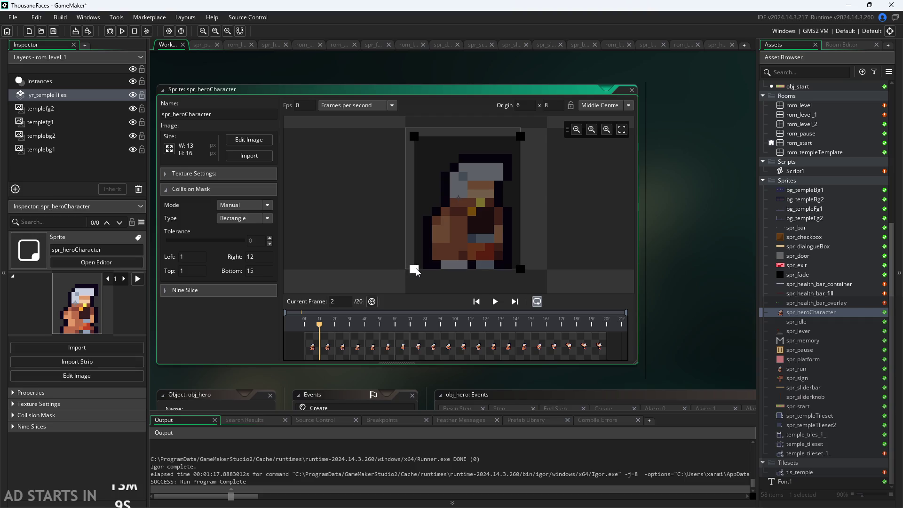
{"action": "left_click", "coordinate": [717, 306]}
{"action": "left_click", "coordinate": [517, 347]}
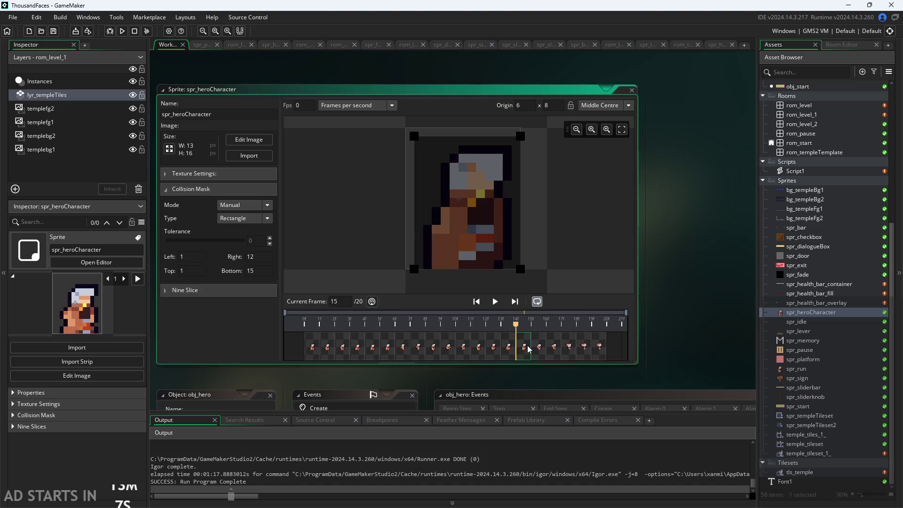
{"action": "left_click", "coordinate": [529, 348]}
{"action": "left_click", "coordinate": [562, 341]}
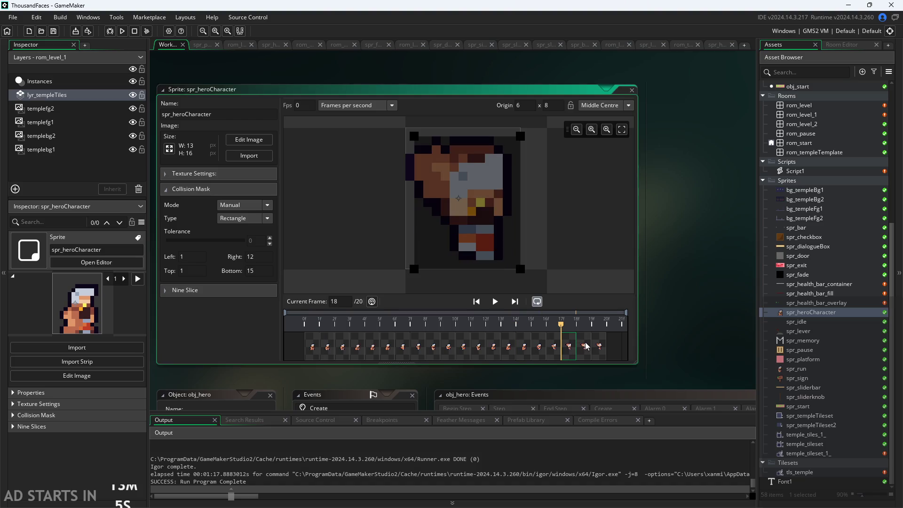
{"action": "left_click", "coordinate": [600, 349]}
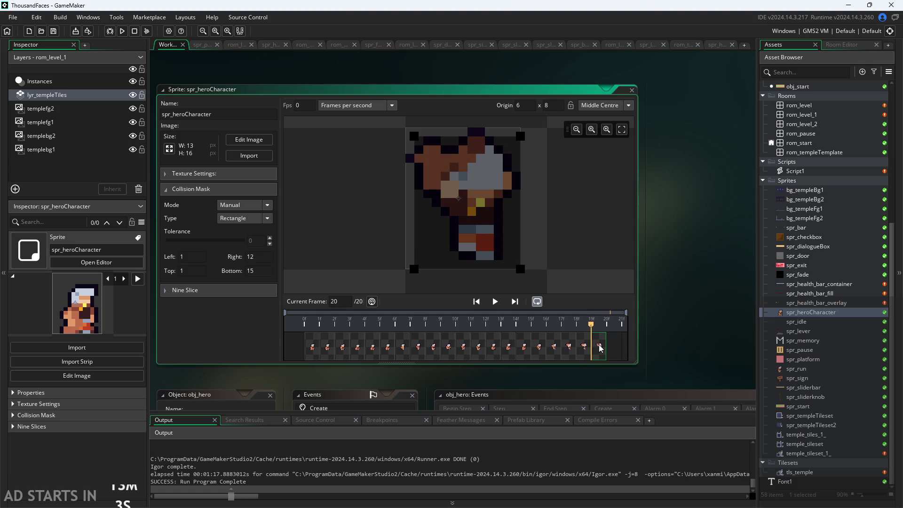
{"action": "left_click", "coordinate": [666, 309]}
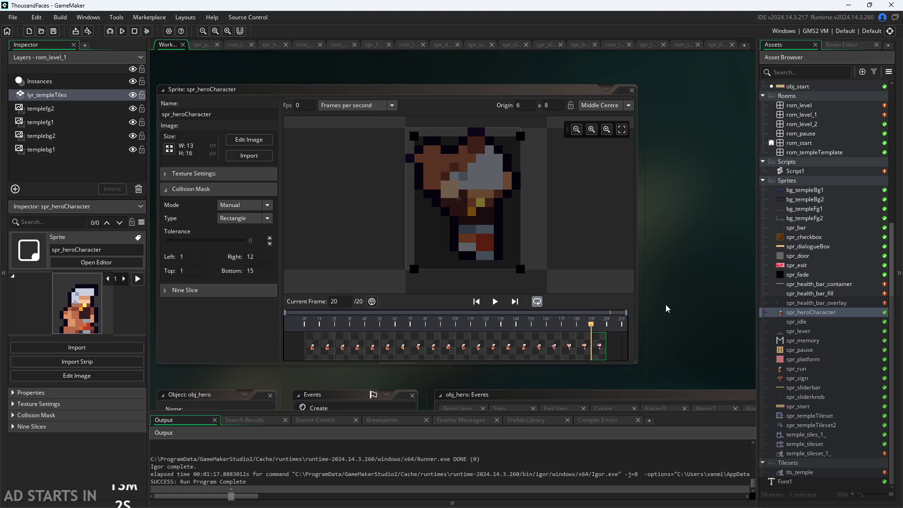
Step: Run the game from the title screen and move the hero around the floor, pillar and door
{"action": "left_click", "coordinate": [122, 31]}
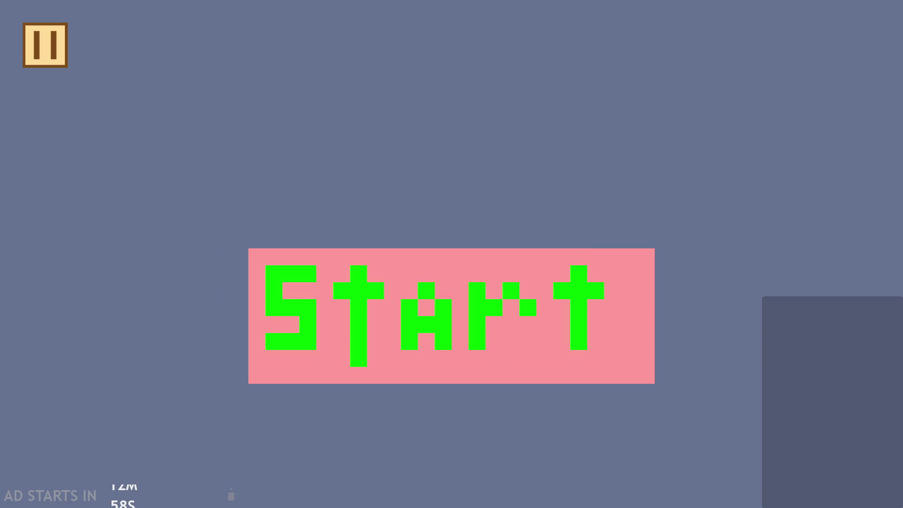
{"action": "left_click", "coordinate": [552, 322]}
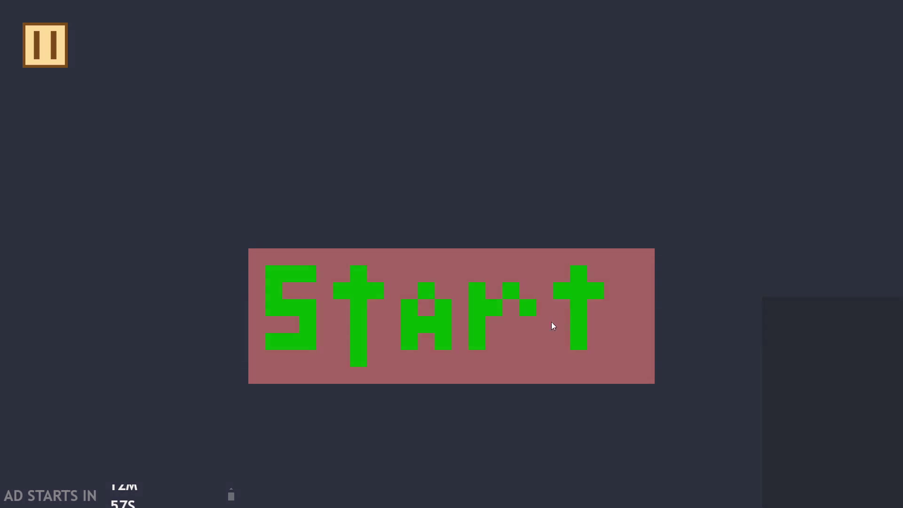
{"action": "key", "text": "Right"}
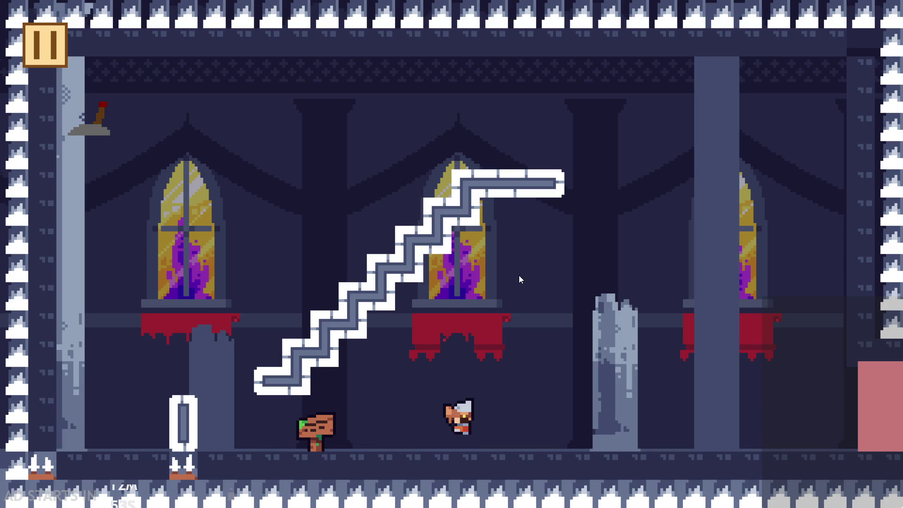
{"action": "key", "text": "Left"}
{"action": "key", "text": "space"}
{"action": "key", "text": "Right"}
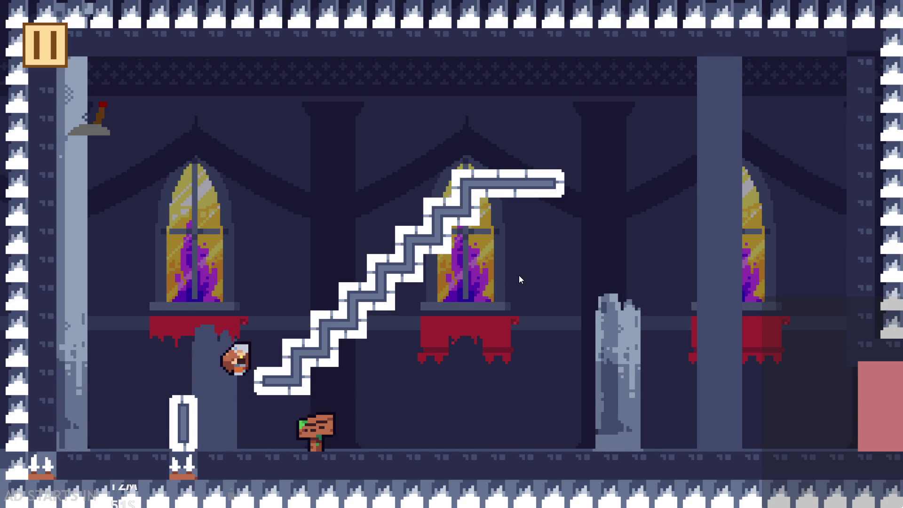
{"action": "key", "text": "space"}
{"action": "key", "text": "space"}
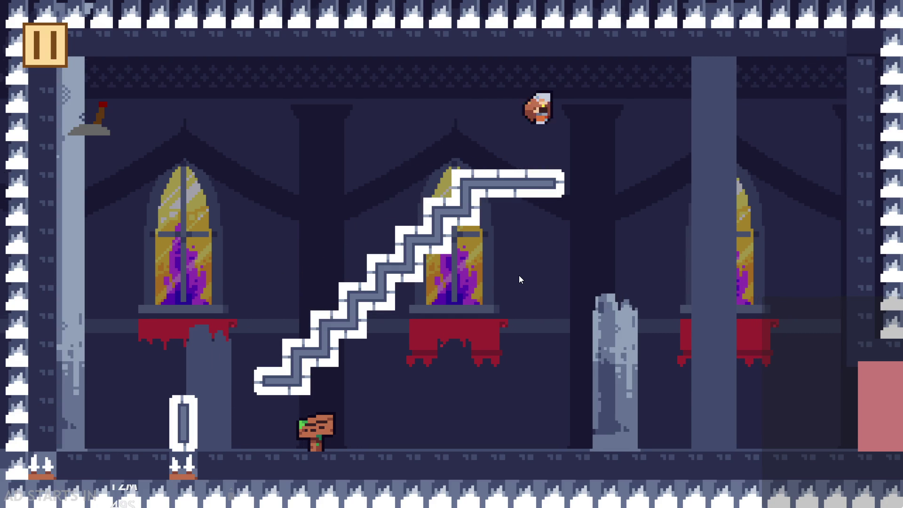
{"action": "key", "text": "Left"}
{"action": "key", "text": "Right"}
{"action": "key", "text": "Left"}
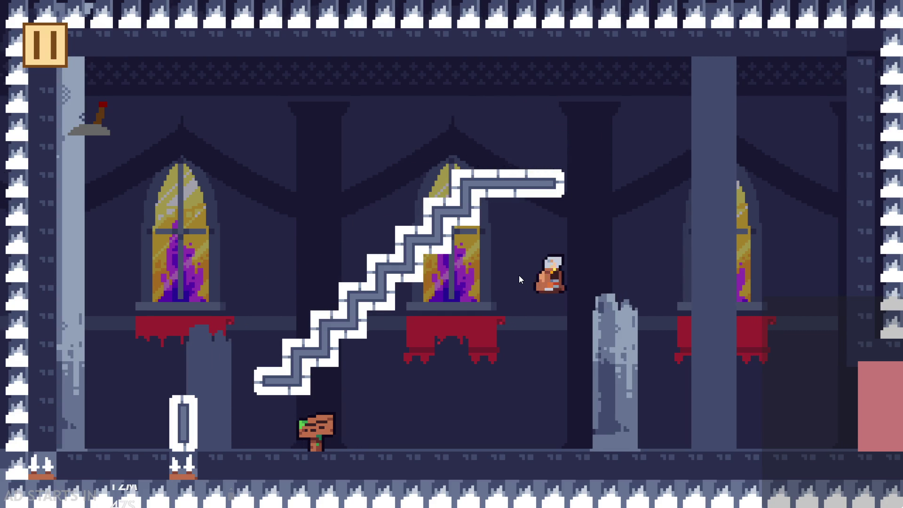
{"action": "key", "text": "Right"}
{"action": "key", "text": "Left"}
{"action": "key", "text": "Left"}
{"action": "key", "text": "space"}
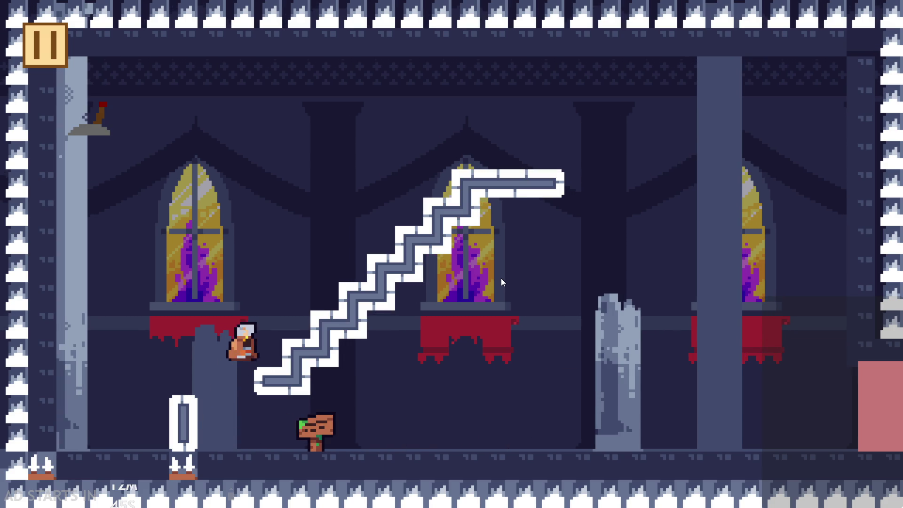
{"action": "key", "text": "Right"}
{"action": "key", "text": "space"}
{"action": "key", "text": "space"}
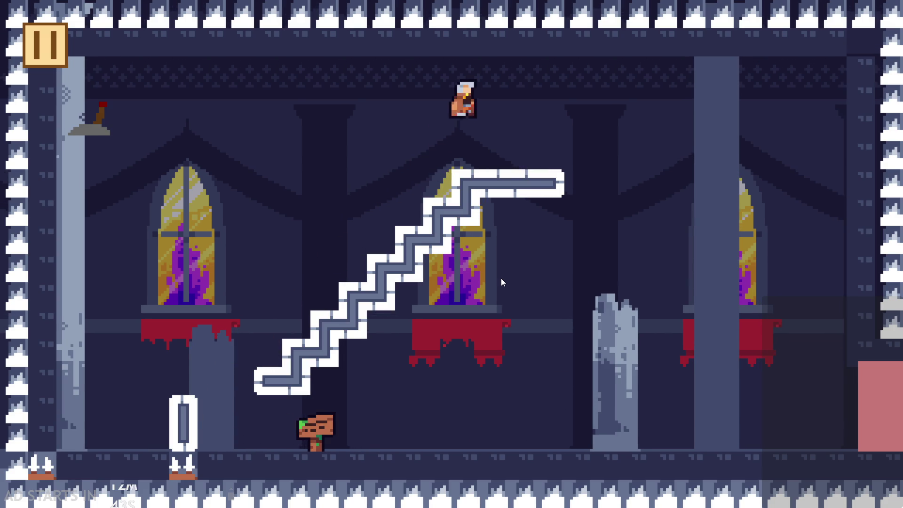
{"action": "key", "text": "Left"}
{"action": "key", "text": "Right"}
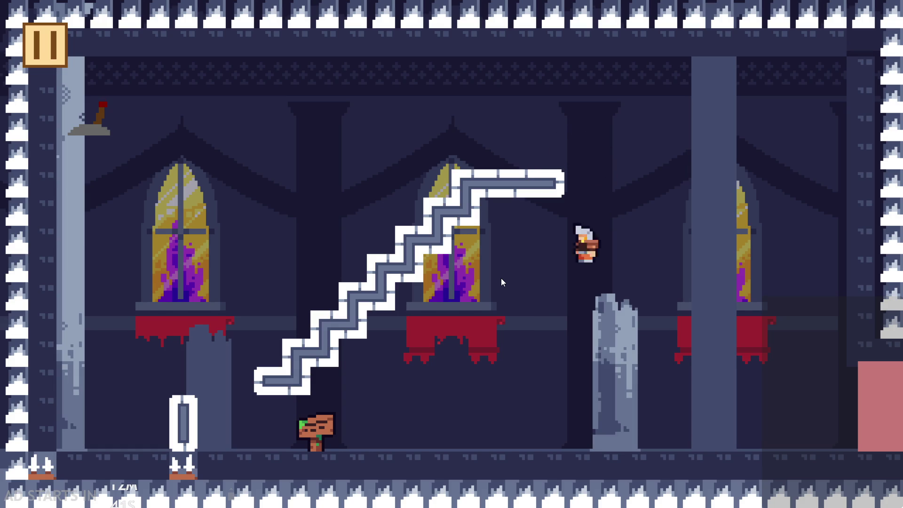
{"action": "key", "text": "Left"}
{"action": "key", "text": "Left"}
{"action": "key", "text": "space"}
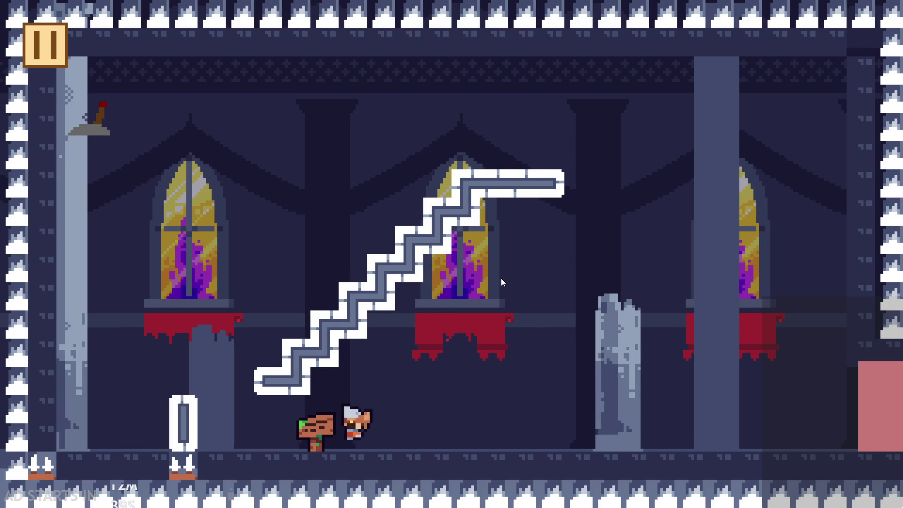
{"action": "key", "text": "Right"}
{"action": "key", "text": "space"}
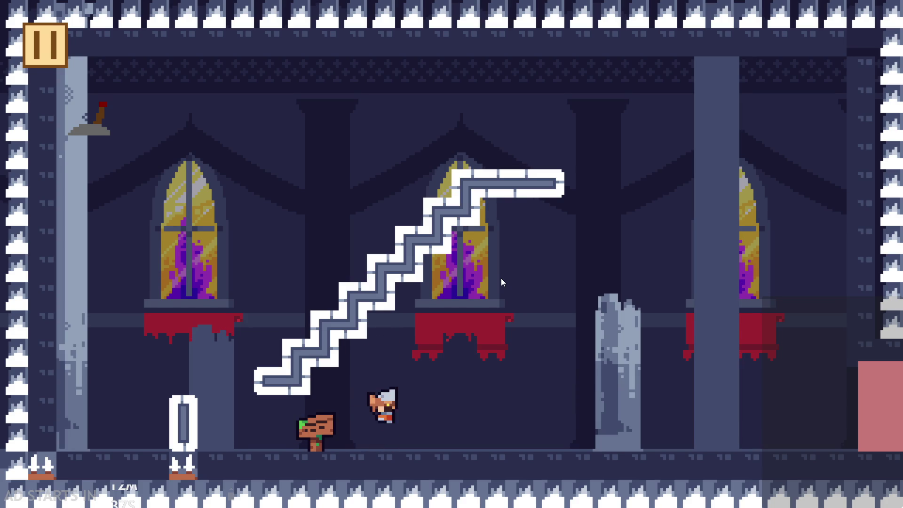
{"action": "key", "text": "space"}
{"action": "key", "text": "Right"}
{"action": "key", "text": "space"}
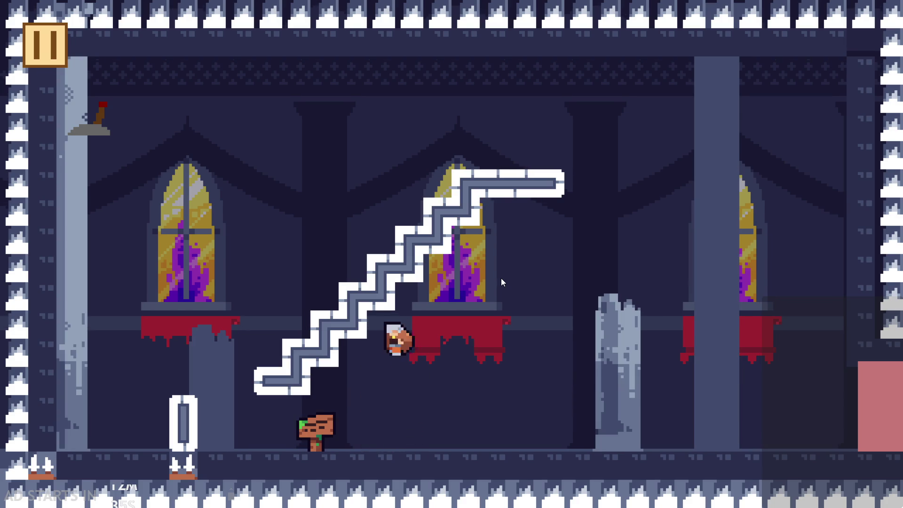
{"action": "key", "text": "Left"}
{"action": "key", "text": "space"}
{"action": "key", "text": "Left"}
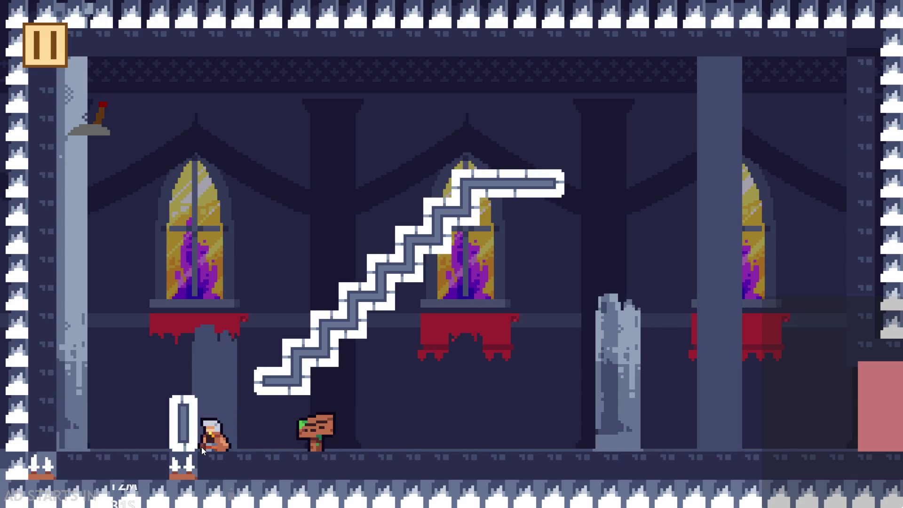
{"action": "key", "text": "Right"}
{"action": "key", "text": "space"}
{"action": "key", "text": "Right"}
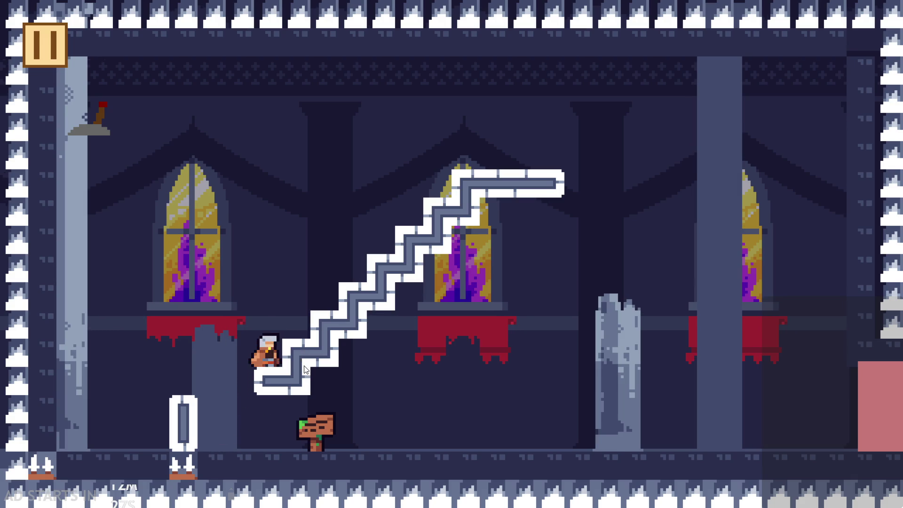
Step: Send the hero up the staircase, jump around its bottom steps, then pause the game
{"action": "key", "text": "Left"}
{"action": "key", "text": "Right"}
{"action": "key", "text": "space"}
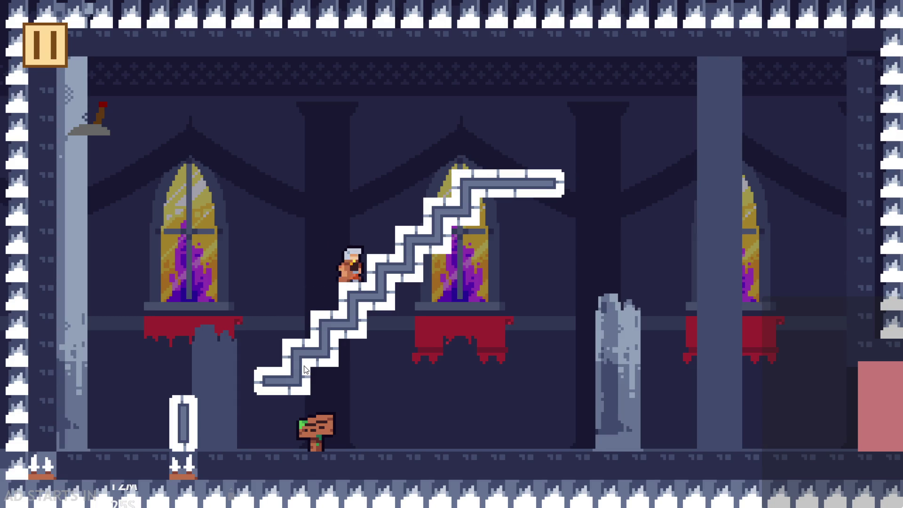
{"action": "key", "text": "Right"}
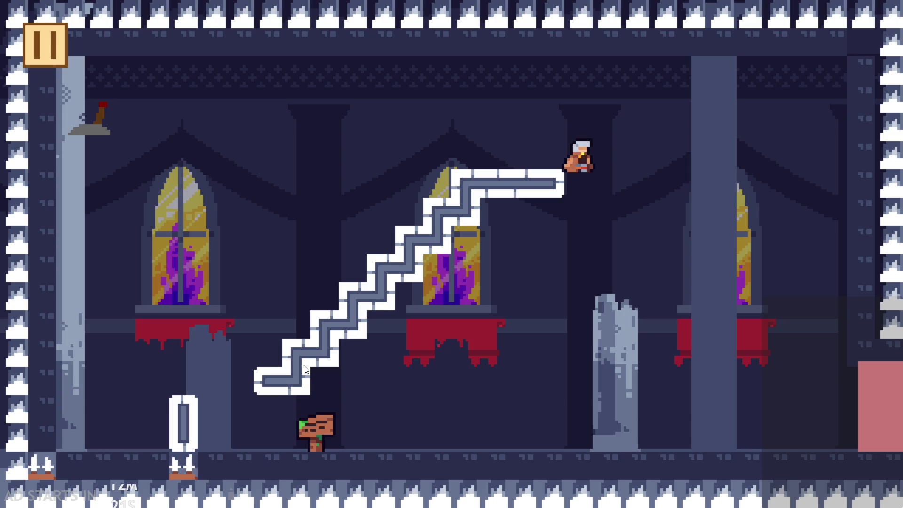
{"action": "key", "text": "space"}
{"action": "key", "text": "Right"}
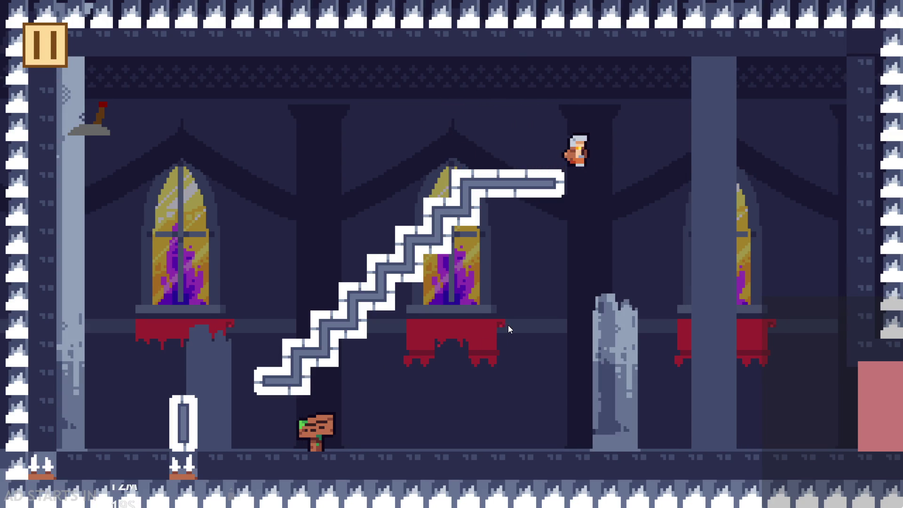
{"action": "key", "text": "space"}
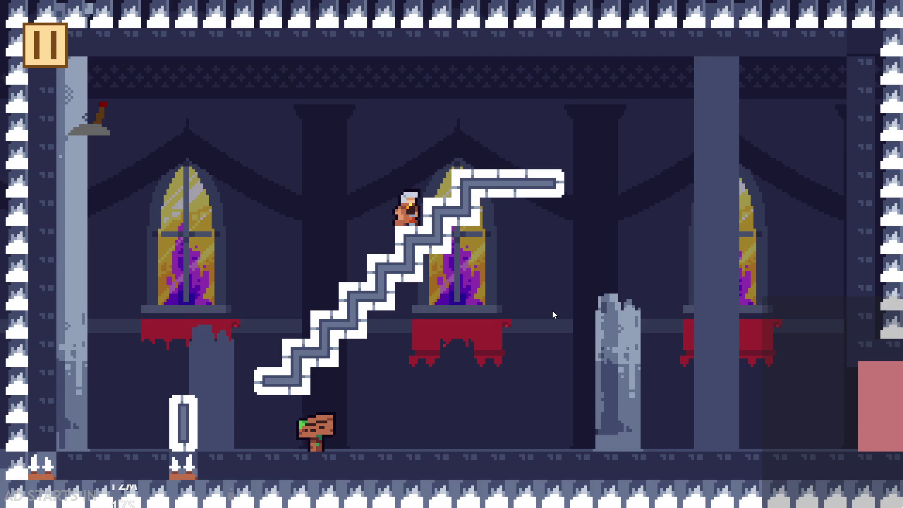
{"action": "key", "text": "space"}
{"action": "key", "text": "Right"}
{"action": "key", "text": "Left"}
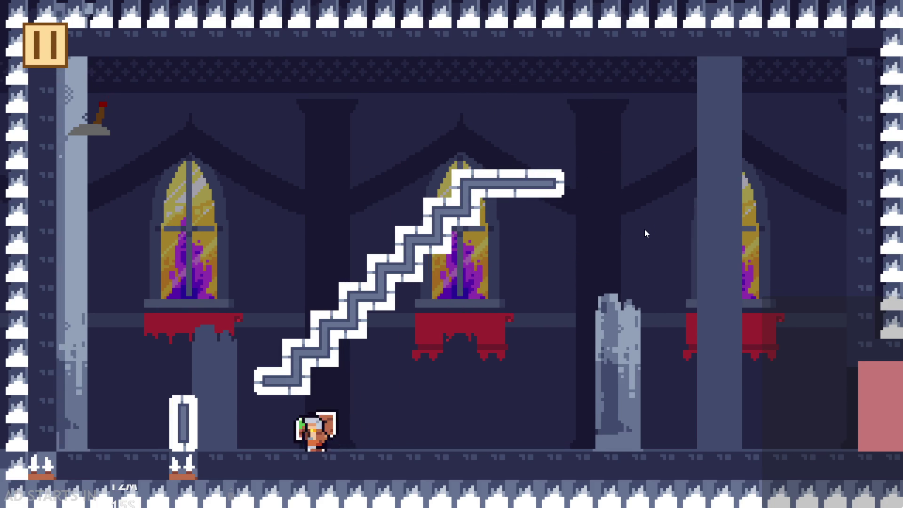
{"action": "key", "text": "space"}
{"action": "key", "text": "Right"}
{"action": "key", "text": "space"}
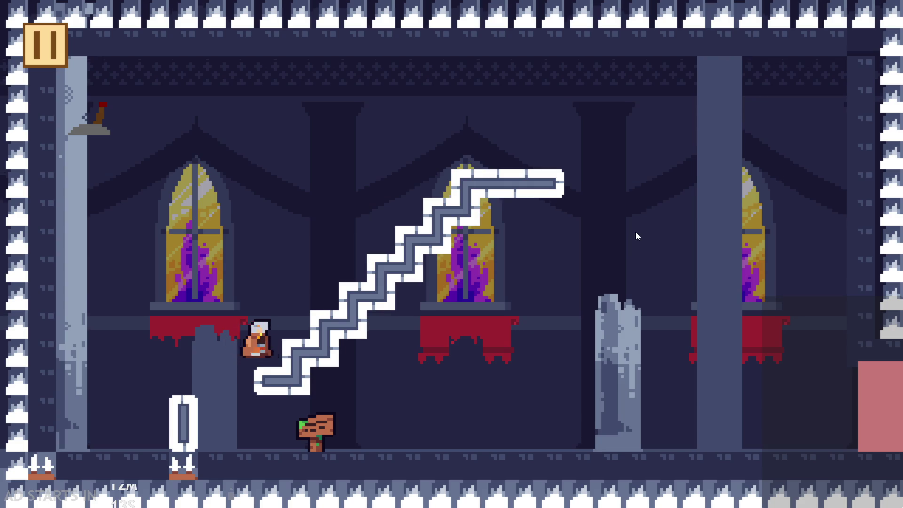
{"action": "key", "text": "space"}
{"action": "key", "text": "Left"}
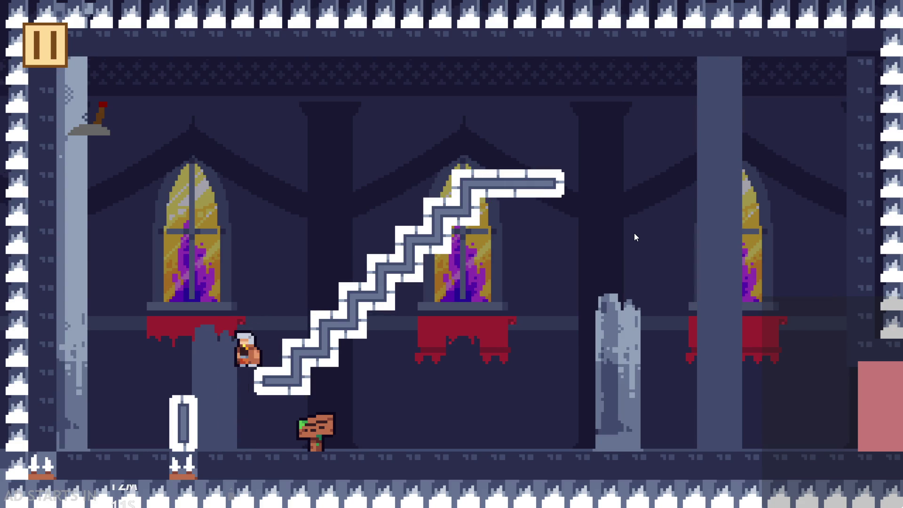
{"action": "key", "text": "space"}
{"action": "key", "text": "Right"}
{"action": "key", "text": "Left"}
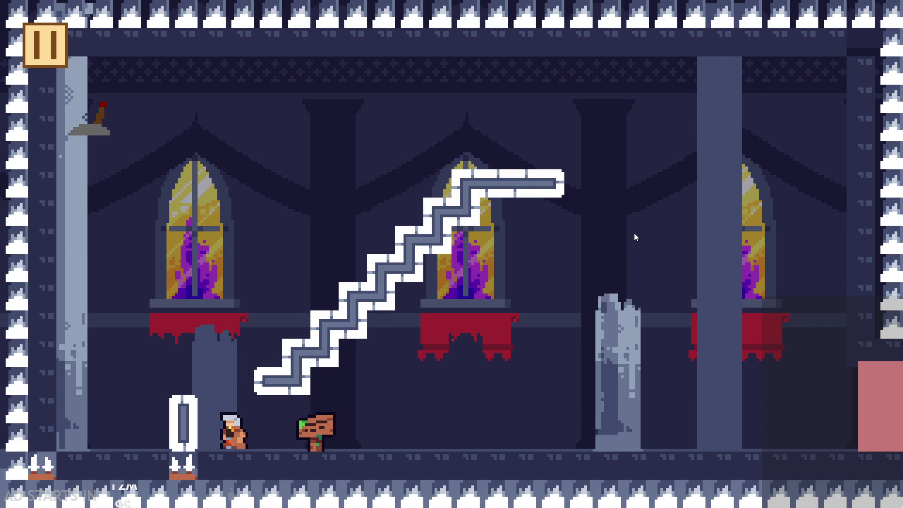
{"action": "key", "text": "space"}
{"action": "key", "text": "Right"}
{"action": "key", "text": "Left"}
{"action": "key", "text": "Right"}
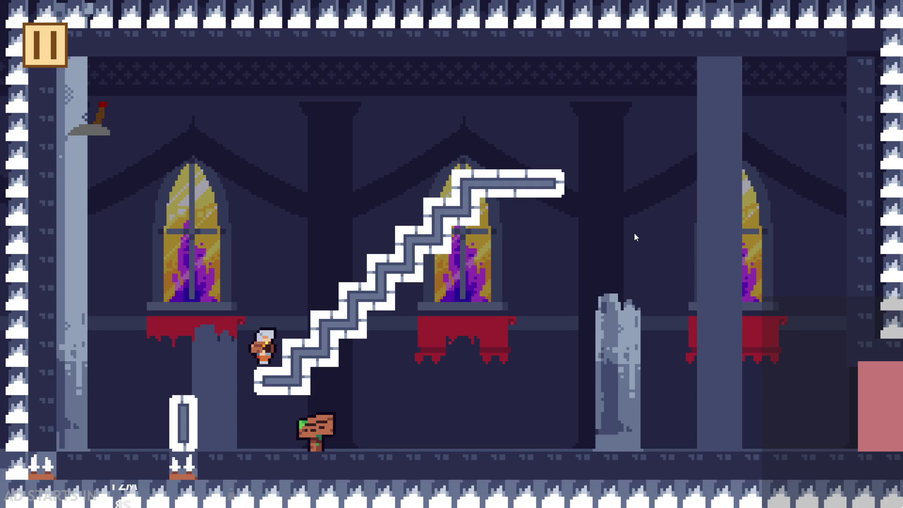
{"action": "key", "text": "Left"}
{"action": "key", "text": "space"}
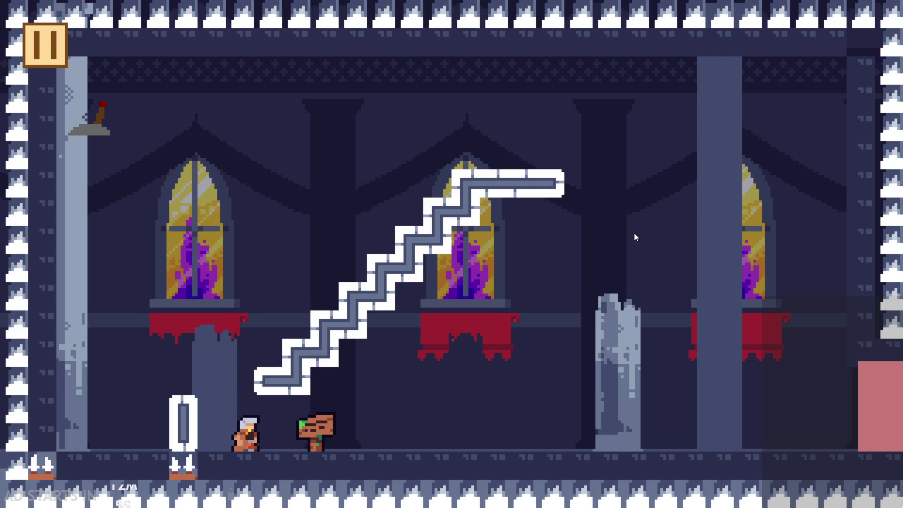
{"action": "key", "text": "Left"}
{"action": "key", "text": "space"}
{"action": "key", "text": "Right"}
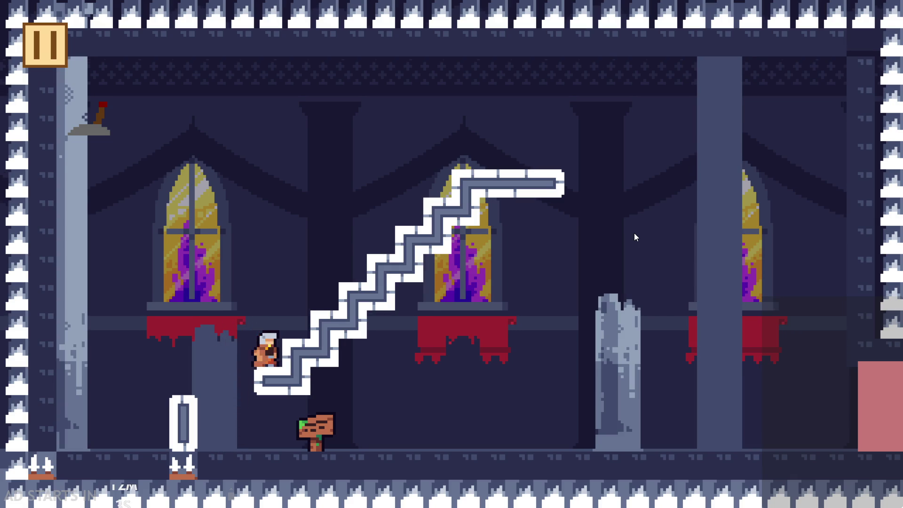
{"action": "key", "text": "Left"}
{"action": "key", "text": "Left"}
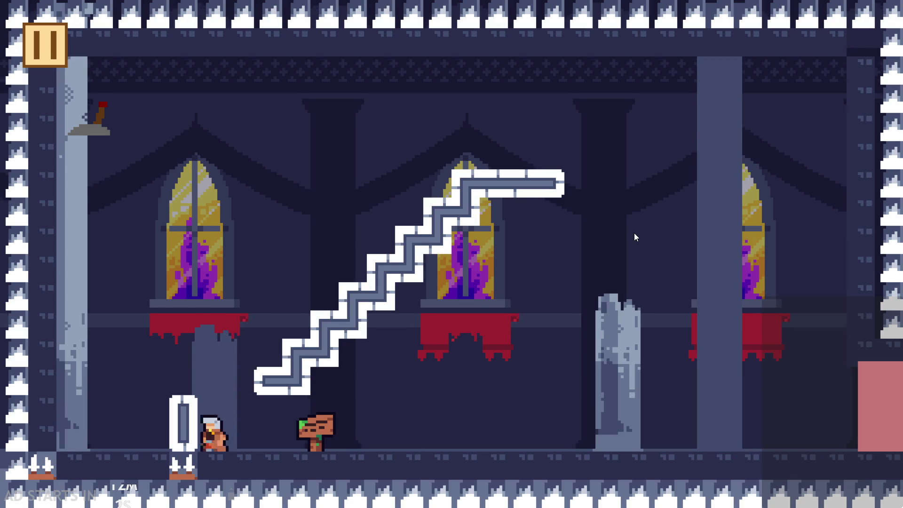
{"action": "key", "text": "space"}
{"action": "key", "text": "Right"}
{"action": "key", "text": "Left"}
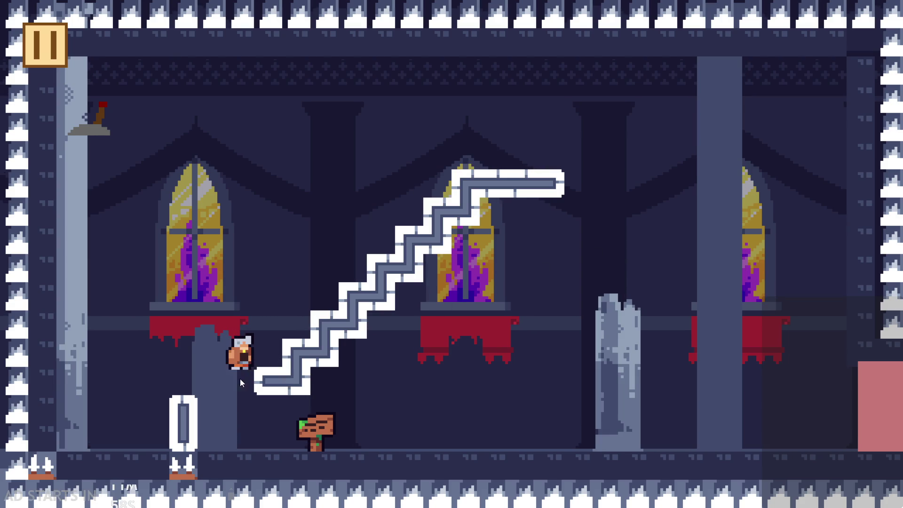
{"action": "left_click", "coordinate": [52, 47]}
Step: Exit the game and scrub the hero's animation frames back to frame 19
{"action": "left_click", "coordinate": [719, 440]}
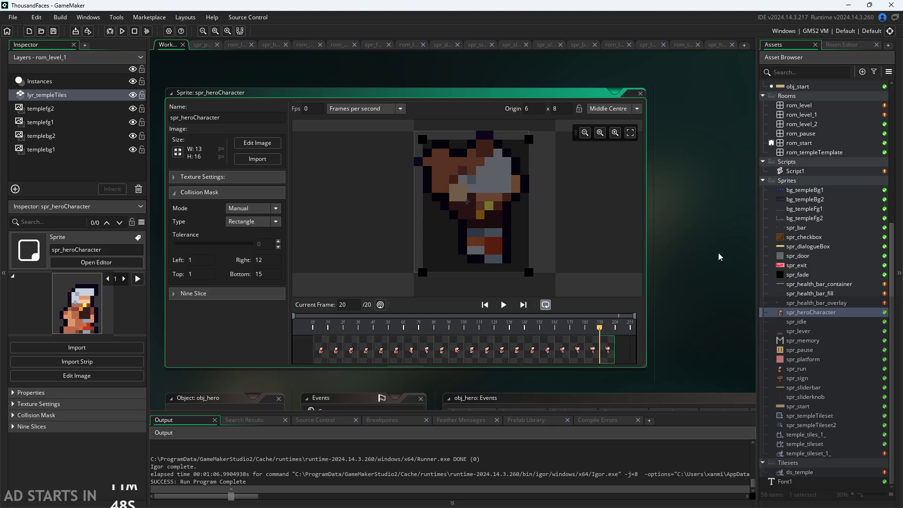
{"action": "mouse_move", "coordinate": [414, 359]}
{"action": "left_mouse_down"}
{"action": "mouse_move", "coordinate": [601, 357]}
{"action": "mouse_move", "coordinate": [324, 352]}
{"action": "mouse_move", "coordinate": [485, 354]}
{"action": "mouse_move", "coordinate": [461, 358]}
{"action": "mouse_move", "coordinate": [491, 362]}
{"action": "mouse_move", "coordinate": [607, 355]}
{"action": "left_mouse_up"}
{"action": "left_click", "coordinate": [594, 354]}
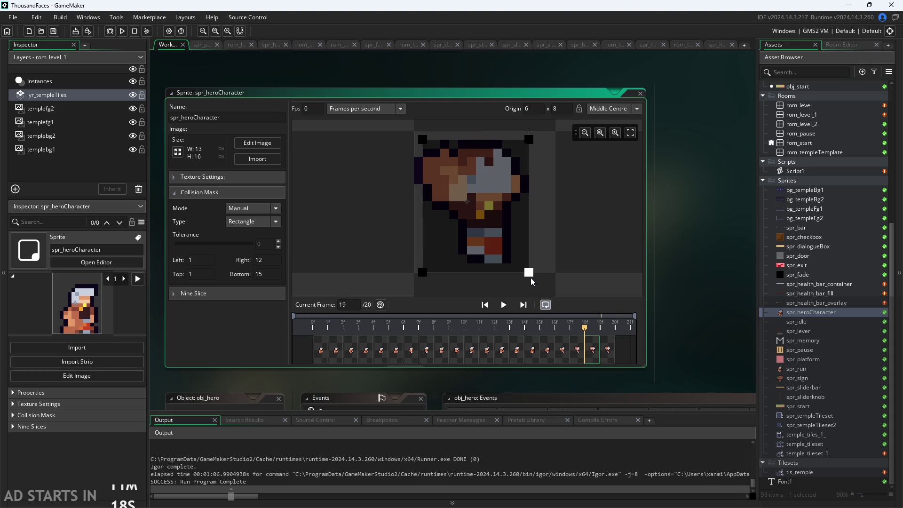
Step: Pull the collision mask's right edge in to 11, then run and start the game
{"action": "left_click_drag", "start_coordinate": [528, 272], "coordinate": [521, 271]}
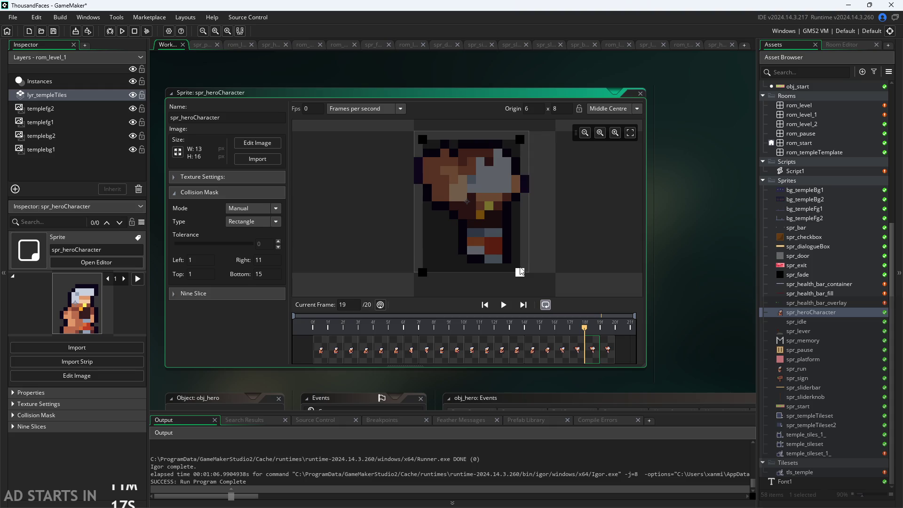
{"action": "left_click", "coordinate": [692, 295]}
{"action": "left_click", "coordinate": [122, 31]}
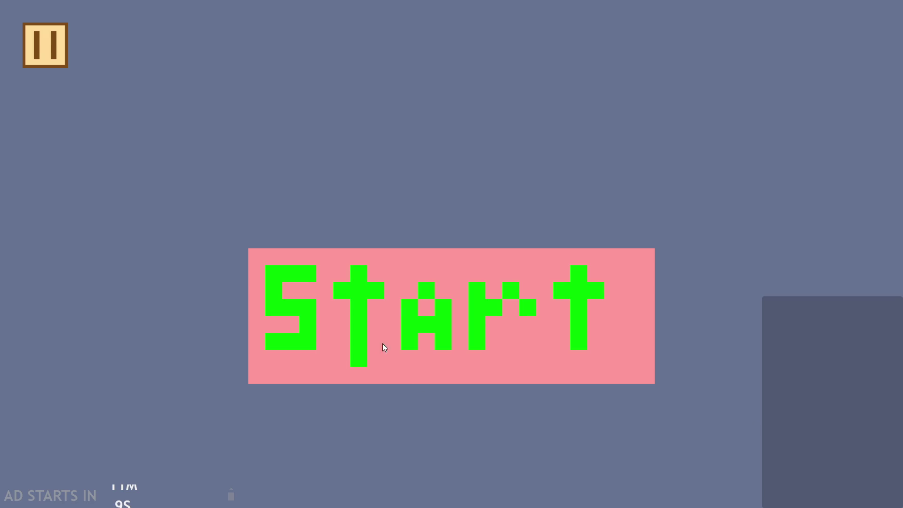
{"action": "left_click", "coordinate": [383, 344]}
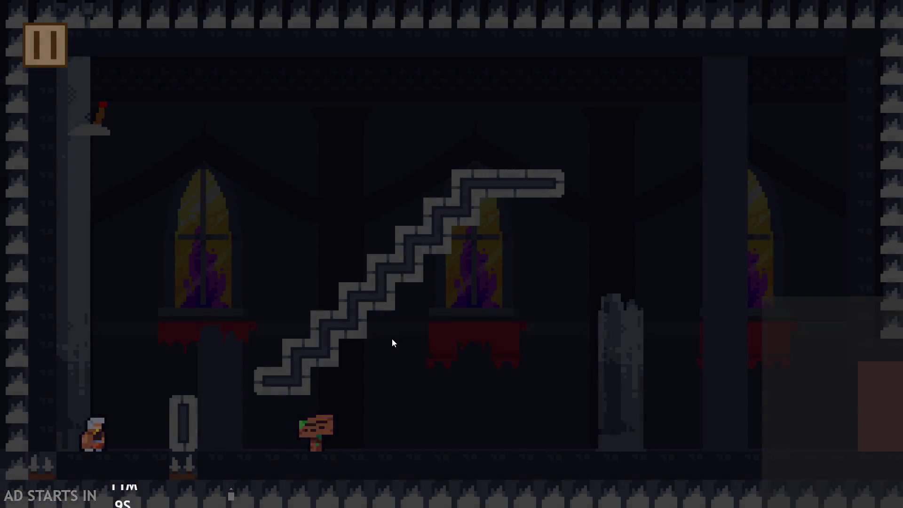
Step: Walk the hero across the floor, onto the stairs, up the left wall and over the staircase
{"action": "key", "text": "Right"}
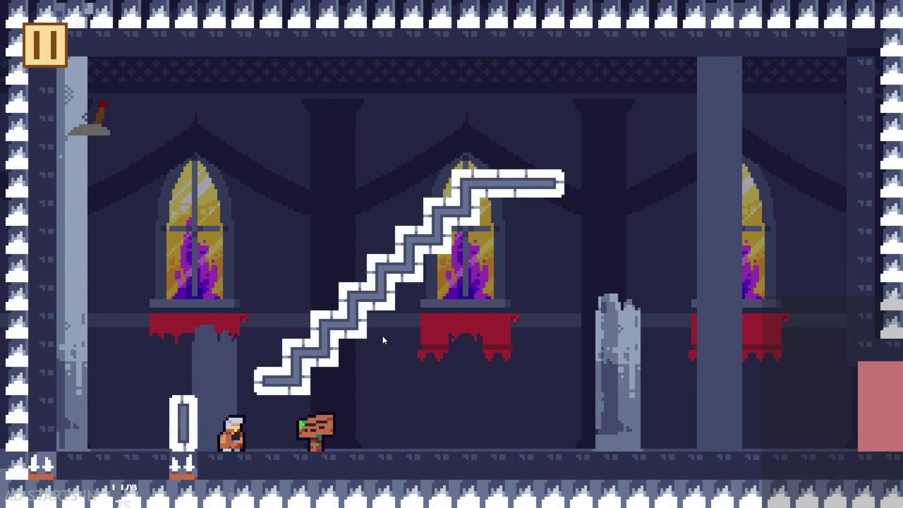
{"action": "key", "text": "Left"}
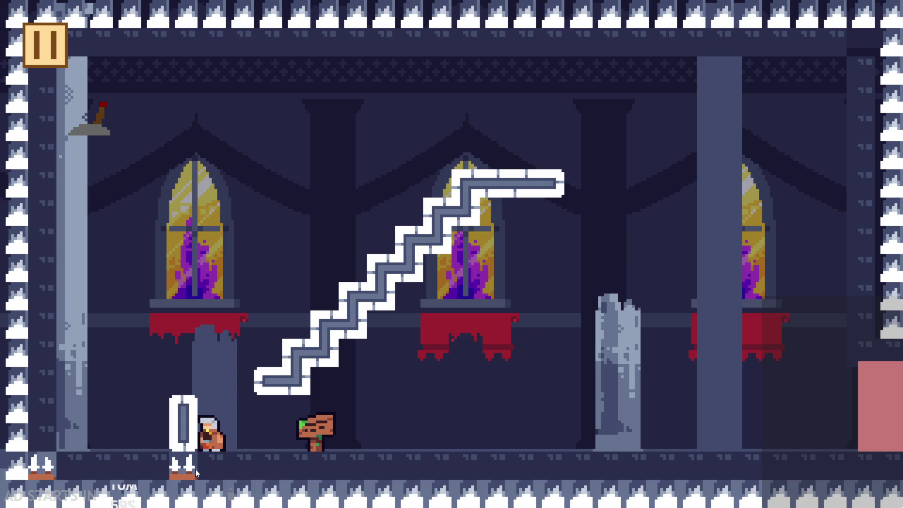
{"action": "key", "text": "Up"}
{"action": "key", "text": "Right"}
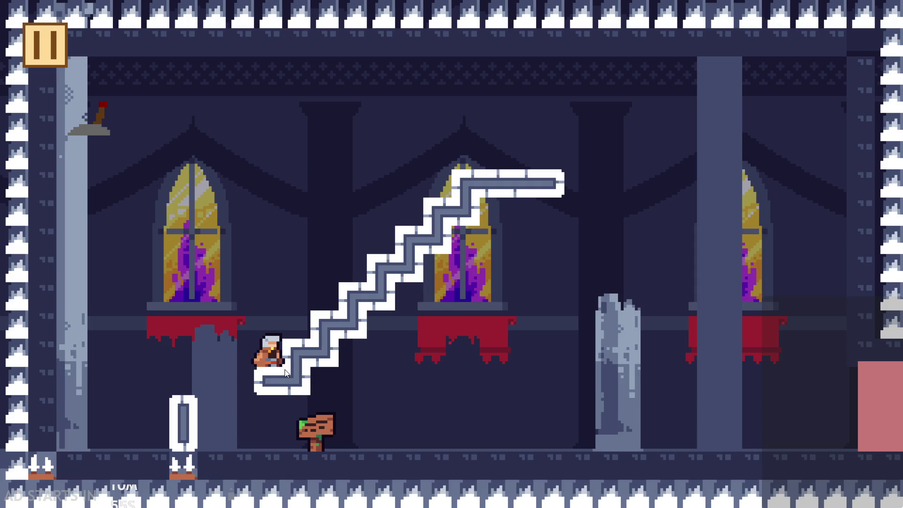
{"action": "key", "text": "Left"}
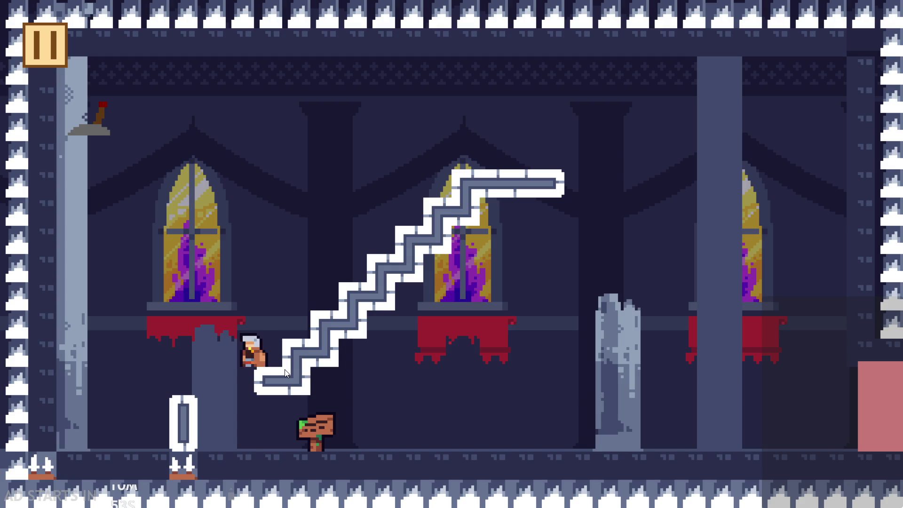
{"action": "key", "text": "Left"}
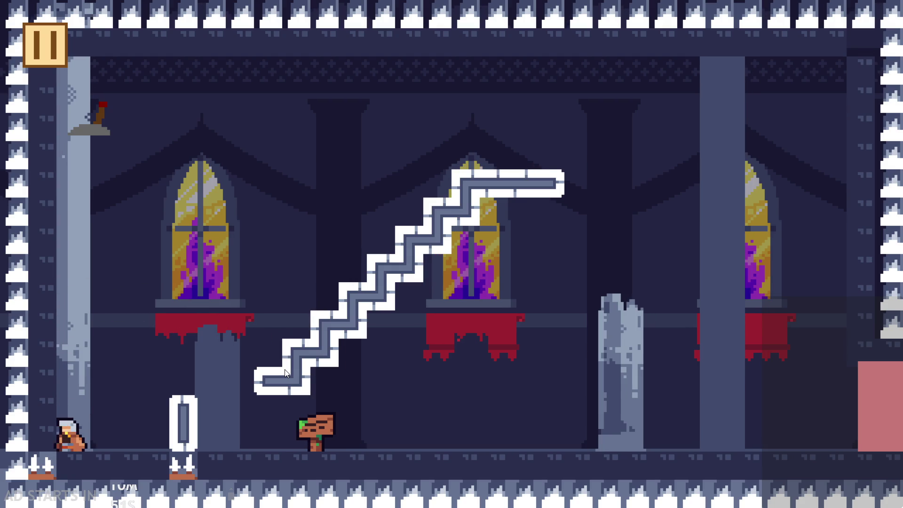
{"action": "key", "text": "space"}
{"action": "key", "text": "space"}
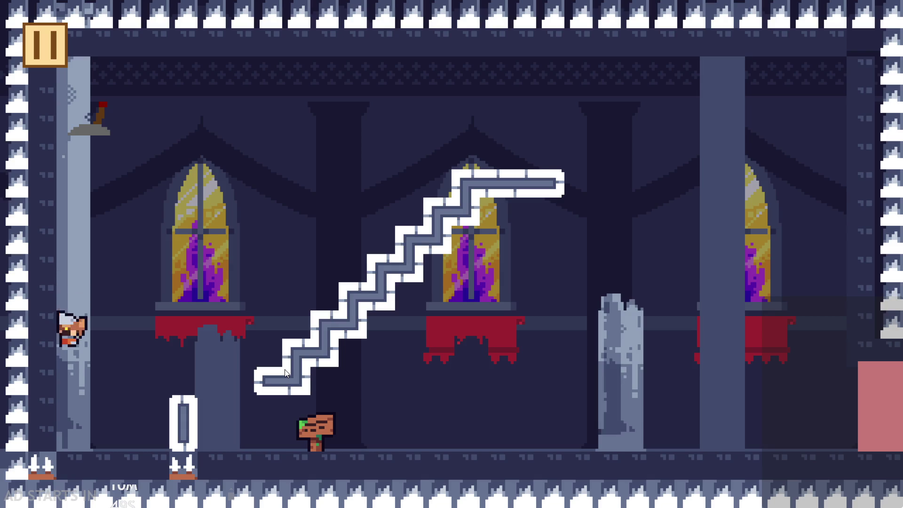
{"action": "key", "text": "Right"}
{"action": "key", "text": "space"}
{"action": "key", "text": "space"}
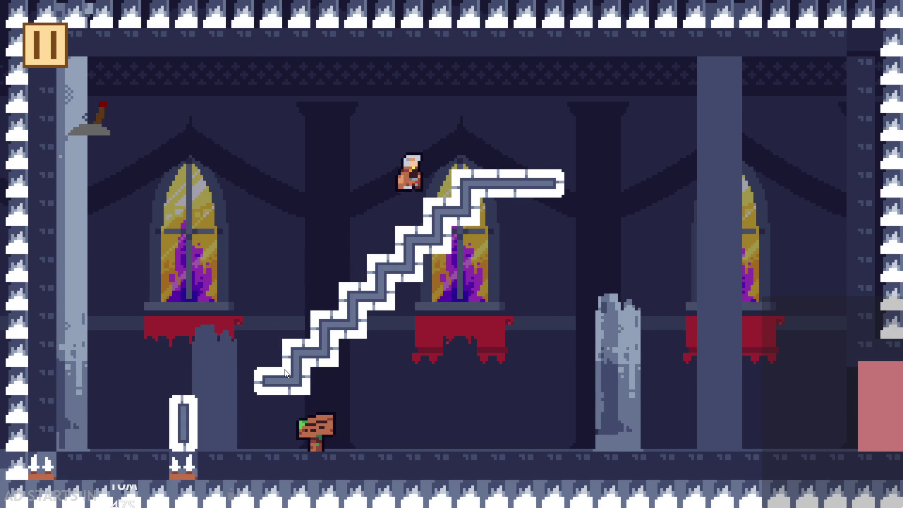
{"action": "key", "text": "space"}
{"action": "key", "text": "Right"}
{"action": "key", "text": "Left"}
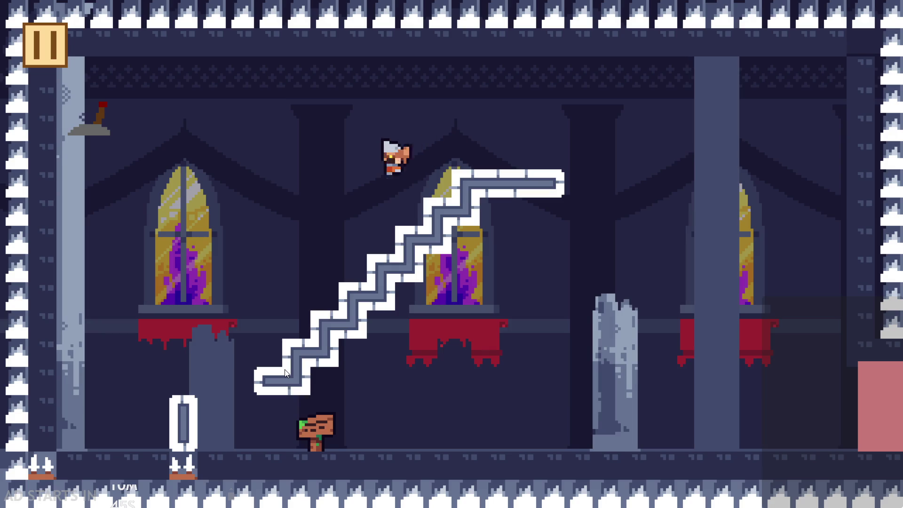
{"action": "key", "text": "Right"}
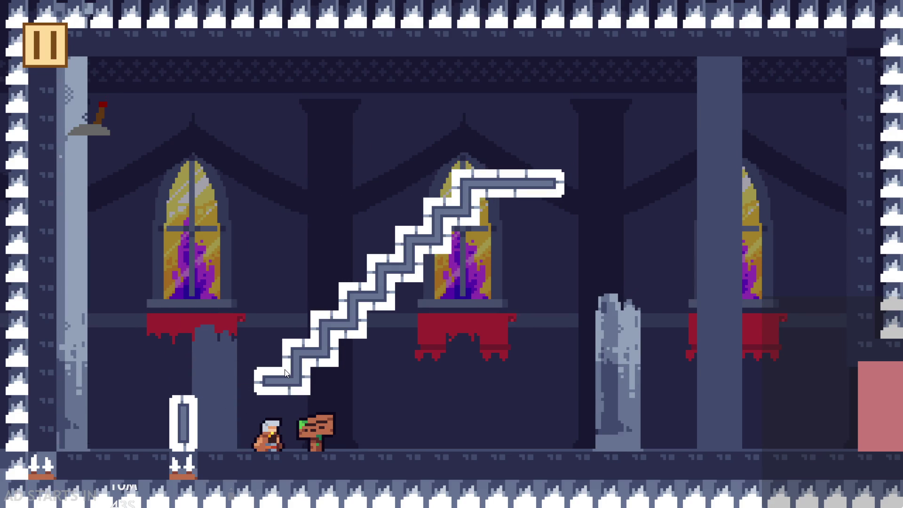
Step: Hop the hero back and forth over the signpost and lower staircase, then quit via the pause menu
{"action": "key", "text": "Right"}
{"action": "key", "text": "space"}
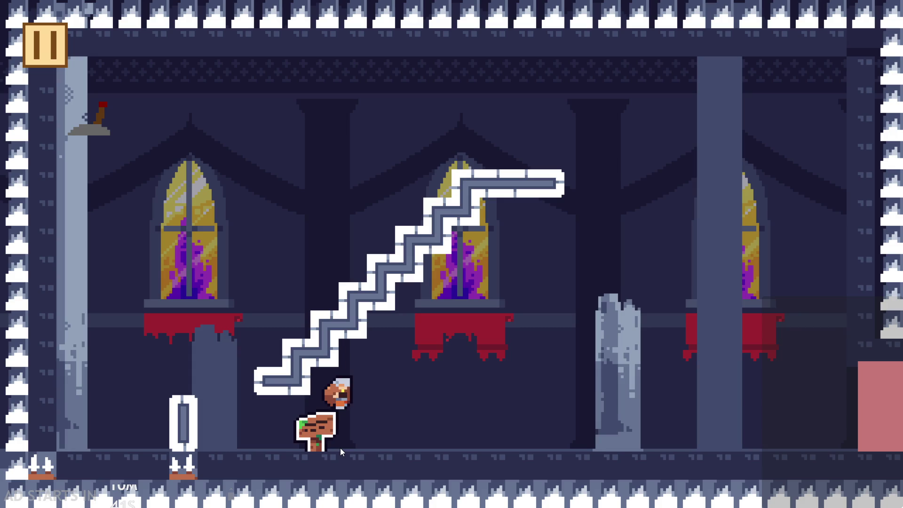
{"action": "key", "text": "Left"}
{"action": "key", "text": "space"}
{"action": "key", "text": "Right"}
{"action": "key", "text": "Left"}
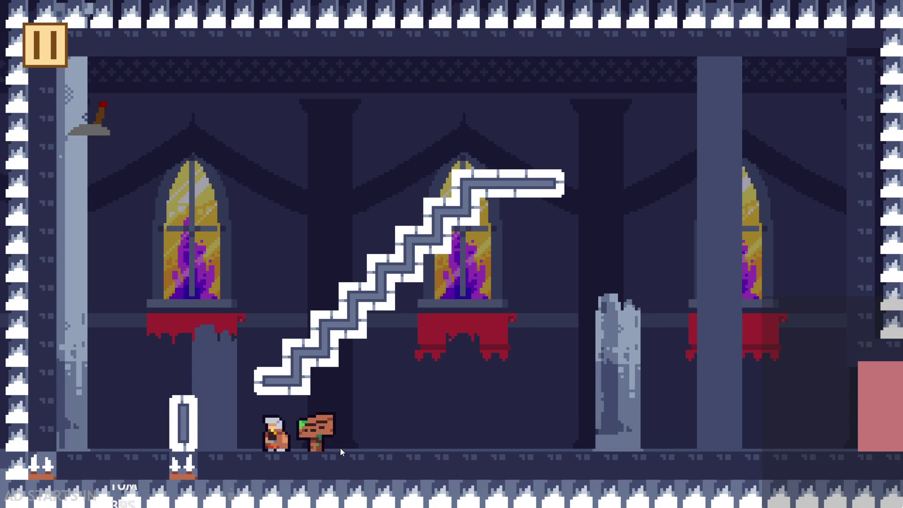
{"action": "key", "text": "Right"}
{"action": "key", "text": "Left"}
{"action": "key", "text": "Right"}
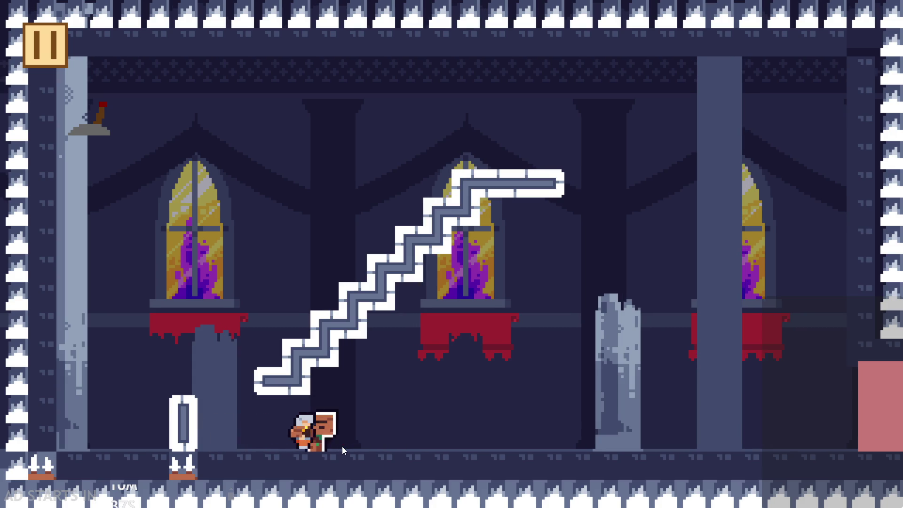
{"action": "key", "text": "Left"}
{"action": "key", "text": "space"}
{"action": "key", "text": "Right"}
{"action": "key", "text": "Left"}
{"action": "key", "text": "Right"}
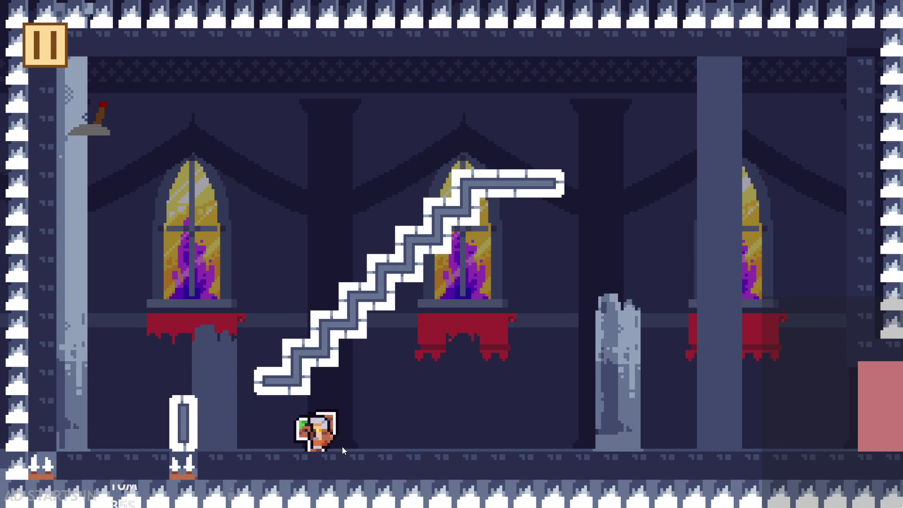
{"action": "key", "text": "Left"}
{"action": "key", "text": "space"}
{"action": "key", "text": "Right"}
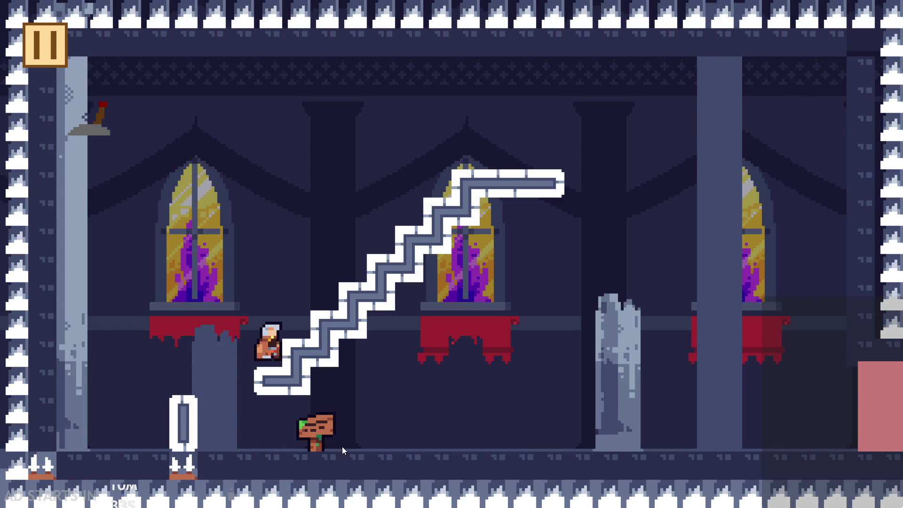
{"action": "key", "text": "Left"}
{"action": "key", "text": "Right"}
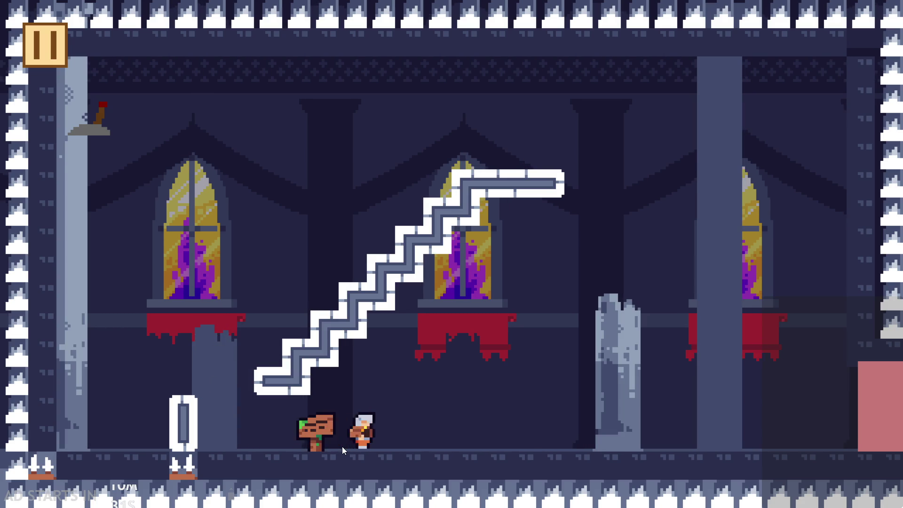
{"action": "key", "text": "Left"}
{"action": "key", "text": "Right"}
{"action": "key", "text": "Left"}
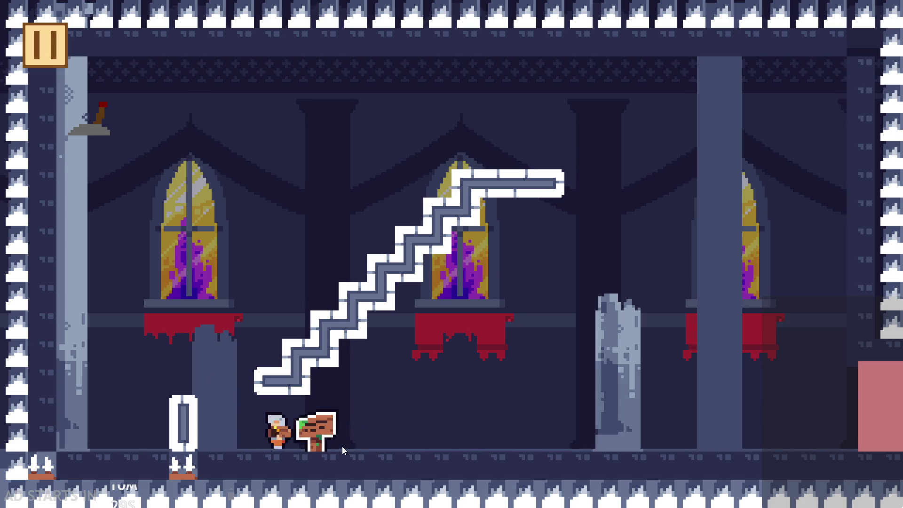
{"action": "left_click", "coordinate": [56, 47]}
{"action": "left_click", "coordinate": [709, 460]}
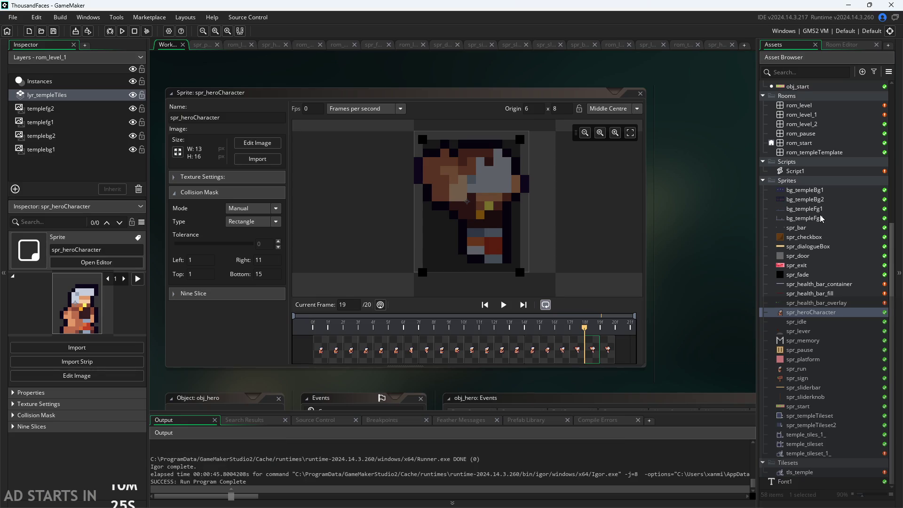
Step: Open rom_level, zoom around the staircase area in the room editor, and run the game again
{"action": "scroll", "coordinate": [808, 214], "scroll_direction": "up", "scroll_amount": 4}
{"action": "double_click", "coordinate": [808, 218]}
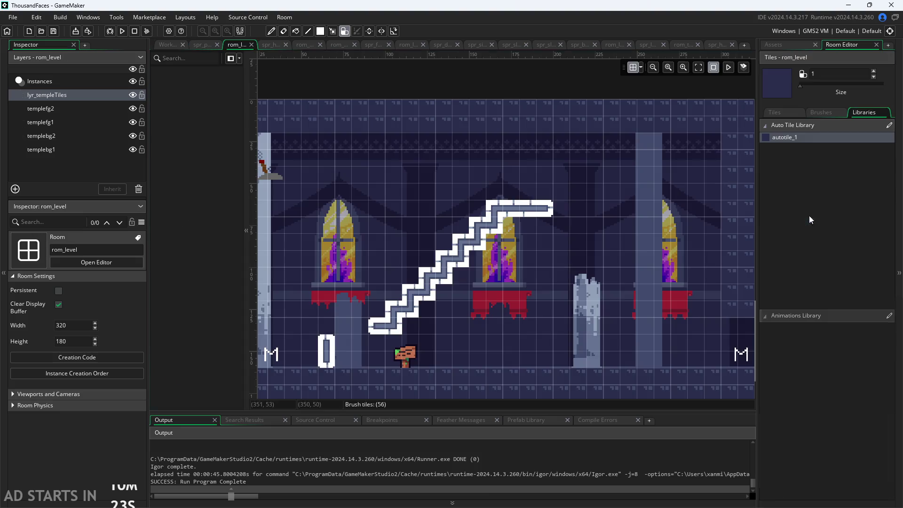
{"action": "scroll", "coordinate": [403, 325], "scroll_direction": "up", "scroll_amount": 3}
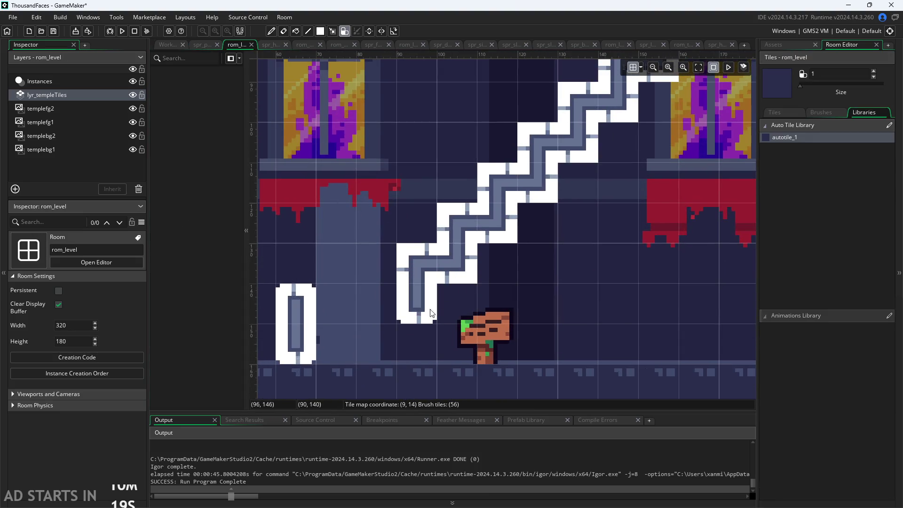
{"action": "scroll", "coordinate": [431, 313], "scroll_direction": "down", "scroll_amount": 1}
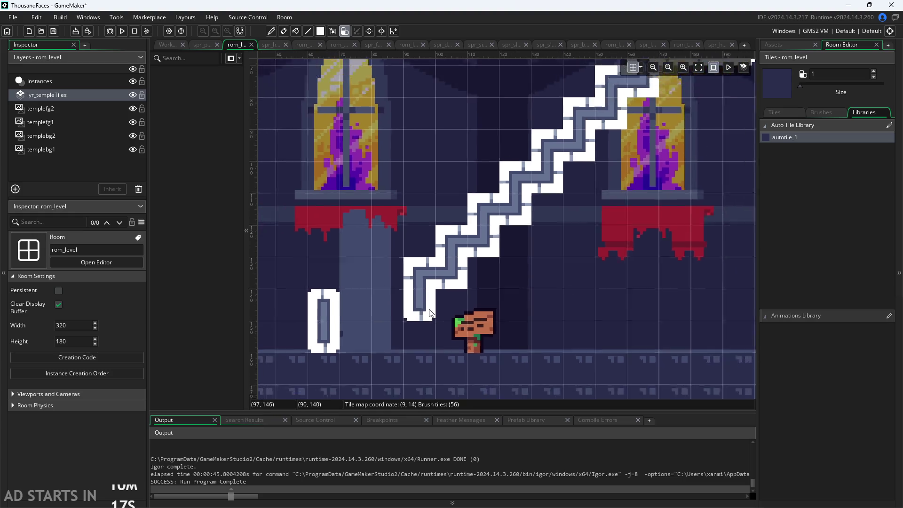
{"action": "scroll", "coordinate": [431, 313], "scroll_direction": "down", "scroll_amount": 2}
{"action": "scroll", "coordinate": [433, 313], "scroll_direction": "up", "scroll_amount": 1}
{"action": "scroll", "coordinate": [435, 313], "scroll_direction": "down", "scroll_amount": 1}
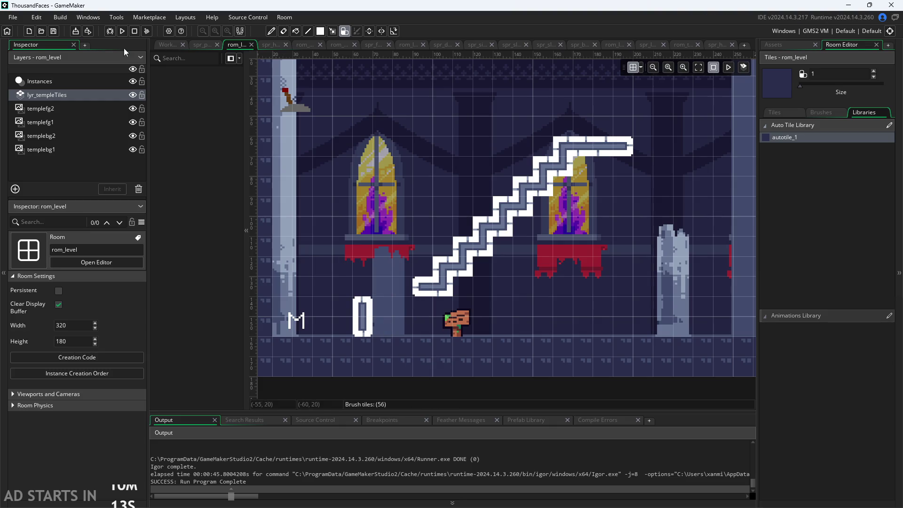
{"action": "left_click", "coordinate": [122, 31]}
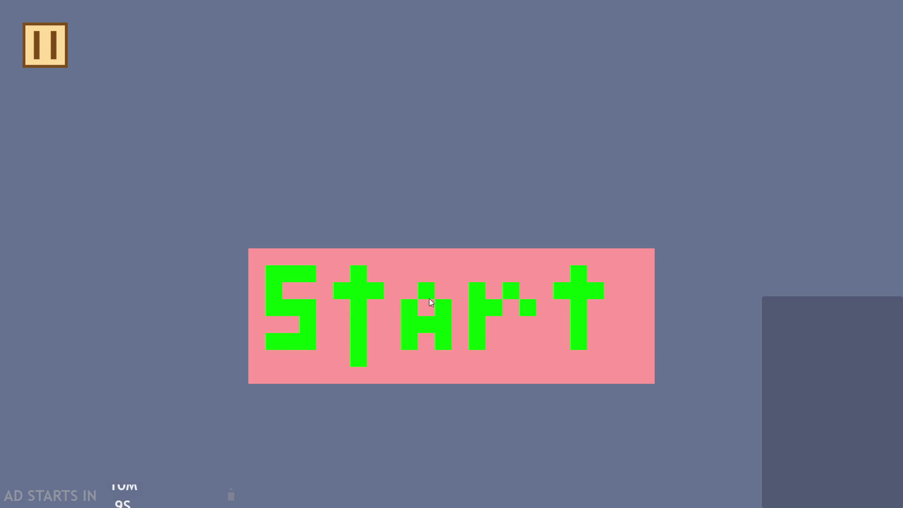
Step: Start the game, move the hero left, and enable Debug Stats and Pause Button on Right Side
{"action": "left_click", "coordinate": [431, 301]}
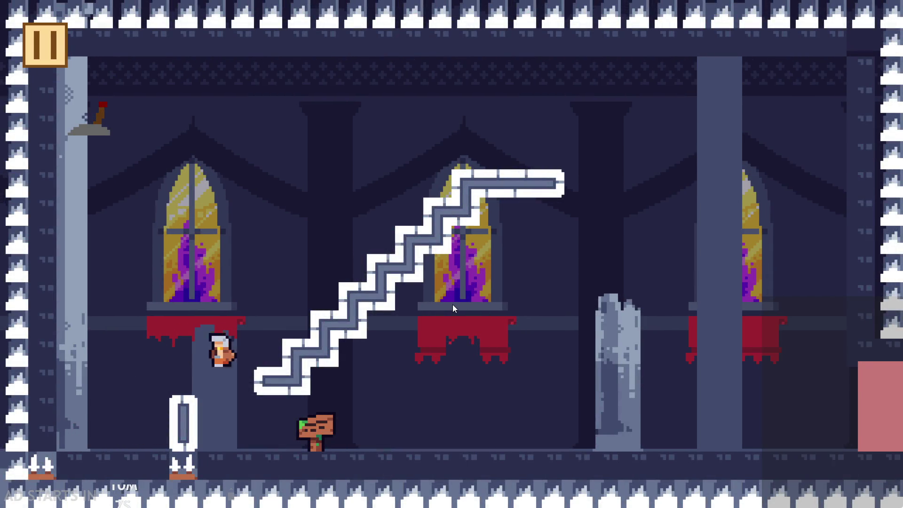
{"action": "key", "text": "Left"}
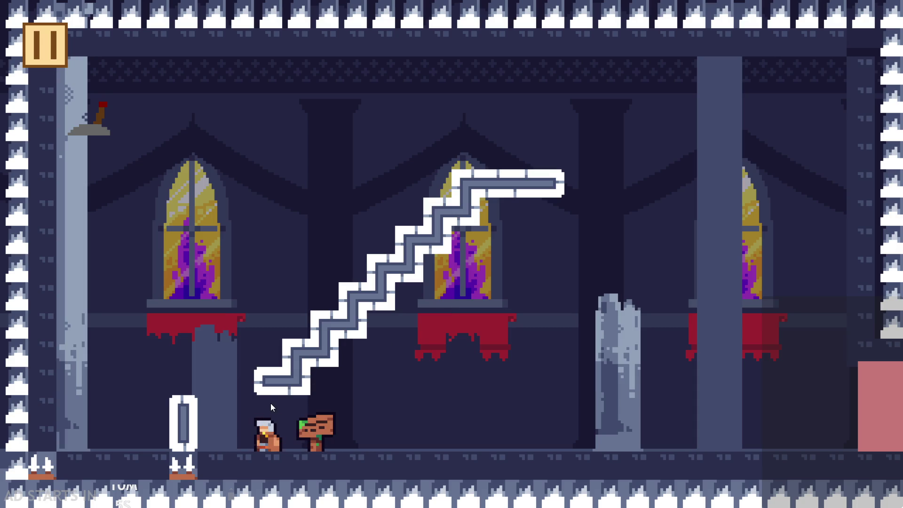
{"action": "left_click", "coordinate": [45, 57]}
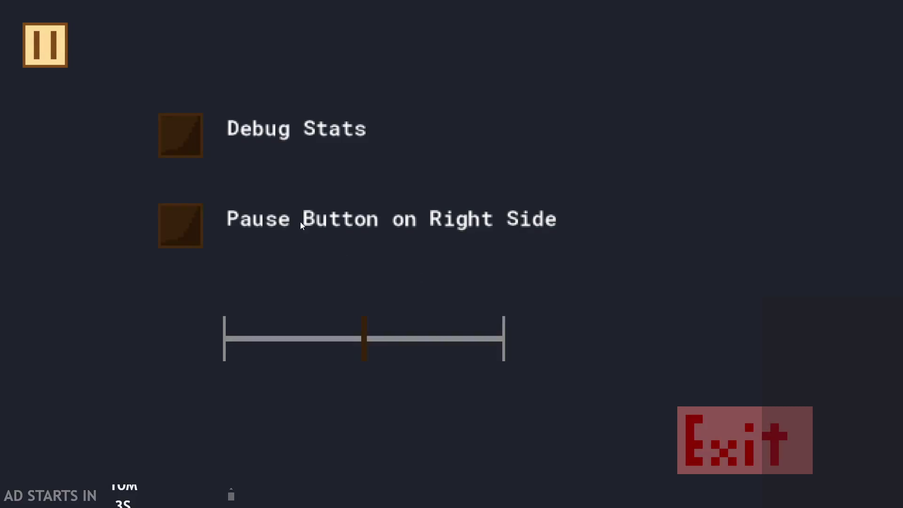
{"action": "left_click", "coordinate": [190, 155]}
{"action": "left_click", "coordinate": [193, 219]}
{"action": "left_click", "coordinate": [865, 42]}
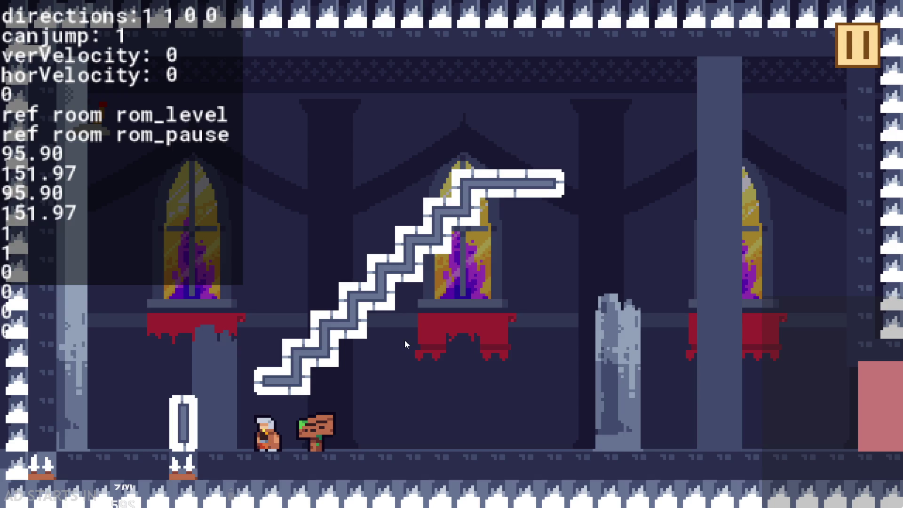
Step: Run the hero right and left, close the game, and open obj_hero for editing
{"action": "key", "text": "Right"}
{"action": "key", "text": "Left"}
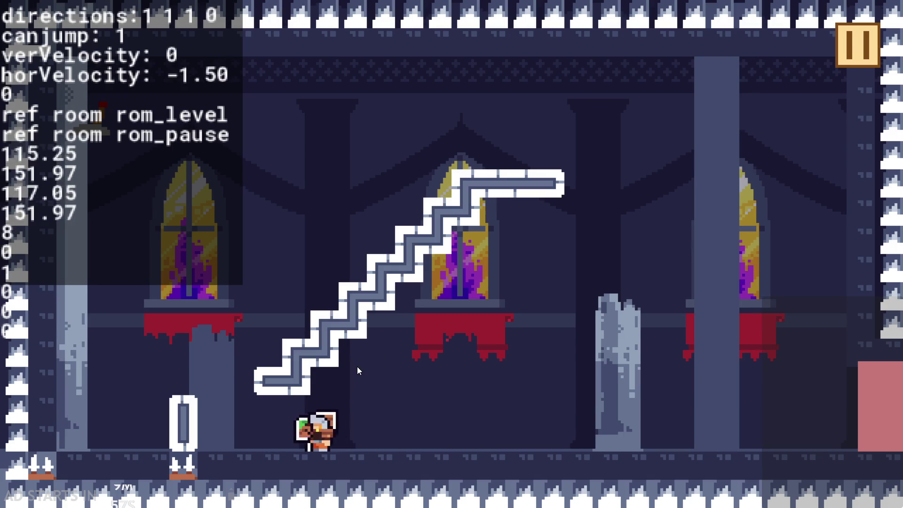
{"action": "key", "text": "Right"}
{"action": "key", "text": "Escape"}
{"action": "scroll", "coordinate": [814, 145], "scroll_direction": "up", "scroll_amount": 1}
{"action": "double_click", "coordinate": [810, 174]}
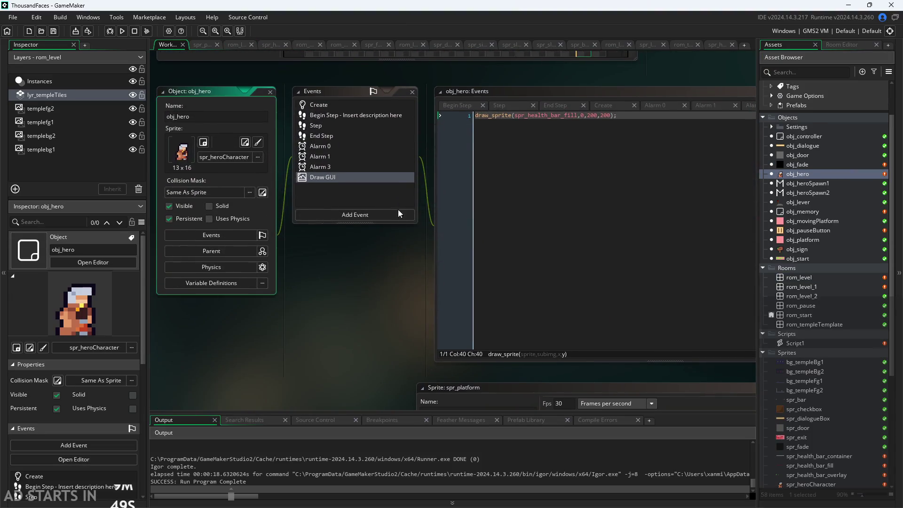
Step: Show obj_hero's Step event and read through its movement and friction code
{"action": "left_click", "coordinate": [235, 143]}
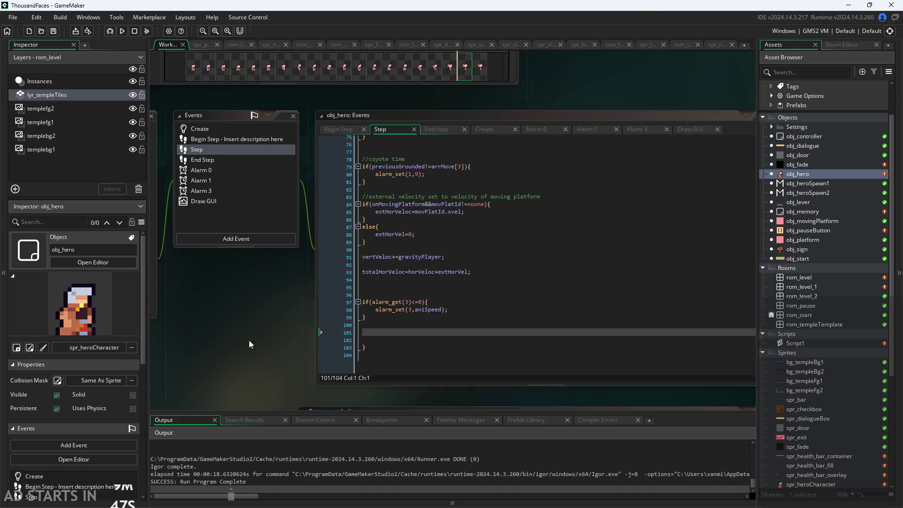
{"action": "scroll", "coordinate": [169, 344], "scroll_direction": "up", "scroll_amount": 2}
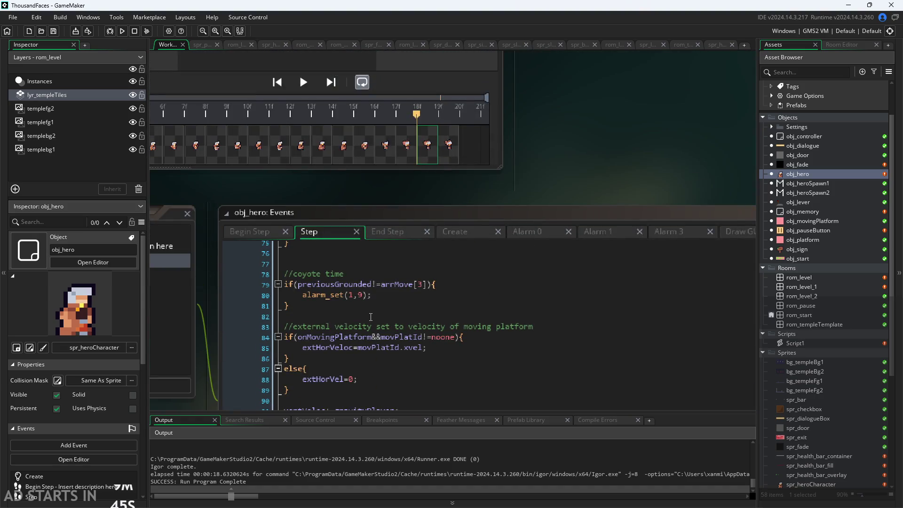
{"action": "scroll", "coordinate": [207, 250], "scroll_direction": "down", "scroll_amount": 5}
{"action": "scroll", "coordinate": [366, 272], "scroll_direction": "up", "scroll_amount": 10}
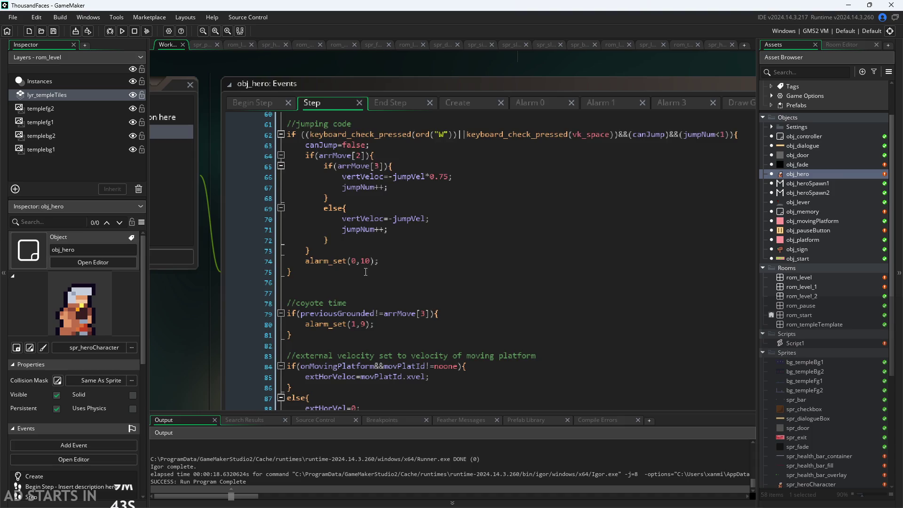
{"action": "scroll", "coordinate": [366, 272], "scroll_direction": "down", "scroll_amount": 1}
{"action": "scroll", "coordinate": [199, 345], "scroll_direction": "down", "scroll_amount": 2}
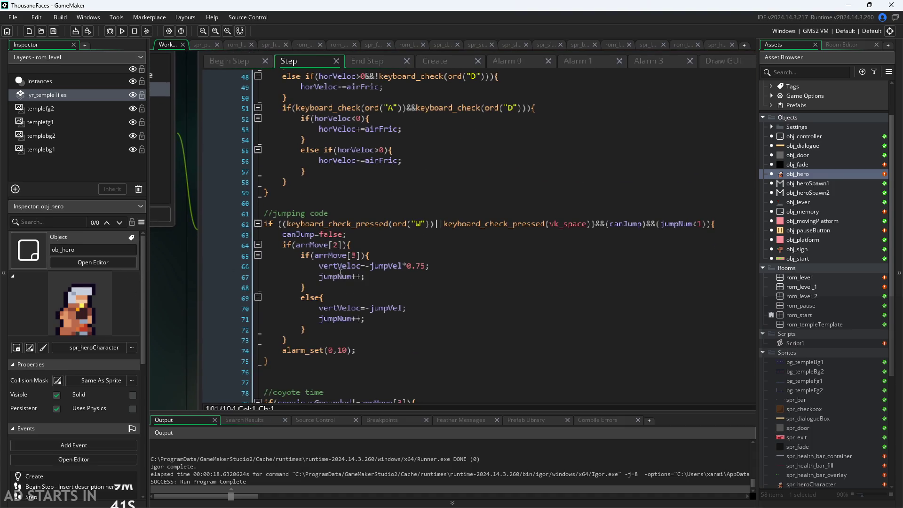
{"action": "scroll", "coordinate": [340, 244], "scroll_direction": "up", "scroll_amount": 3}
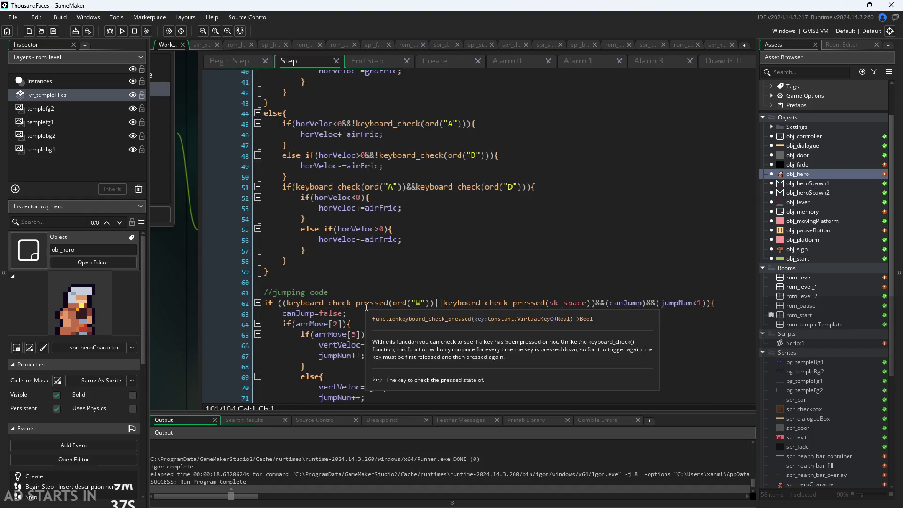
{"action": "scroll", "coordinate": [366, 308], "scroll_direction": "up", "scroll_amount": 1}
{"action": "scroll", "coordinate": [384, 303], "scroll_direction": "up", "scroll_amount": 5}
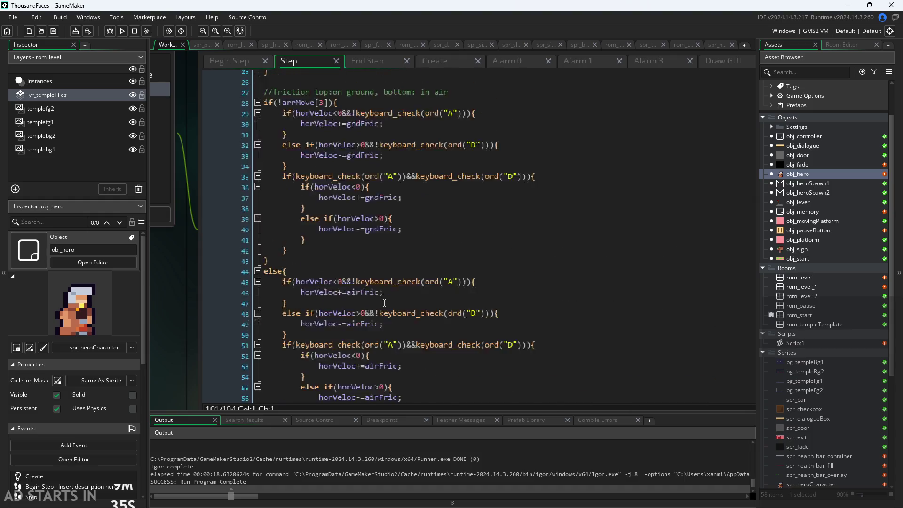
{"action": "scroll", "coordinate": [399, 295], "scroll_direction": "down", "scroll_amount": 2}
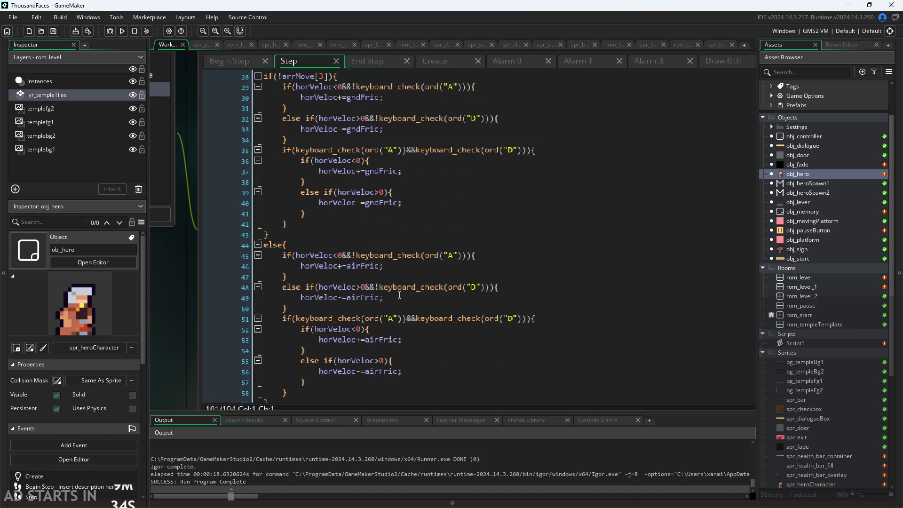
{"action": "scroll", "coordinate": [403, 291], "scroll_direction": "down", "scroll_amount": 1}
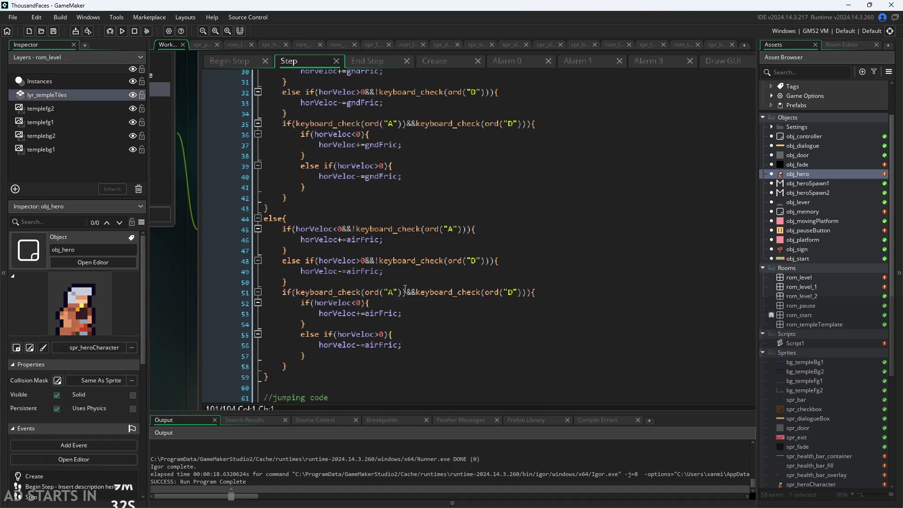
{"action": "scroll", "coordinate": [405, 289], "scroll_direction": "down", "scroll_amount": 6}
{"action": "scroll", "coordinate": [405, 289], "scroll_direction": "up", "scroll_amount": 3}
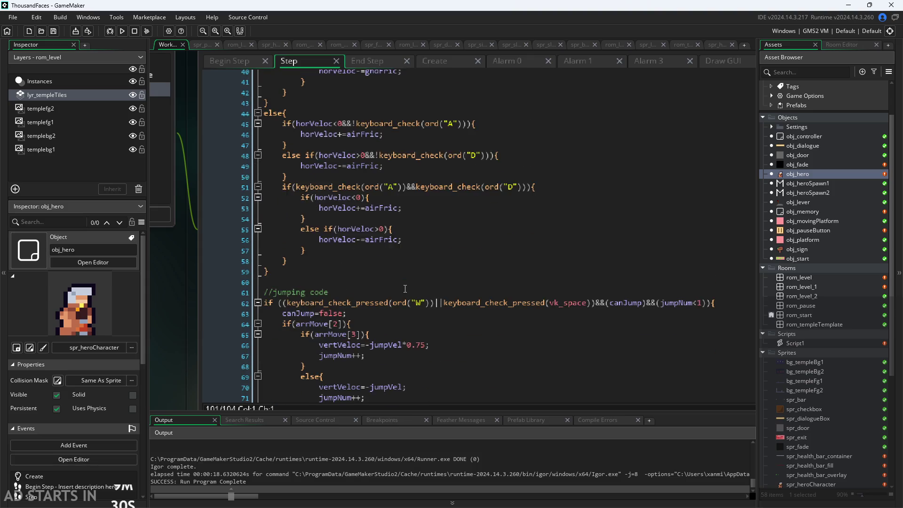
{"action": "scroll", "coordinate": [405, 289], "scroll_direction": "up", "scroll_amount": 1}
{"action": "scroll", "coordinate": [405, 289], "scroll_direction": "up", "scroll_amount": 1}
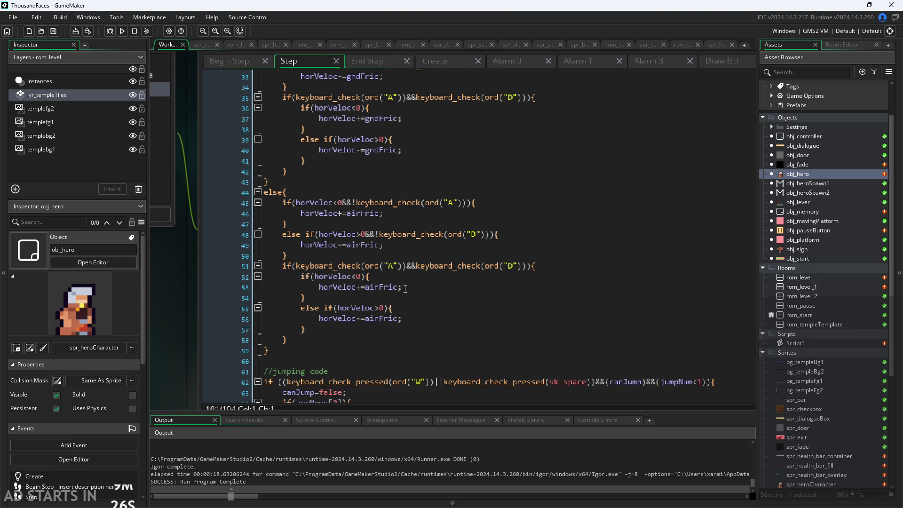
Step: Inspect lines 52, 55 and 30 and line 10's collision check, then view End Step
{"action": "left_click", "coordinate": [435, 278]}
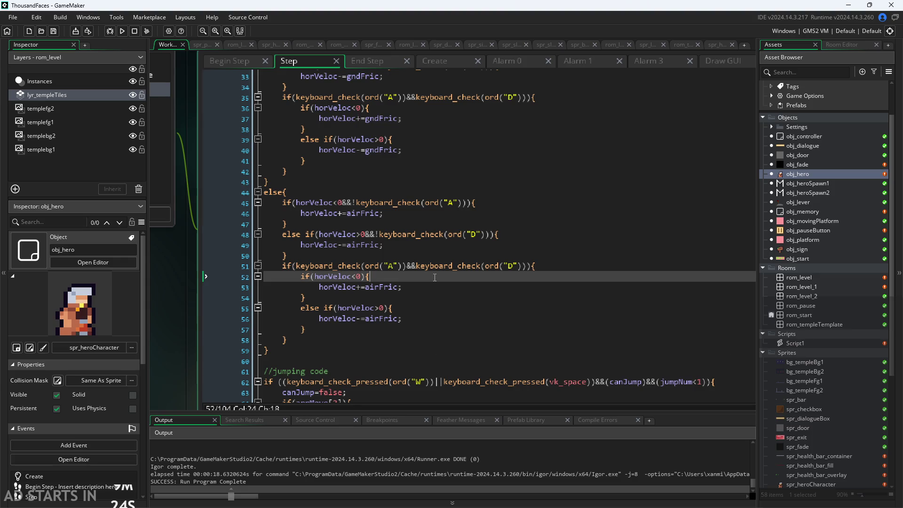
{"action": "left_click", "coordinate": [427, 308]}
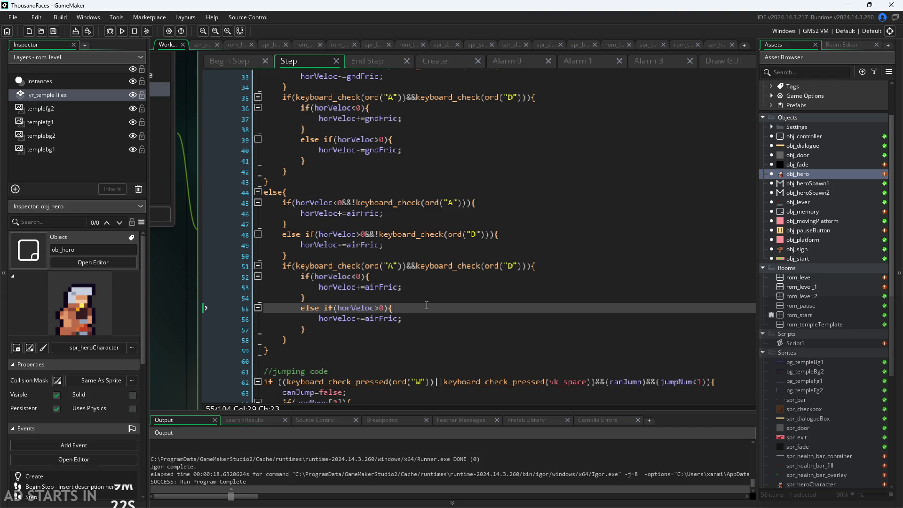
{"action": "scroll", "coordinate": [426, 305], "scroll_direction": "up", "scroll_amount": 1}
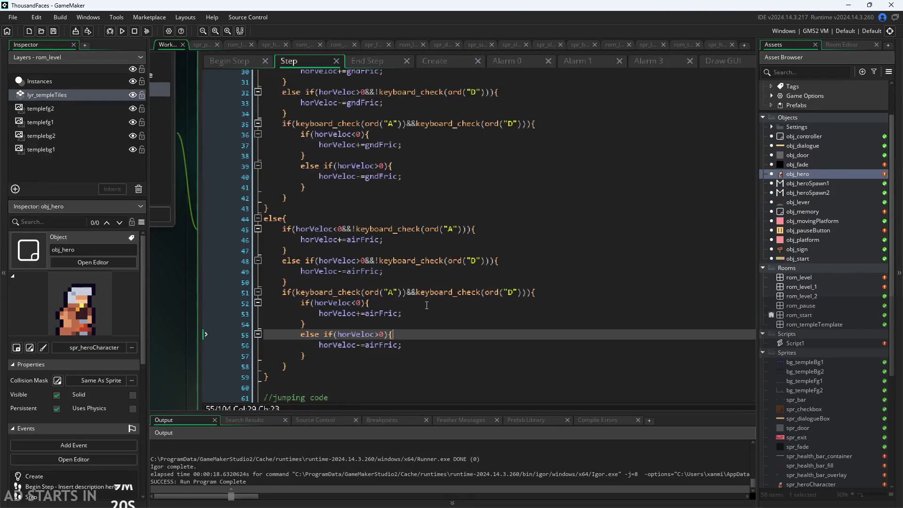
{"action": "left_click", "coordinate": [427, 305]}
{"action": "scroll", "coordinate": [427, 305], "scroll_direction": "up", "scroll_amount": 5}
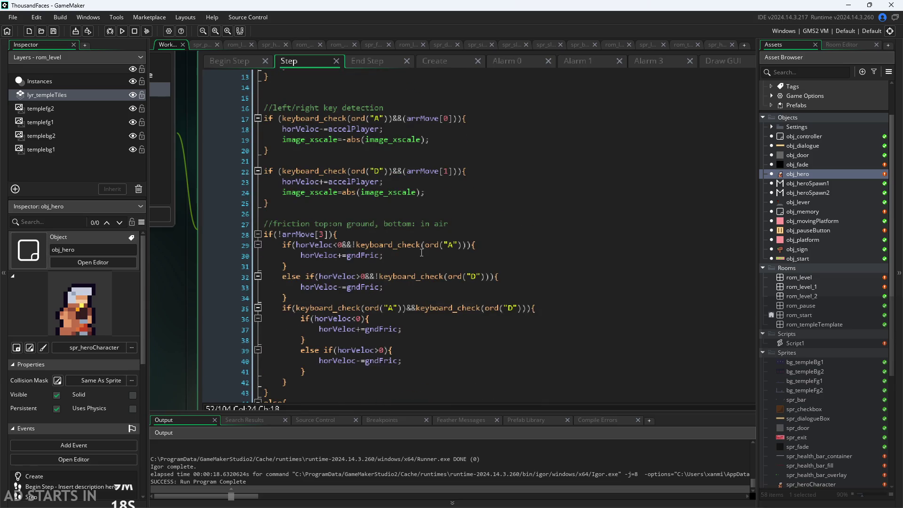
{"action": "left_click", "coordinate": [421, 253]}
{"action": "scroll", "coordinate": [422, 253], "scroll_direction": "up", "scroll_amount": 4}
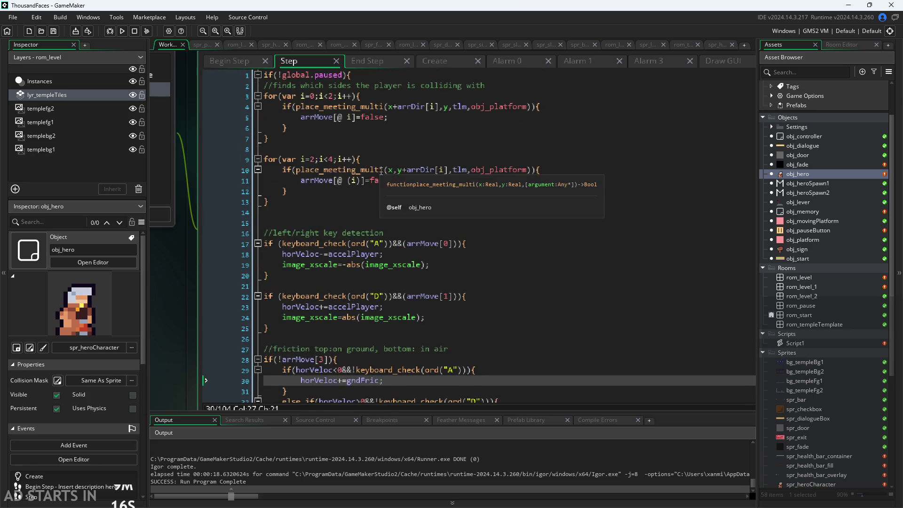
{"action": "left_click", "coordinate": [382, 169]}
{"action": "scroll", "coordinate": [178, 328], "scroll_direction": "up", "scroll_amount": 1}
{"action": "scroll", "coordinate": [178, 373], "scroll_direction": "up", "scroll_amount": 1}
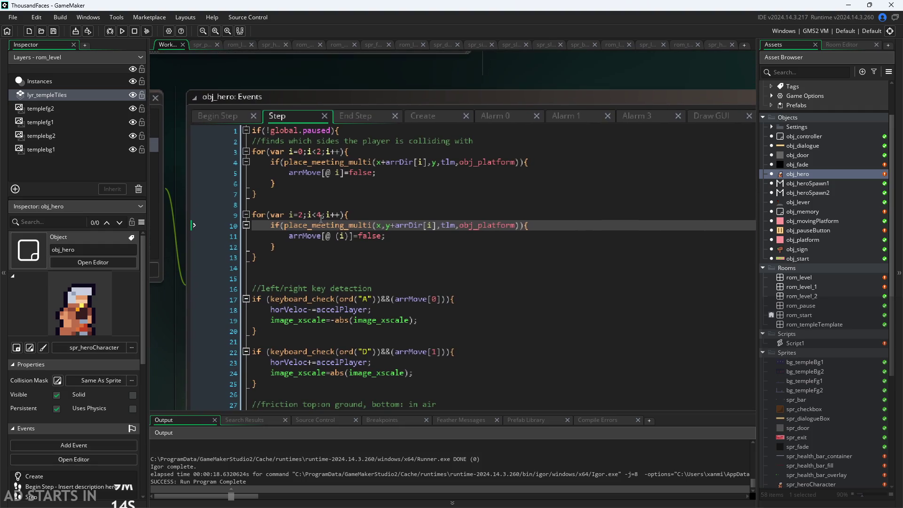
{"action": "left_click", "coordinate": [401, 226]}
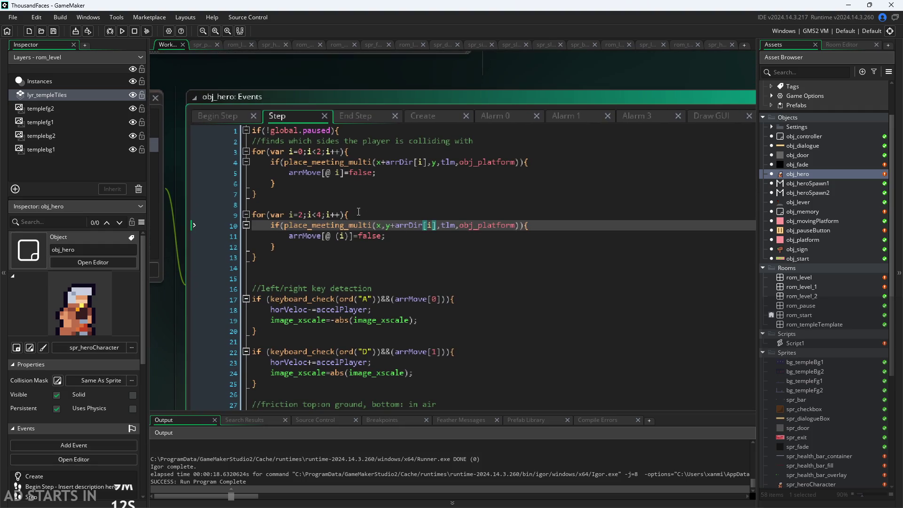
{"action": "left_click", "coordinate": [371, 116]}
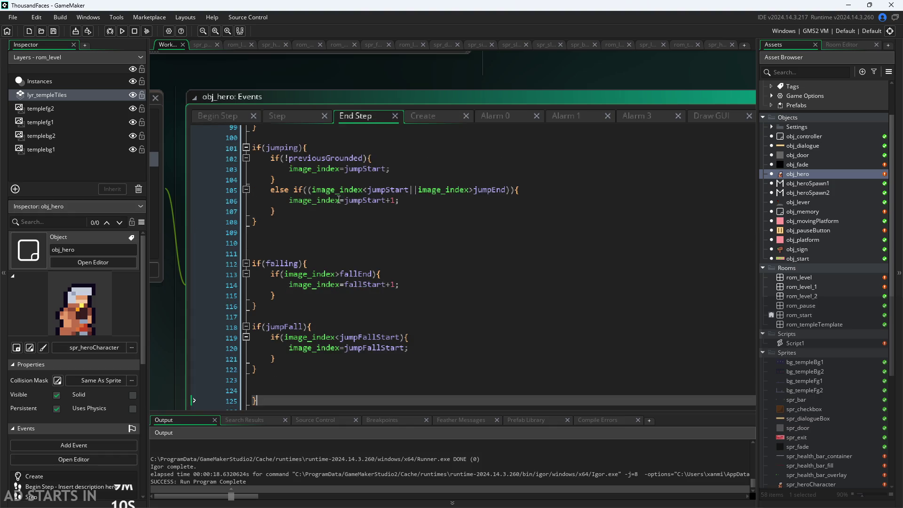
Step: Recheck tlm on Step line 10, then read the Create event's arrDir from sprite_width and sprite_height
{"action": "left_click", "coordinate": [295, 120]}
{"action": "left_click", "coordinate": [442, 225]}
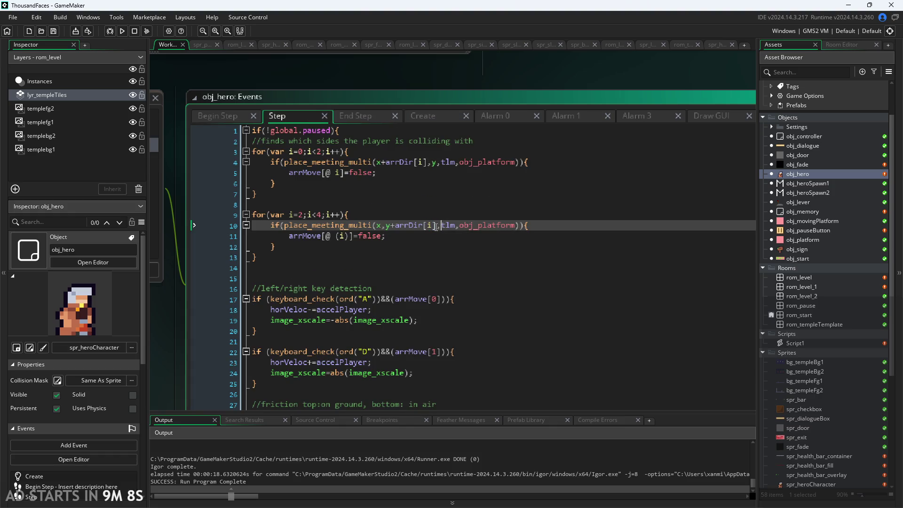
{"action": "left_click", "coordinate": [419, 112]}
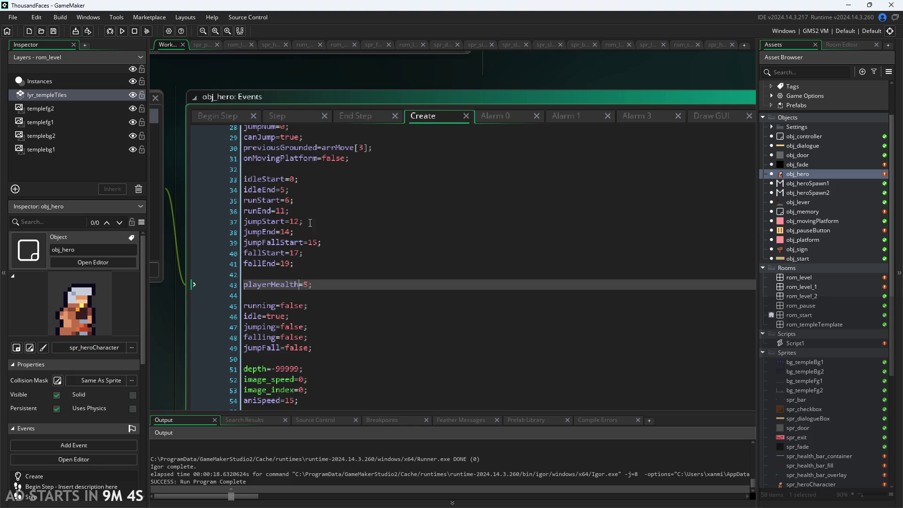
{"action": "scroll", "coordinate": [181, 364], "scroll_direction": "down", "scroll_amount": 3}
{"action": "scroll", "coordinate": [250, 291], "scroll_direction": "up", "scroll_amount": 4}
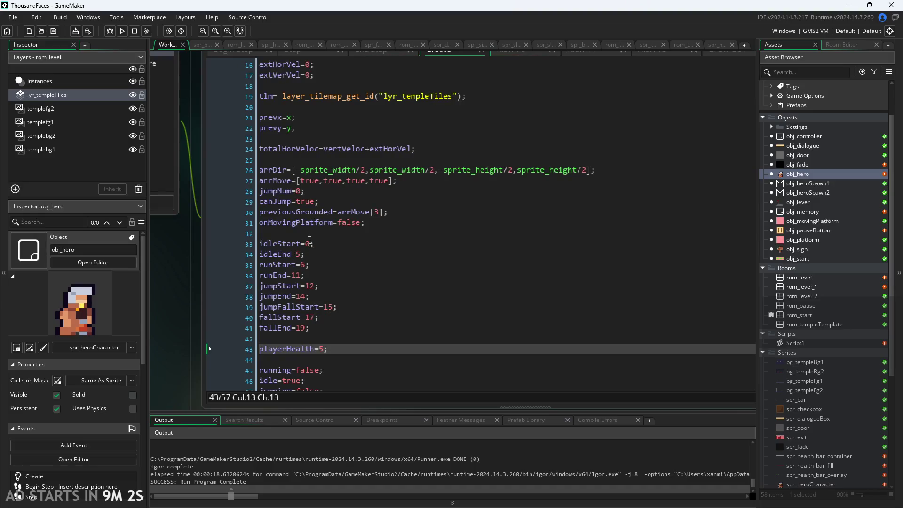
{"action": "scroll", "coordinate": [180, 280], "scroll_direction": "up", "scroll_amount": 2}
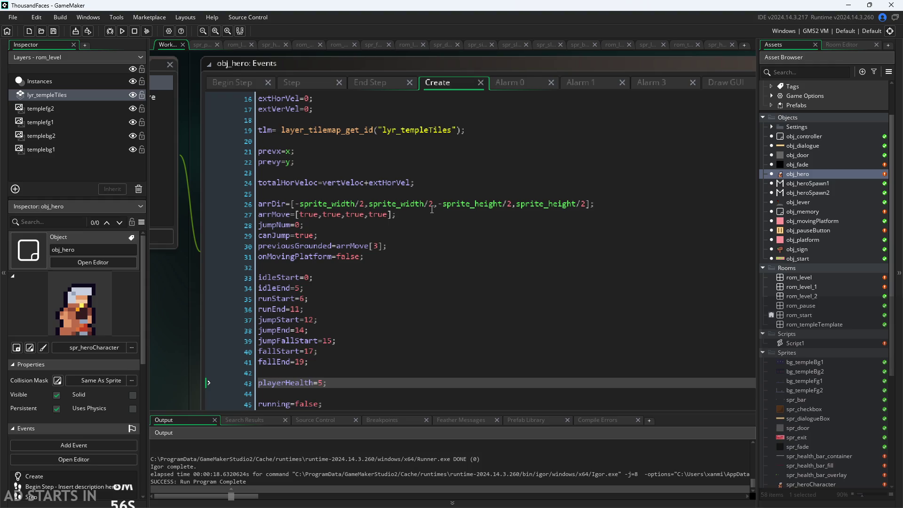
{"action": "mouse_move", "coordinate": [324, 202]}
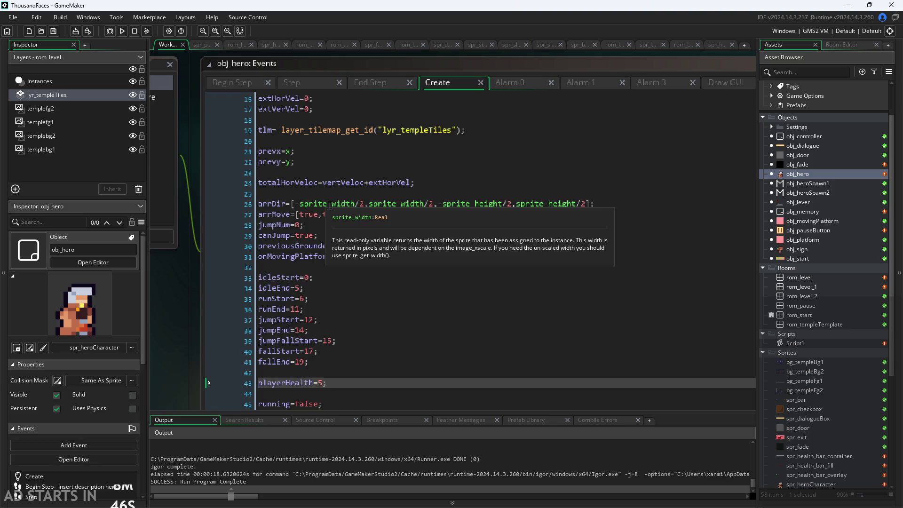
Step: Correct the mistyped 'image' to 'sprite' in the arrDir line
{"action": "left_click", "coordinate": [329, 205]}
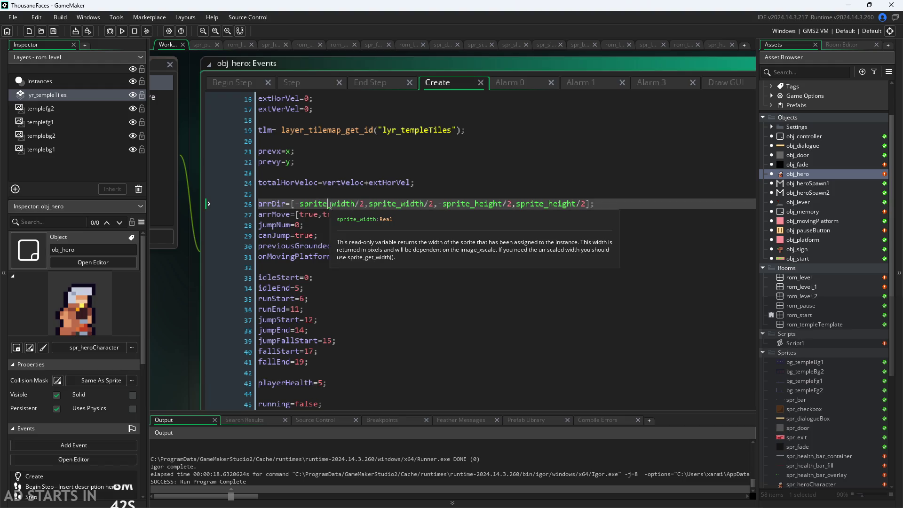
{"action": "mouse_move", "coordinate": [301, 206]}
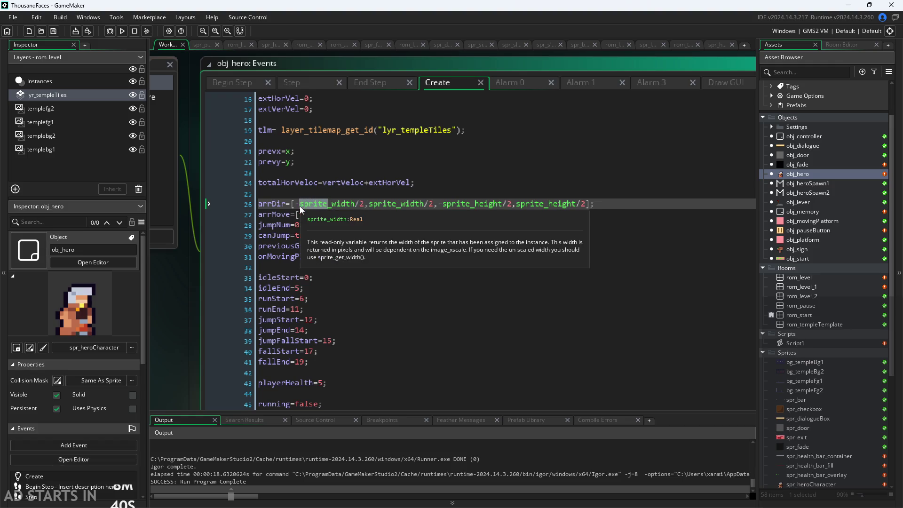
{"action": "type", "text": "image"}
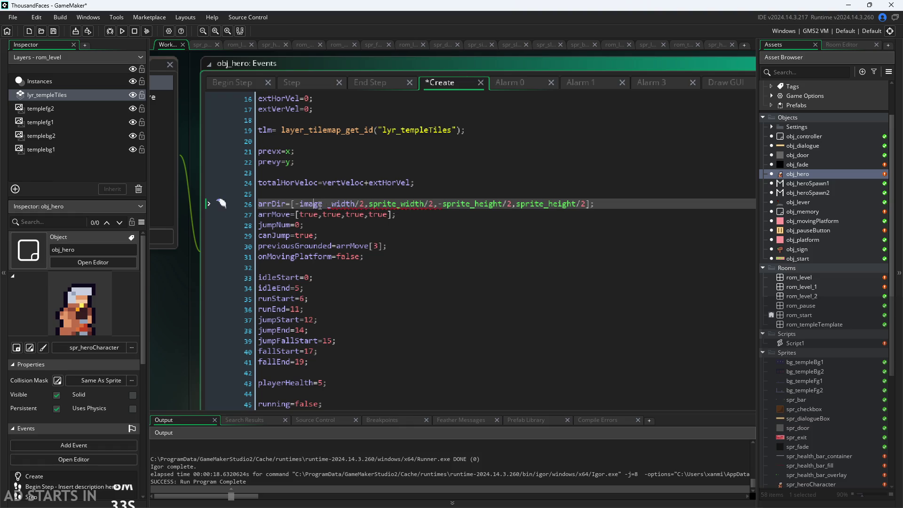
{"action": "key", "text": "BackSpace"}
{"action": "key", "text": "BackSpace"}
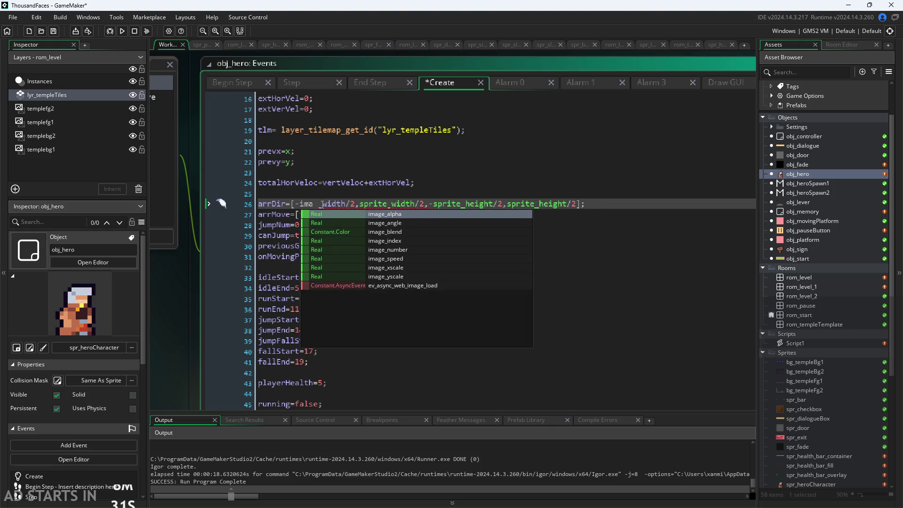
{"action": "type", "text": "ge_w"}
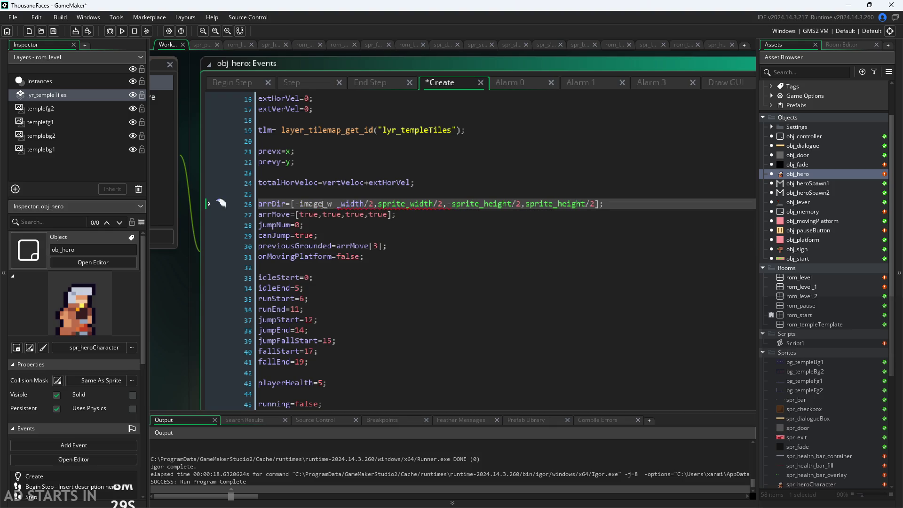
{"action": "key", "text": "BackSpace"}
{"action": "key", "text": "BackSpace"}
{"action": "key", "text": "BackSpace"}
{"action": "type", "text": "s"}
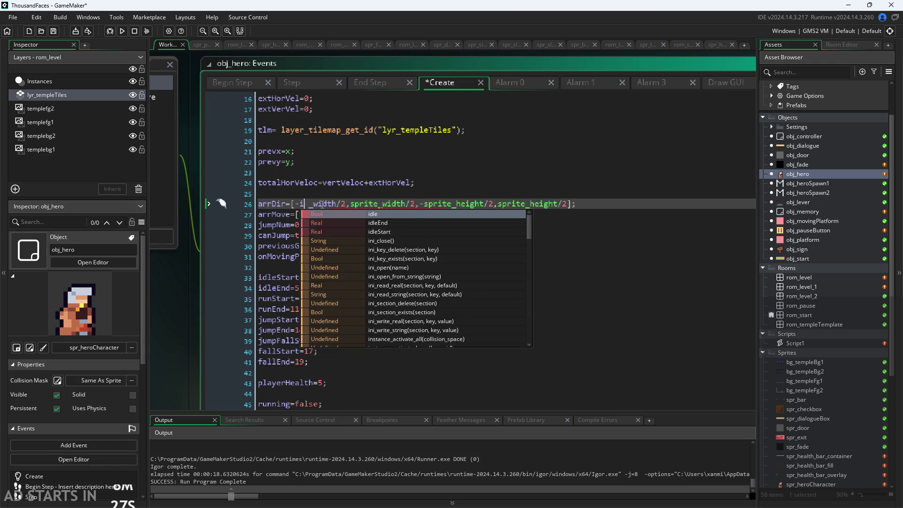
{"action": "key", "text": "Delete"}
{"action": "type", "text": "prite"}
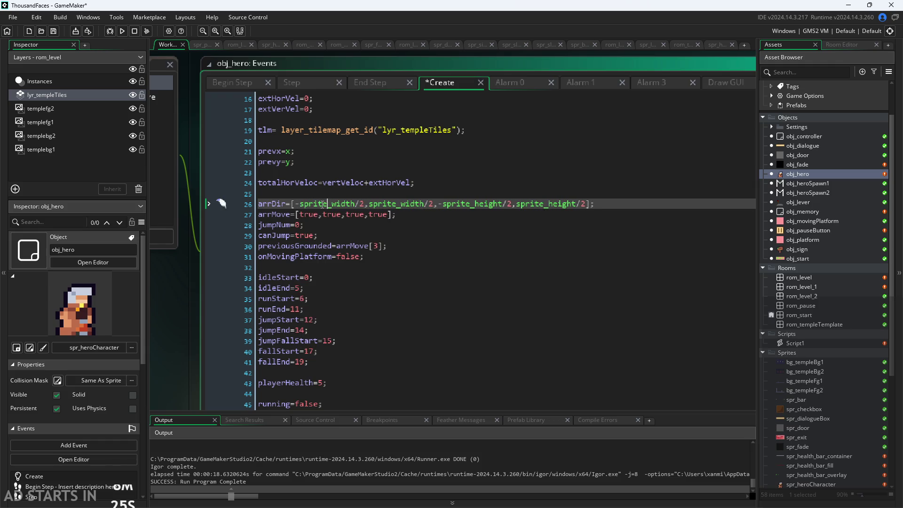
Step: Change the arrDir sprite_width and sprite_height divisors from 2 to 4, then run the game
{"action": "left_click", "coordinate": [425, 204]}
{"action": "left_click", "coordinate": [369, 204]}
{"action": "key", "text": "BackSpace"}
{"action": "type", "text": "4"}
{"action": "key", "text": "Delete"}
{"action": "type", "text": "4"}
{"action": "key", "text": "Right"}
{"action": "key", "text": "BackSpace"}
{"action": "type", "text": "4"}
{"action": "key", "text": "Right"}
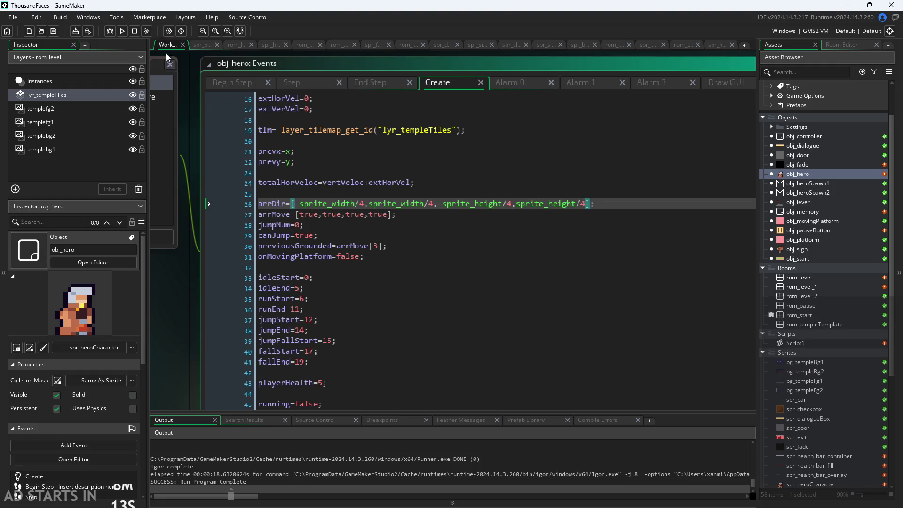
{"action": "key", "text": "F5"}
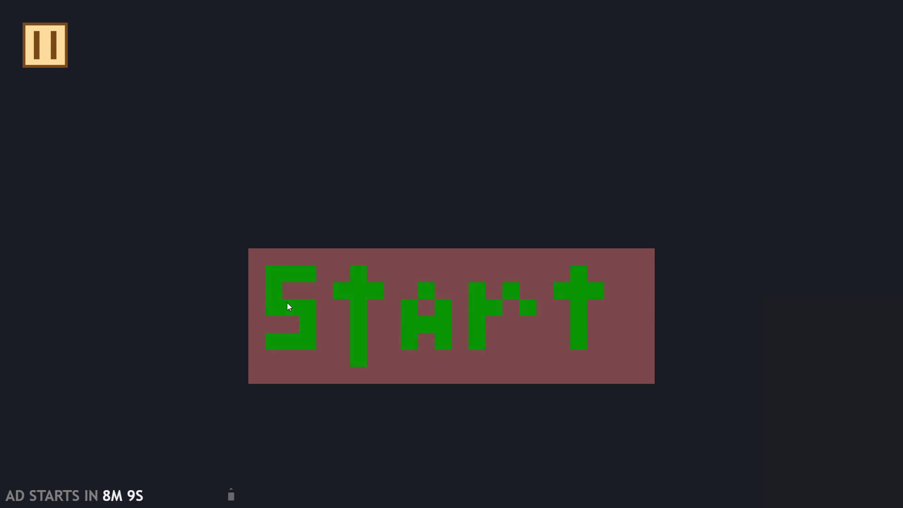
Step: Start the castle level with Debug Stats and Pause Button on Right Side enabled
{"action": "left_click", "coordinate": [288, 306]}
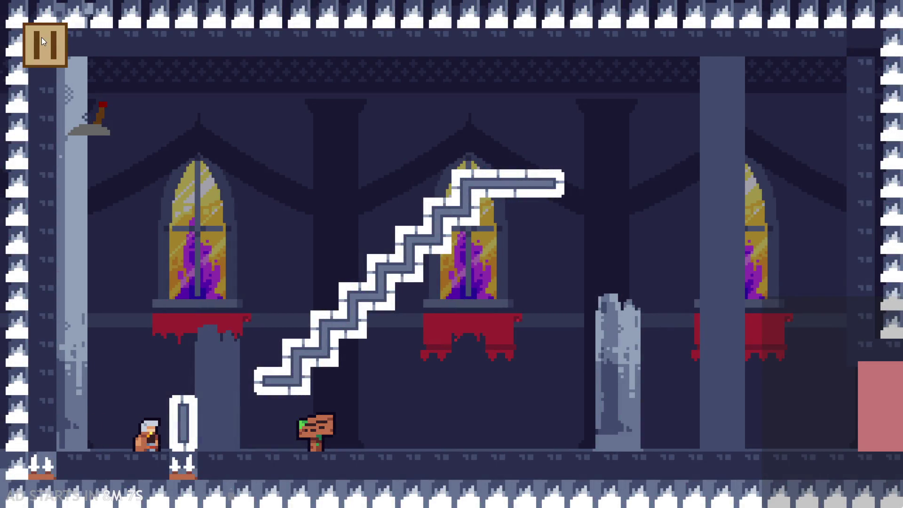
{"action": "left_click", "coordinate": [41, 38]}
{"action": "left_click", "coordinate": [188, 136]}
{"action": "left_click", "coordinate": [183, 212]}
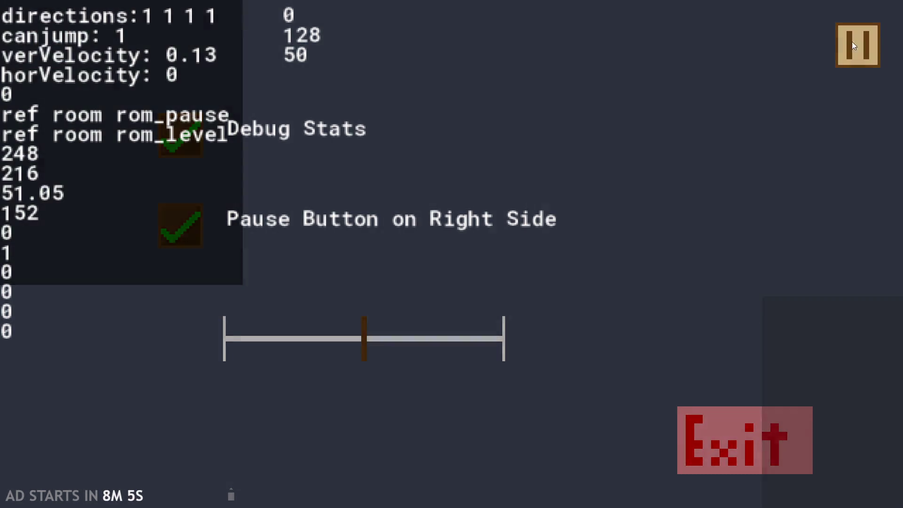
{"action": "left_click", "coordinate": [856, 43]}
Step: Move the hero over to the signpost, jumping around it
{"action": "key", "text": "Up"}
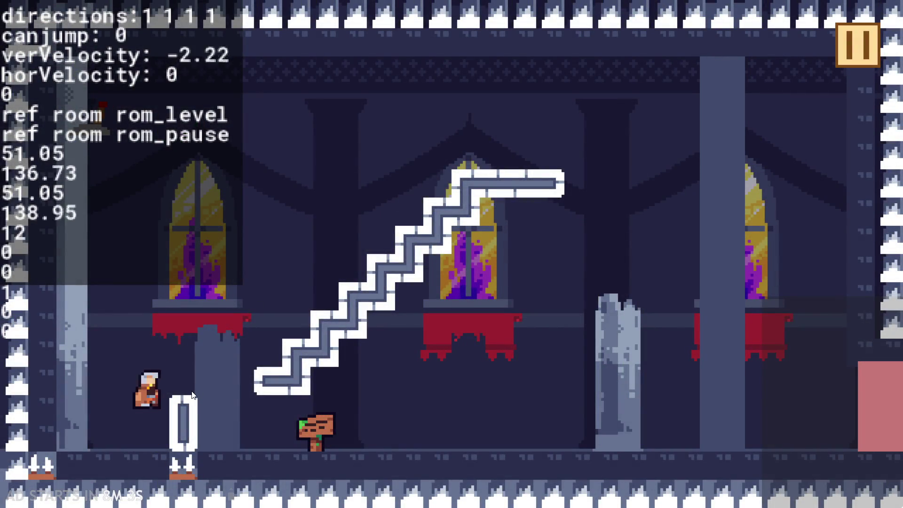
{"action": "key", "text": "Right"}
{"action": "key", "text": "Left"}
{"action": "key", "text": "Right"}
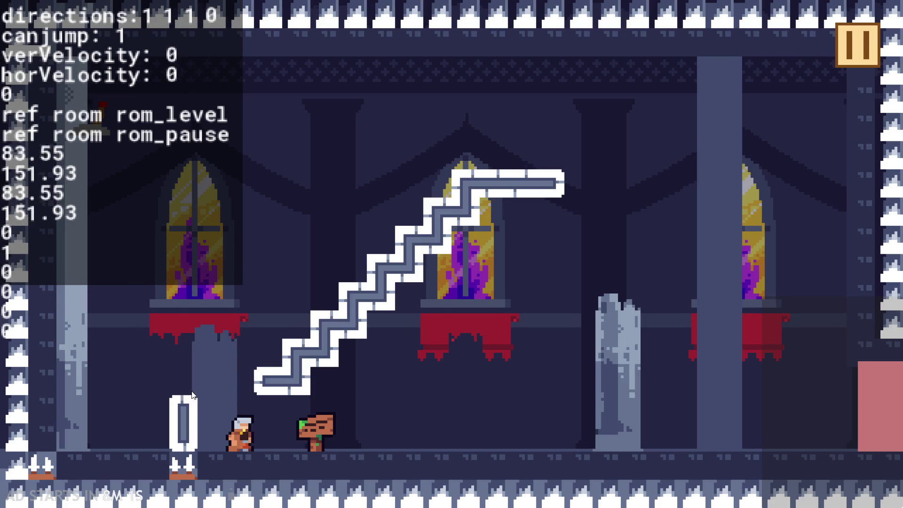
{"action": "key", "text": "Right"}
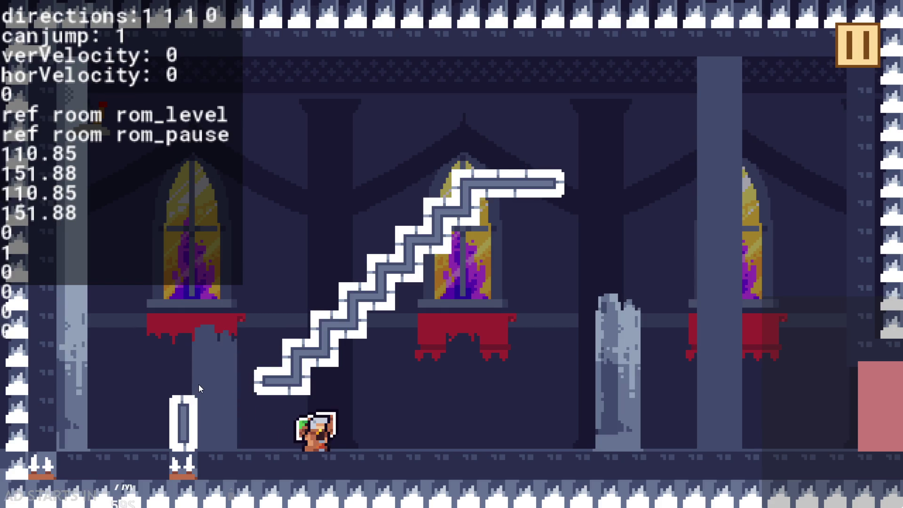
{"action": "key", "text": "Up"}
{"action": "key", "text": "Left"}
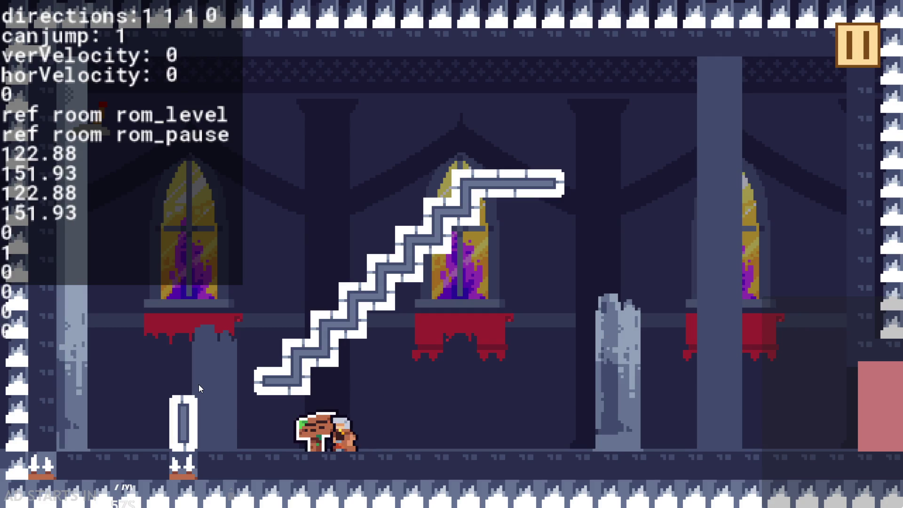
{"action": "key", "text": "Up"}
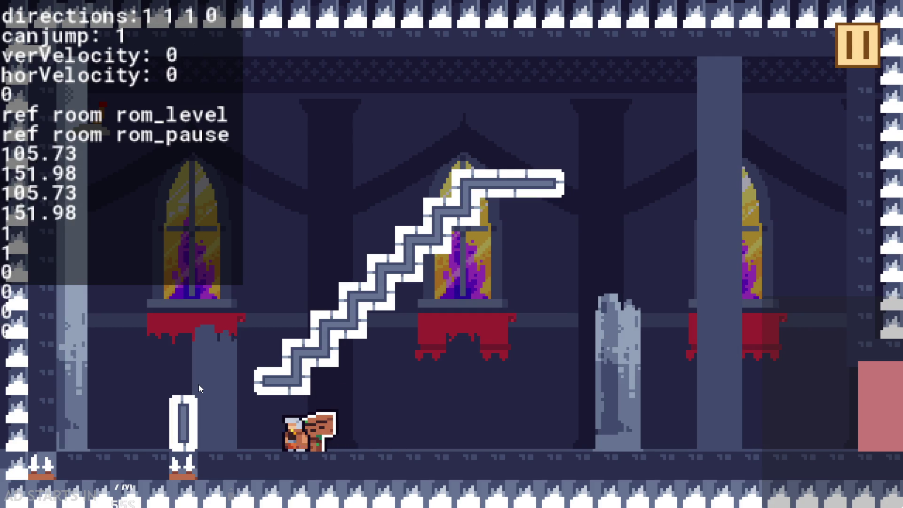
{"action": "key", "text": "Up"}
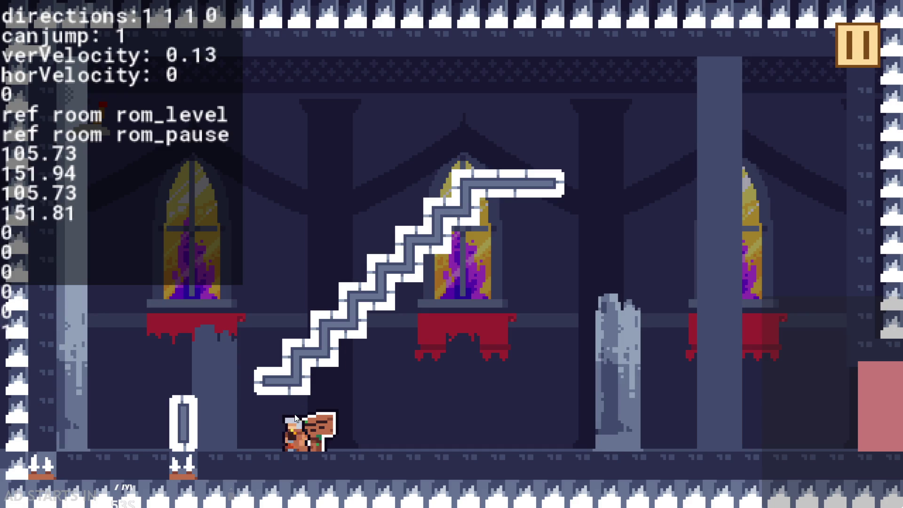
{"action": "key", "text": "Right"}
{"action": "key", "text": "Up"}
{"action": "key", "text": "Left"}
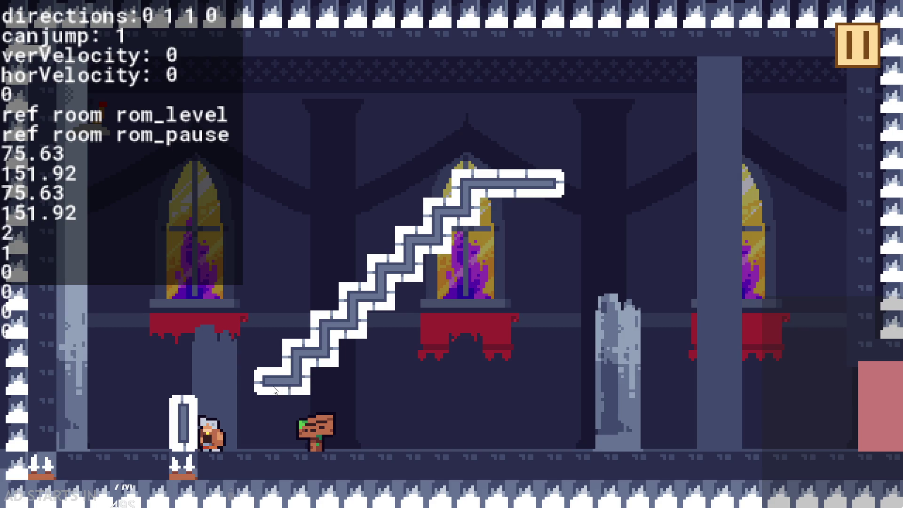
Step: Climb the staircase and jump back and forth across the upper room
{"action": "key", "text": "Right"}
{"action": "key", "text": "Up"}
{"action": "key", "text": "Up"}
{"action": "key", "text": "Right"}
{"action": "key", "text": "Up"}
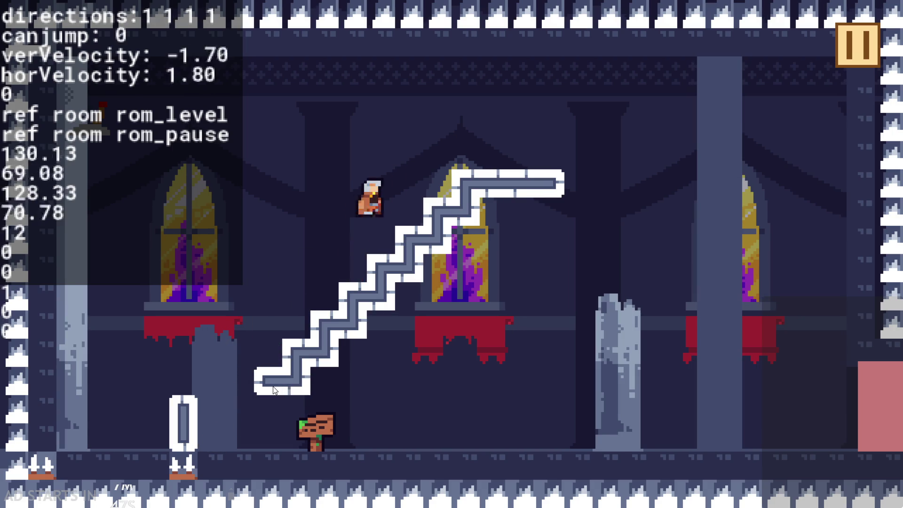
{"action": "key", "text": "Up"}
{"action": "key", "text": "Right"}
{"action": "key", "text": "Up"}
{"action": "key", "text": "Left"}
{"action": "key", "text": "Up"}
{"action": "key", "text": "Right"}
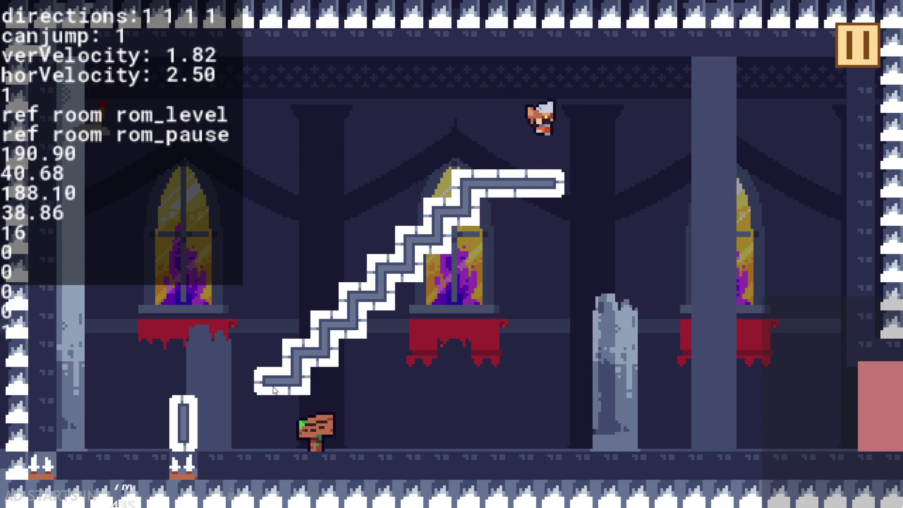
{"action": "key", "text": "Up"}
{"action": "key", "text": "Left"}
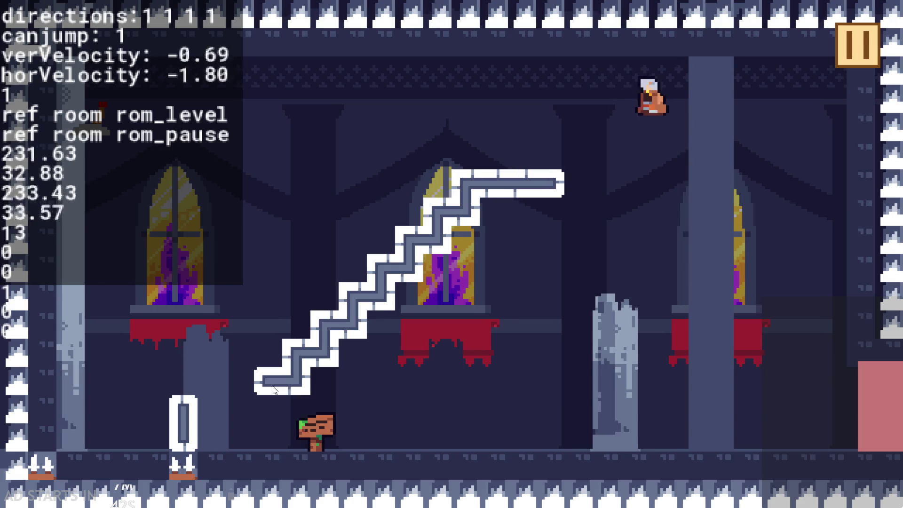
{"action": "key", "text": "Right"}
{"action": "key", "text": "Up"}
{"action": "key", "text": "Left"}
{"action": "key", "text": "Right"}
{"action": "key", "text": "Left"}
{"action": "key", "text": "Right"}
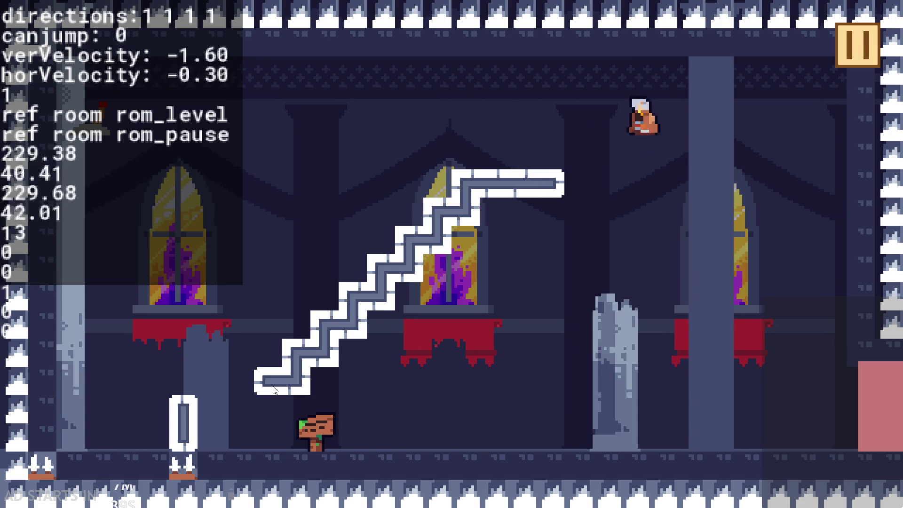
{"action": "key", "text": "Left"}
{"action": "key", "text": "Right"}
{"action": "key", "text": "Left"}
{"action": "key", "text": "Right"}
{"action": "key", "text": "Up"}
{"action": "key", "text": "Left"}
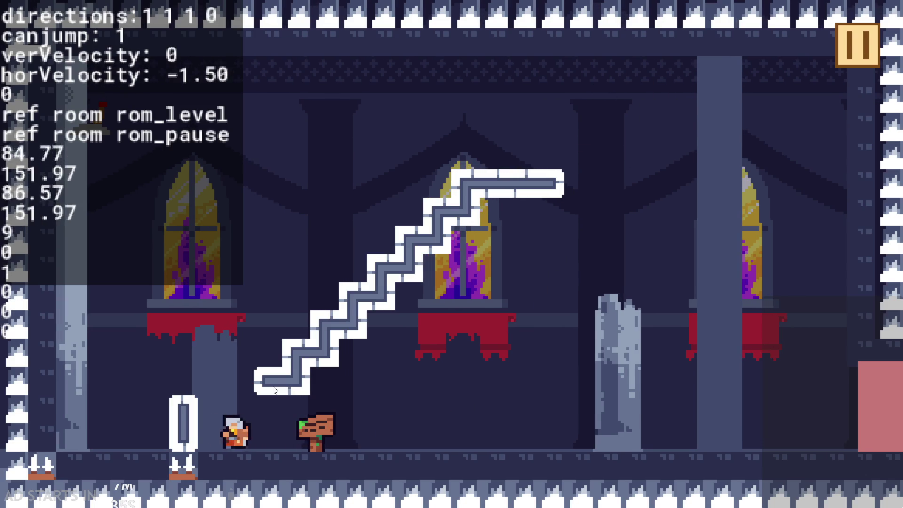
Step: Drop down, climb back onto the staircase ledge, then pause and exit the game
{"action": "key", "text": "Up"}
{"action": "key", "text": "Right"}
{"action": "key", "text": "Left"}
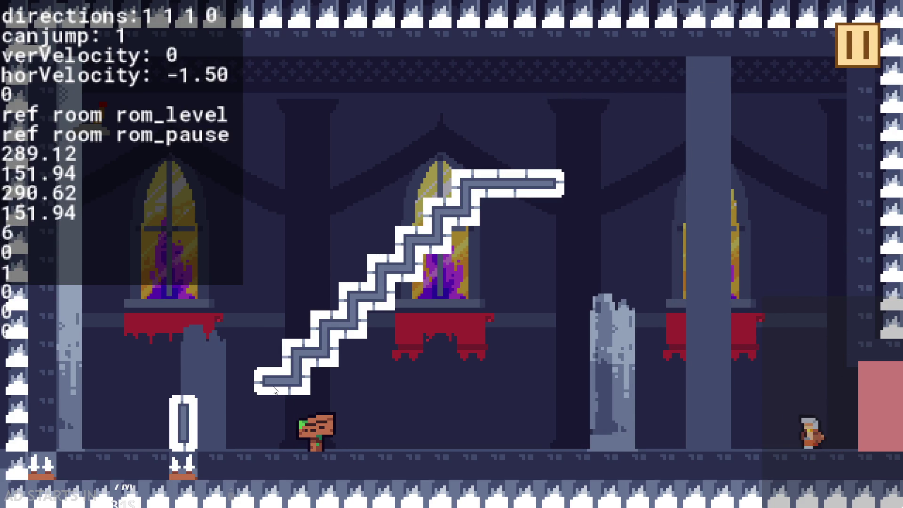
{"action": "key", "text": "Up"}
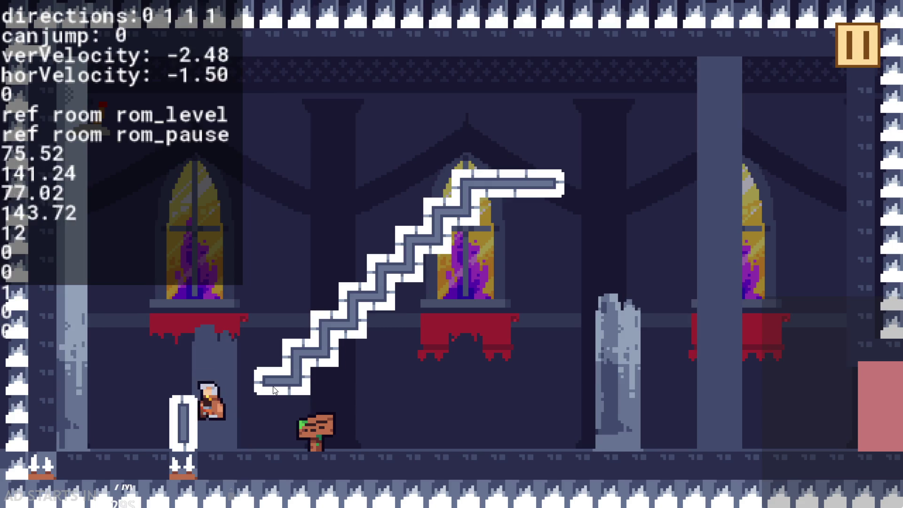
{"action": "key", "text": "Right"}
{"action": "key", "text": "Up"}
{"action": "key", "text": "Right"}
{"action": "key", "text": "Left"}
{"action": "key", "text": "Right"}
{"action": "key", "text": "Up"}
{"action": "key", "text": "Left"}
{"action": "key", "text": "Right"}
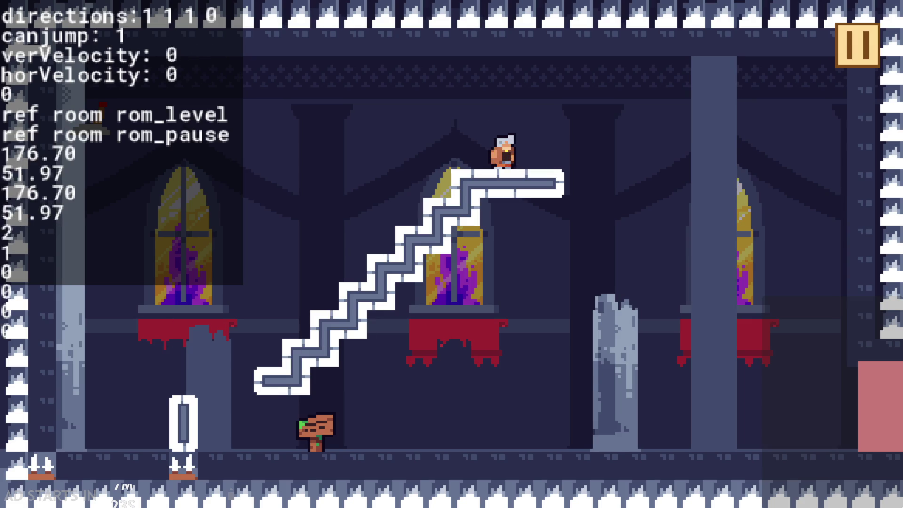
{"action": "key", "text": "Right"}
{"action": "key", "text": "Left"}
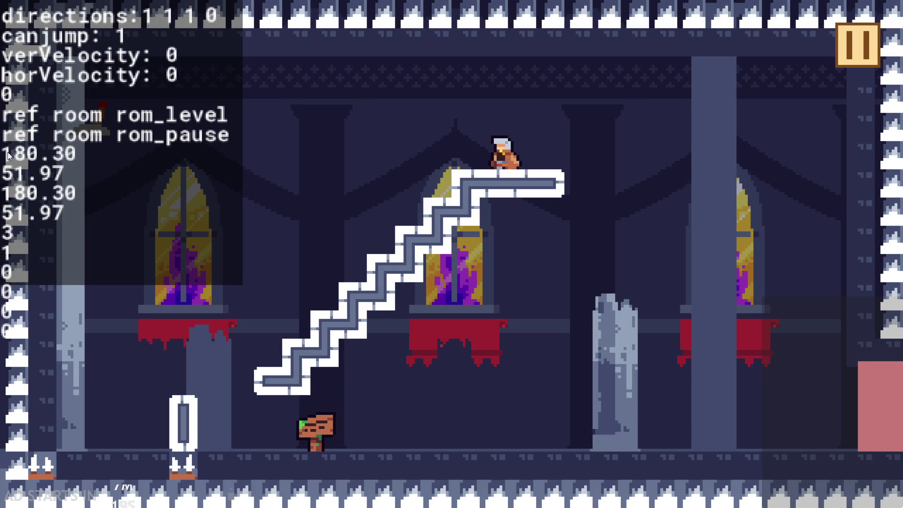
{"action": "left_click", "coordinate": [842, 41]}
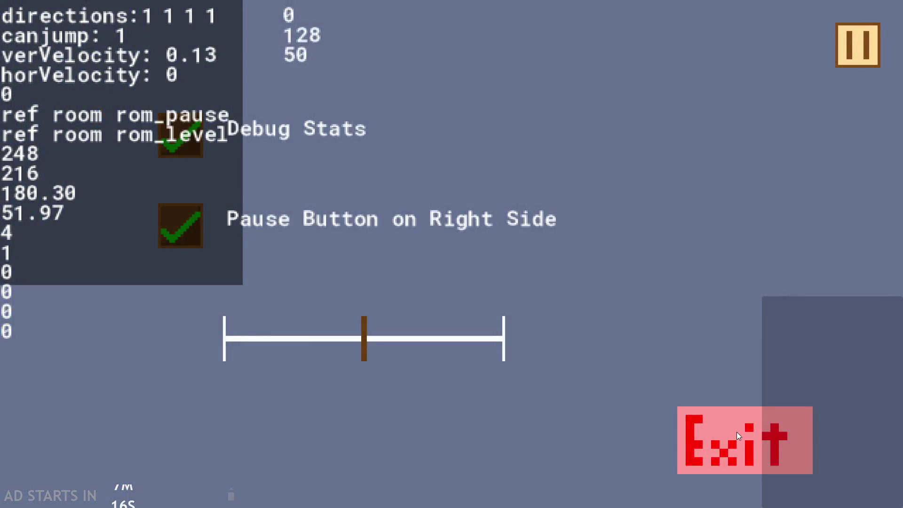
{"action": "left_click", "coordinate": [737, 433]}
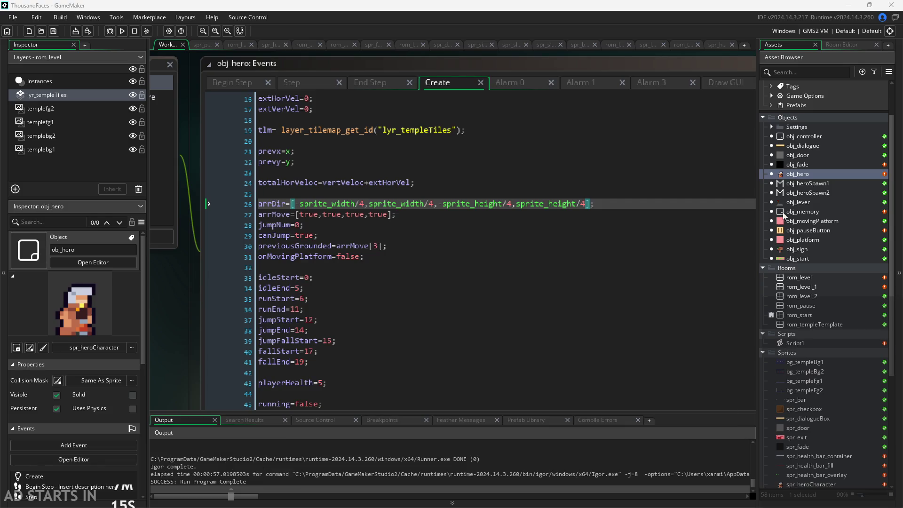
Step: In obj_hero's Draw GUI event, change draw_sprite to draw_sprite_ext
{"action": "scroll", "coordinate": [183, 324], "scroll_direction": "down", "scroll_amount": 3}
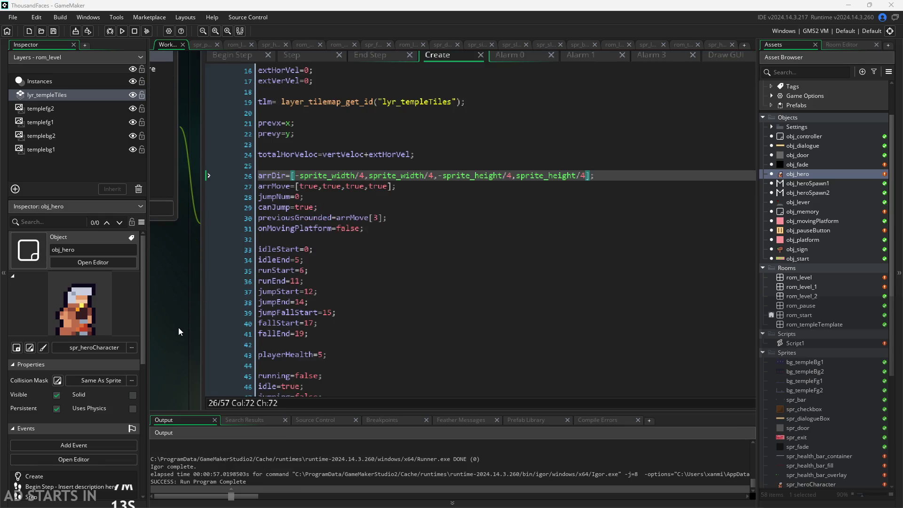
{"action": "left_click", "coordinate": [635, 103]}
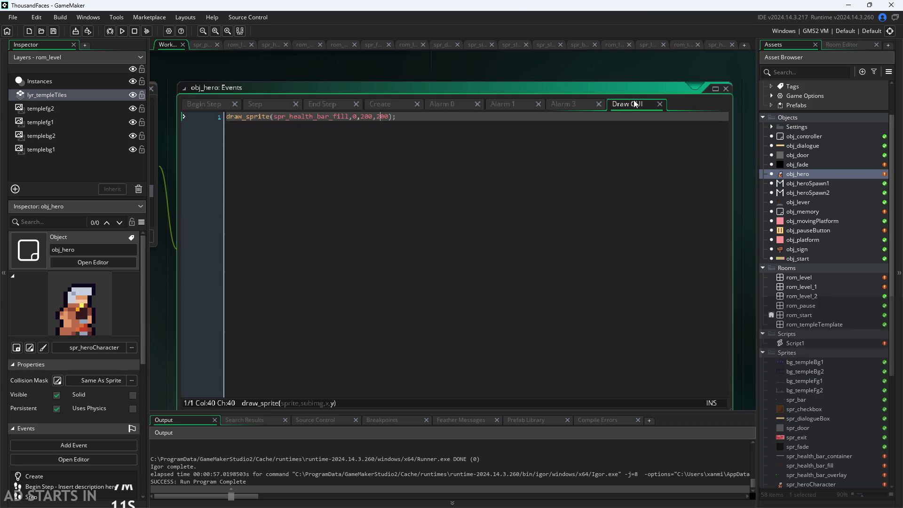
{"action": "left_click", "coordinate": [433, 117]}
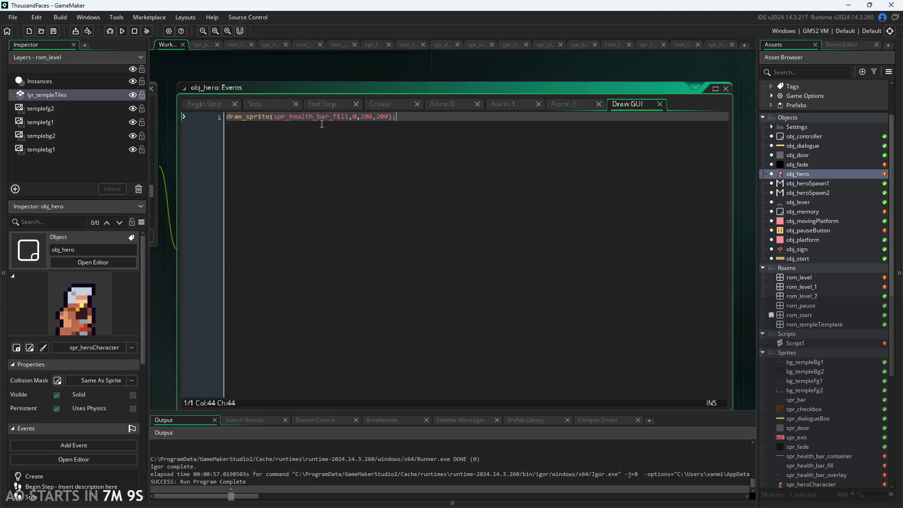
{"action": "scroll", "coordinate": [283, 126], "scroll_direction": "up", "scroll_amount": 3}
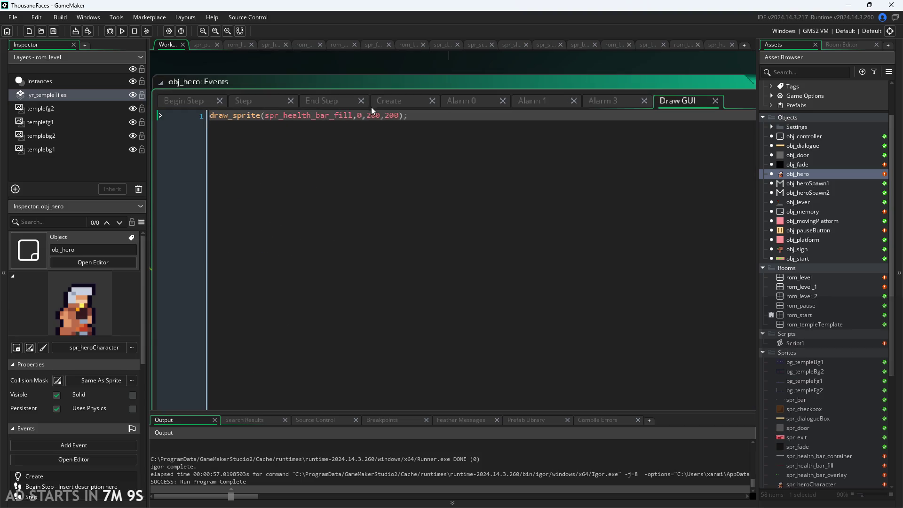
{"action": "left_click", "coordinate": [263, 116]}
{"action": "type", "text": "_ext"}
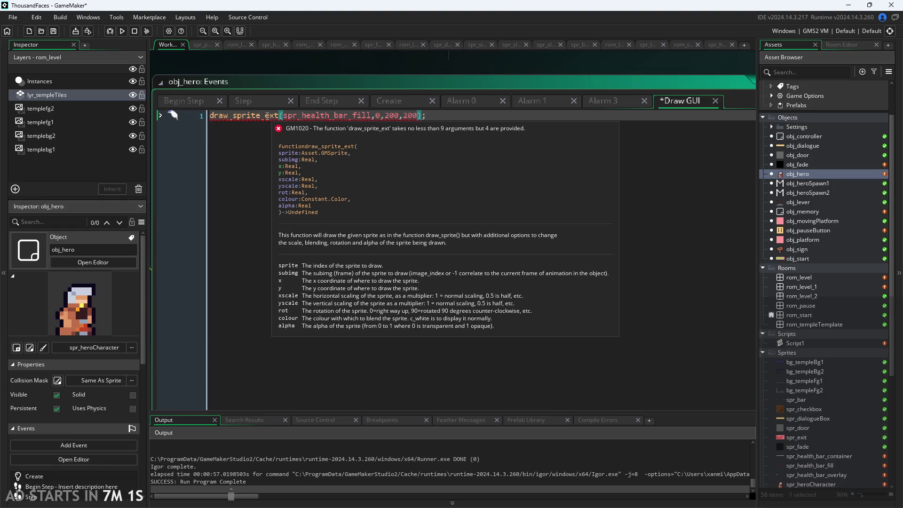
Step: Set x to 20 and add arguments 10,10,0,c_white,1, then run the game
{"action": "left_click", "coordinate": [394, 115]}
{"action": "key", "text": "BackSpace"}
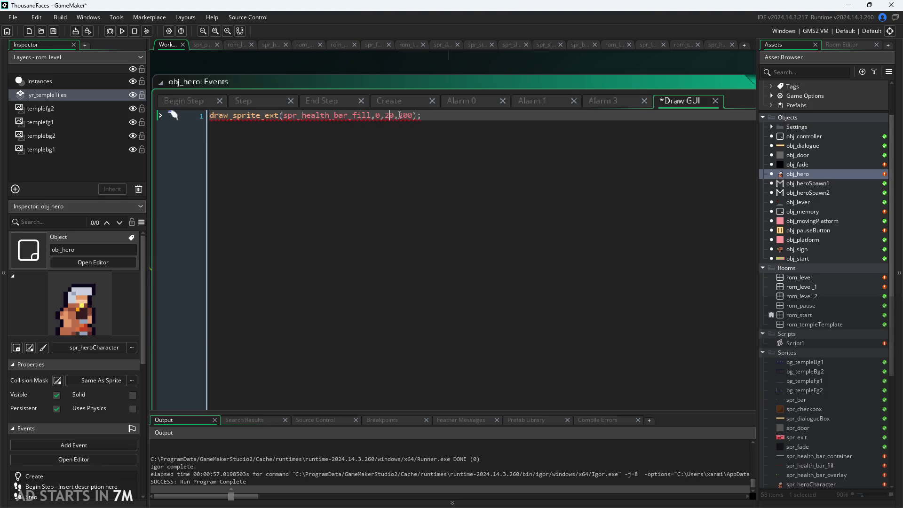
{"action": "key", "text": "Right"}
{"action": "type", "text": ",10"}
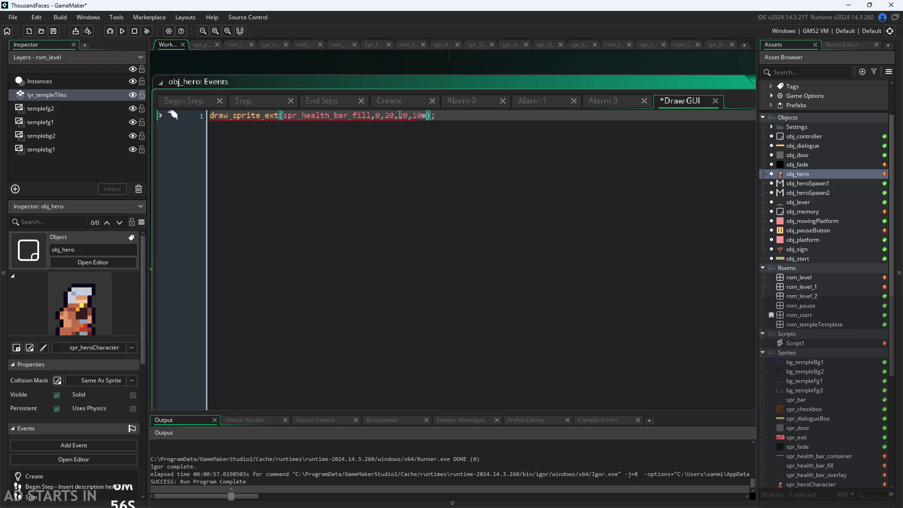
{"action": "type", "text": ",10,"}
{"action": "mouse_move", "coordinate": [254, 116]}
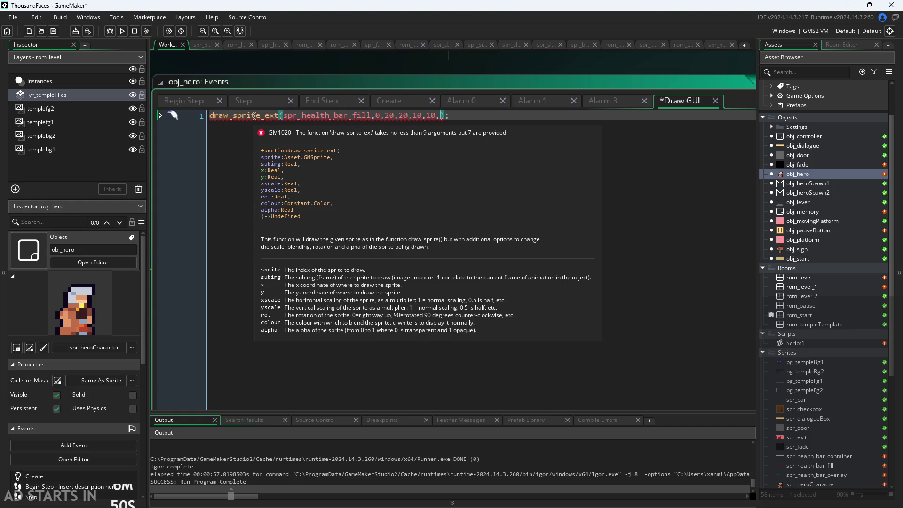
{"action": "type", "text": "0,c_white,"}
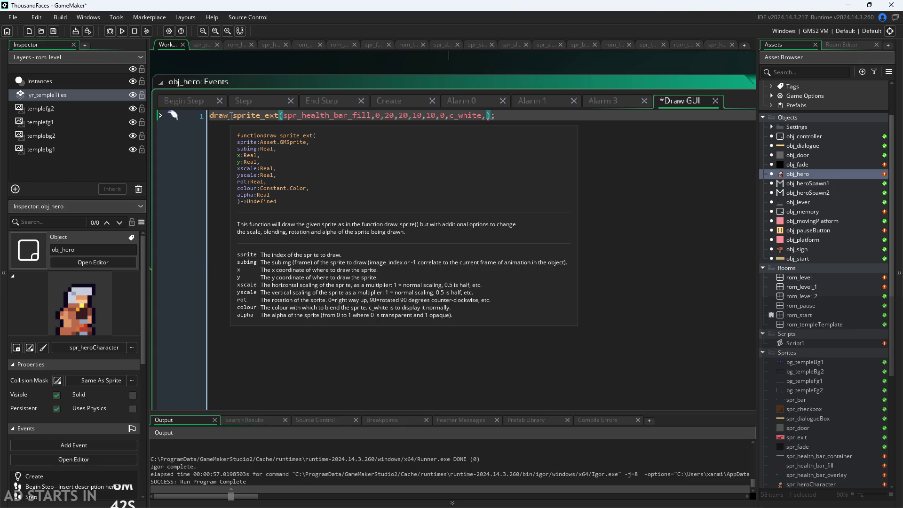
{"action": "type", "text": "1"}
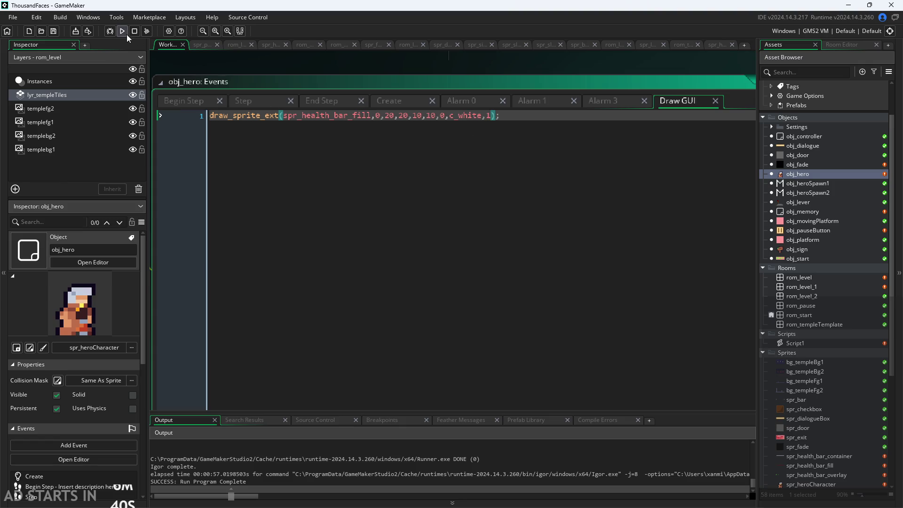
{"action": "left_click", "coordinate": [125, 33]}
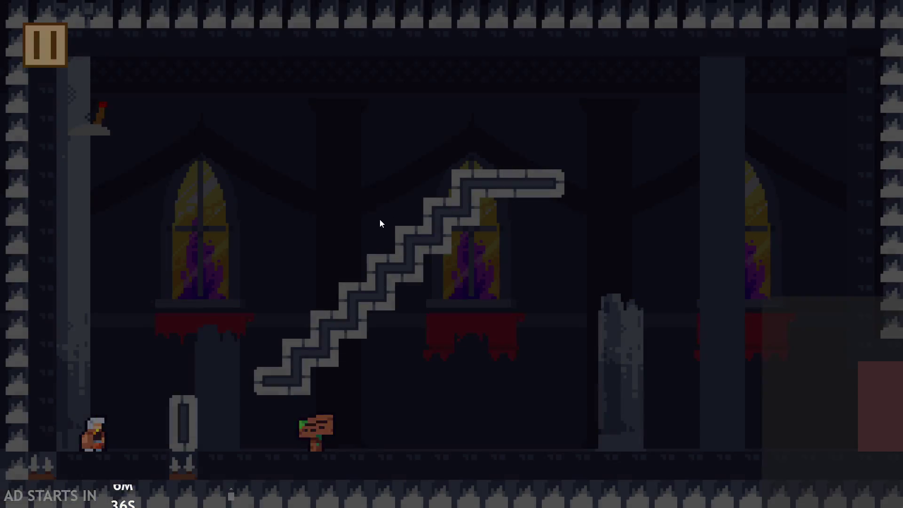
{"action": "key", "text": "Right"}
{"action": "key", "text": "space"}
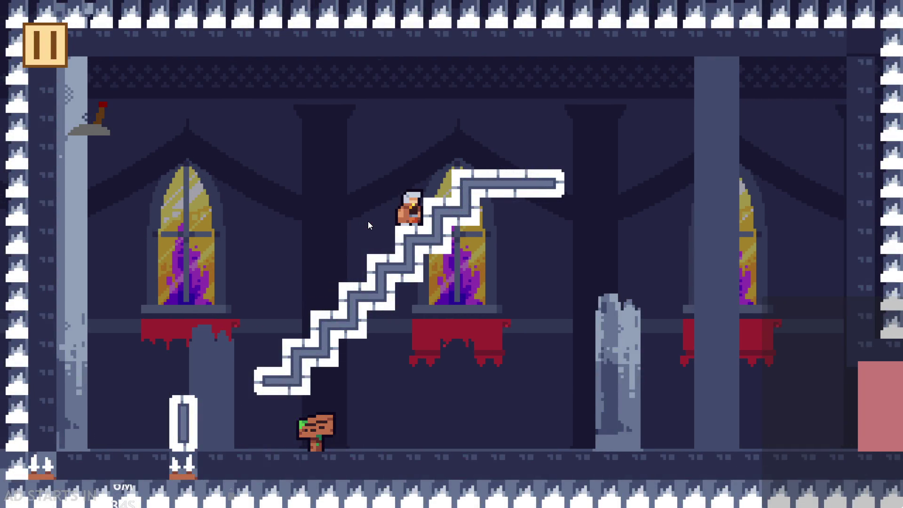
{"action": "key", "text": "space"}
{"action": "key", "text": "Right"}
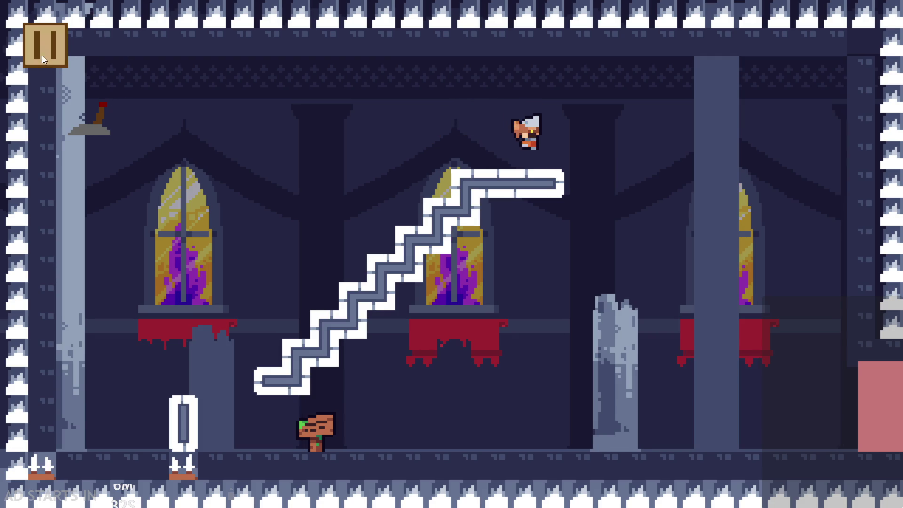
{"action": "left_click", "coordinate": [42, 58]}
{"action": "left_click", "coordinate": [744, 438]}
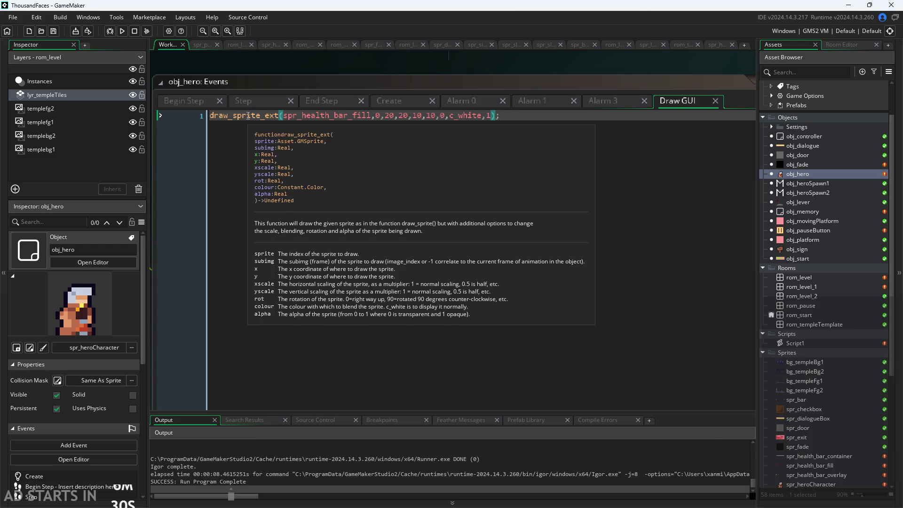
Step: Try a gui function on a new second line, then remove that line
{"action": "left_click", "coordinate": [515, 116]}
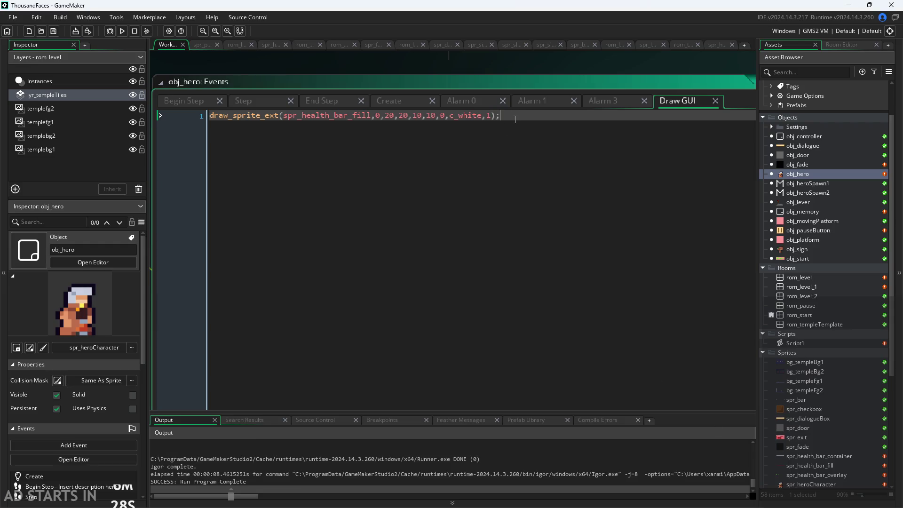
{"action": "key", "text": "Return"}
{"action": "type", "text": "draw_gu"}
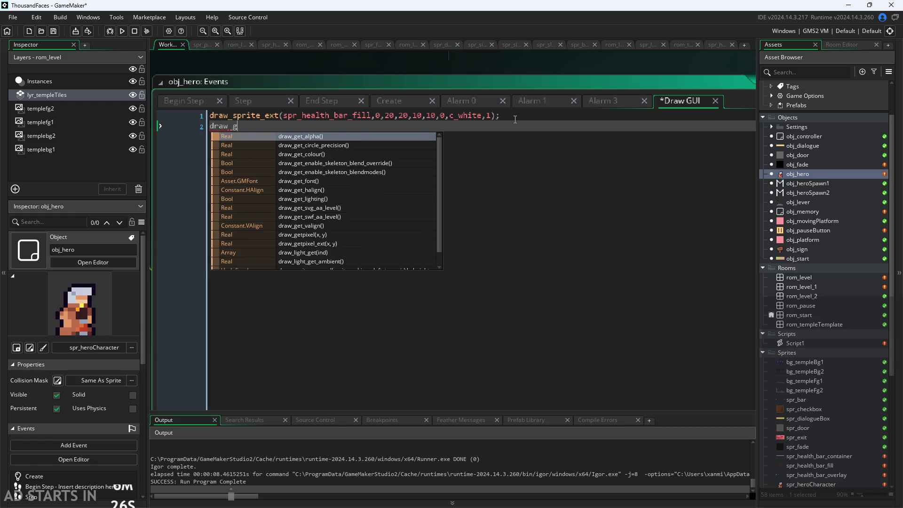
{"action": "key", "text": "BackSpace"}
{"action": "key", "text": "BackSpace"}
{"action": "key", "text": "BackSpace"}
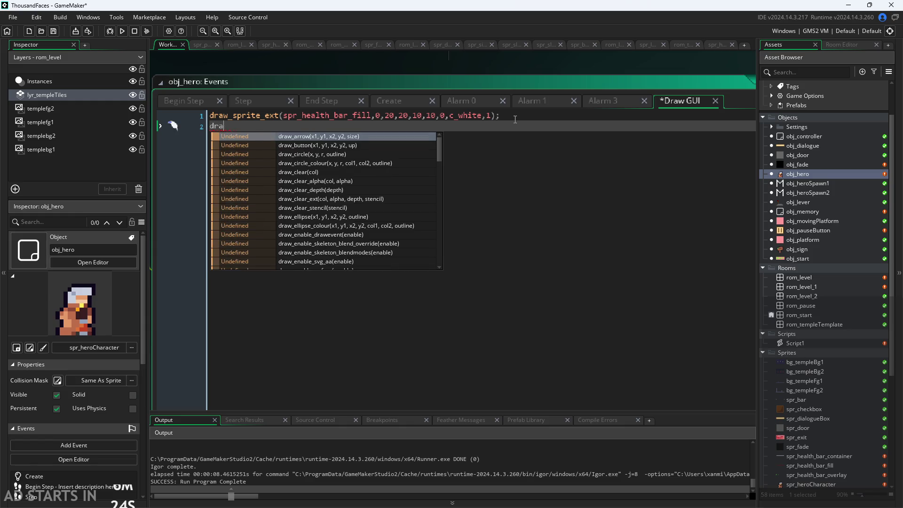
{"action": "key", "text": "BackSpace"}
{"action": "type", "text": "gui"}
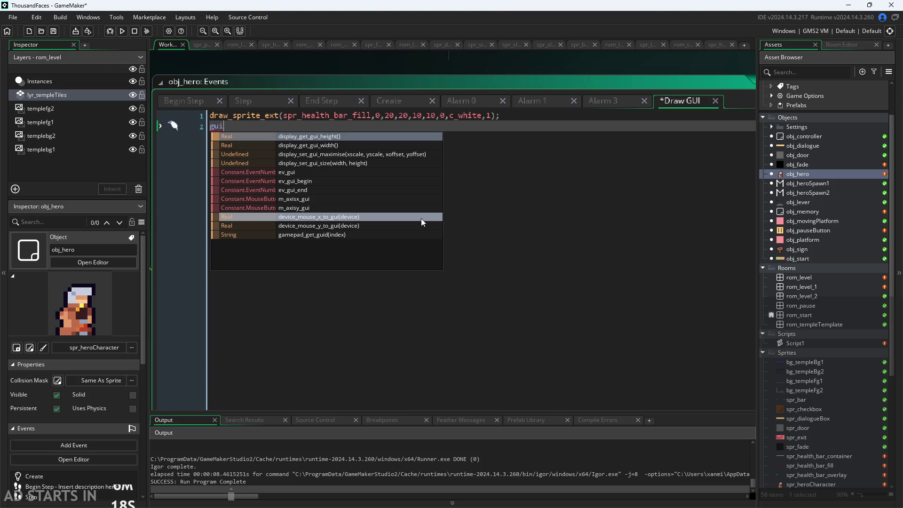
{"action": "key", "text": "BackSpace"}
{"action": "key", "text": "BackSpace"}
{"action": "key", "text": "BackSpace"}
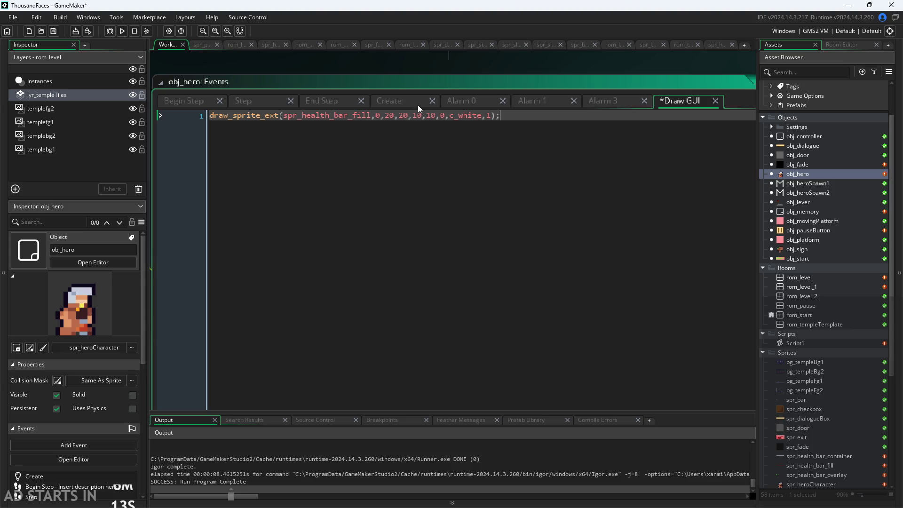
Step: Insert draw_self(); as the first line, save, and run the game
{"action": "scroll", "coordinate": [462, 71], "scroll_direction": "up", "scroll_amount": 2}
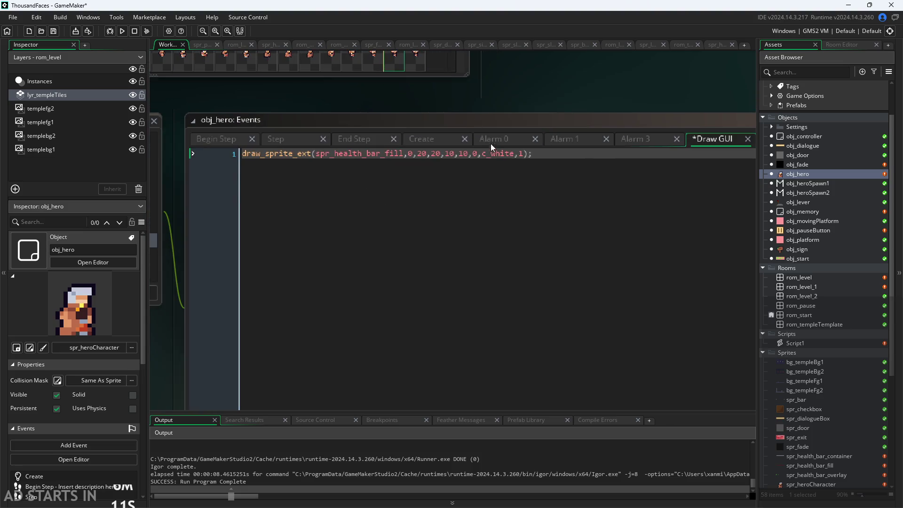
{"action": "mouse_move", "coordinate": [515, 155]}
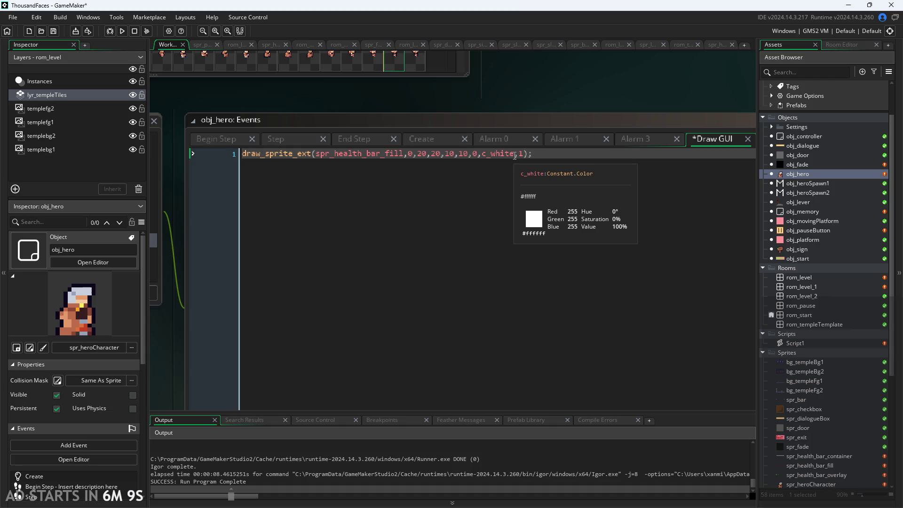
{"action": "left_click", "coordinate": [298, 161]}
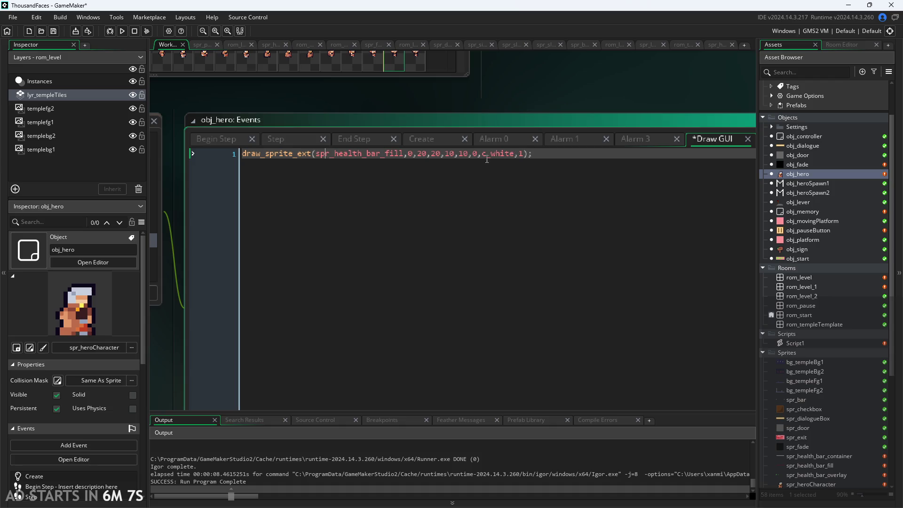
{"action": "mouse_move", "coordinate": [290, 153]}
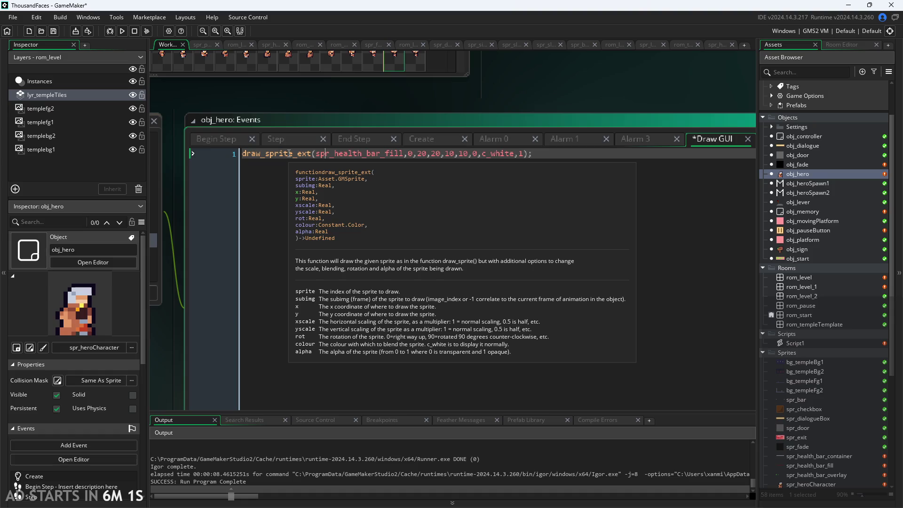
{"action": "left_click", "coordinate": [244, 154]}
{"action": "key", "text": "Return"}
{"action": "key", "text": "Up"}
{"action": "type", "text": "draw_s"}
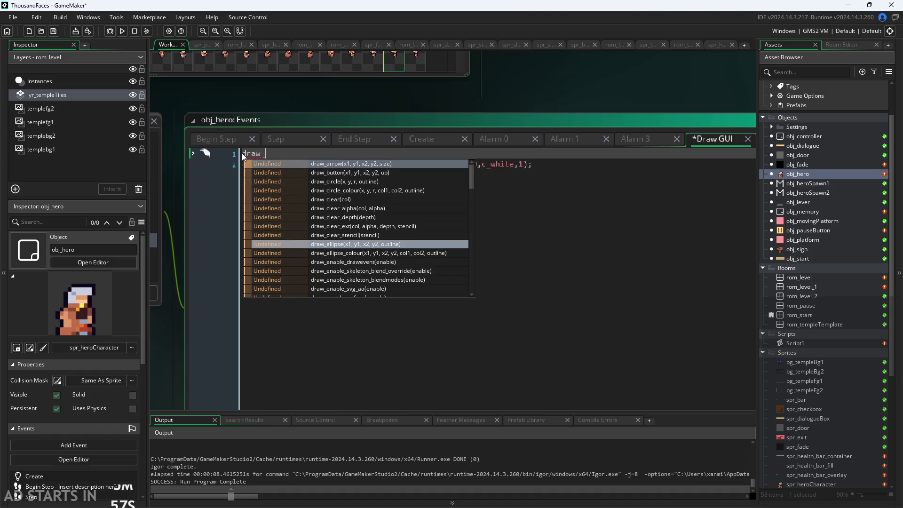
{"action": "key", "text": "Return"}
{"action": "type", "text": "();"}
{"action": "key", "text": "ctrl+s"}
{"action": "left_click", "coordinate": [122, 31]}
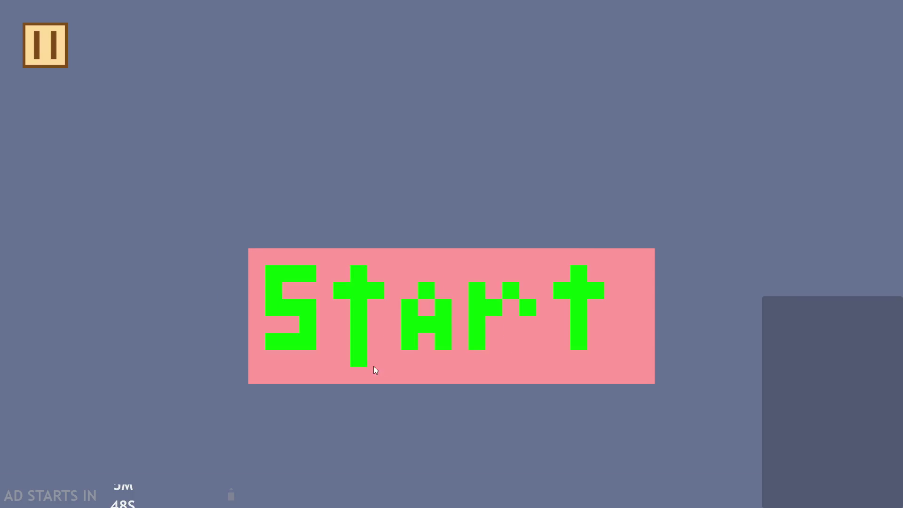
{"action": "left_click", "coordinate": [376, 370]}
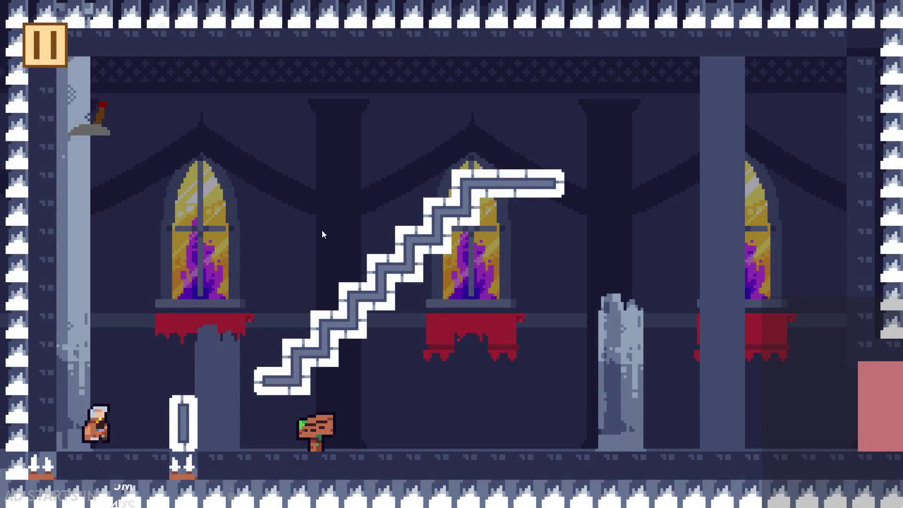
{"action": "left_click", "coordinate": [58, 45]}
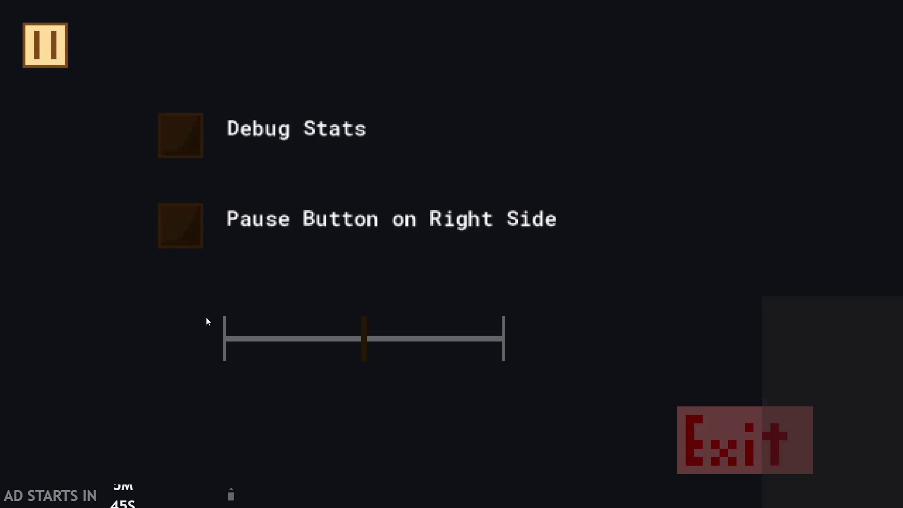
{"action": "left_click", "coordinate": [179, 235]}
{"action": "key", "text": "Escape"}
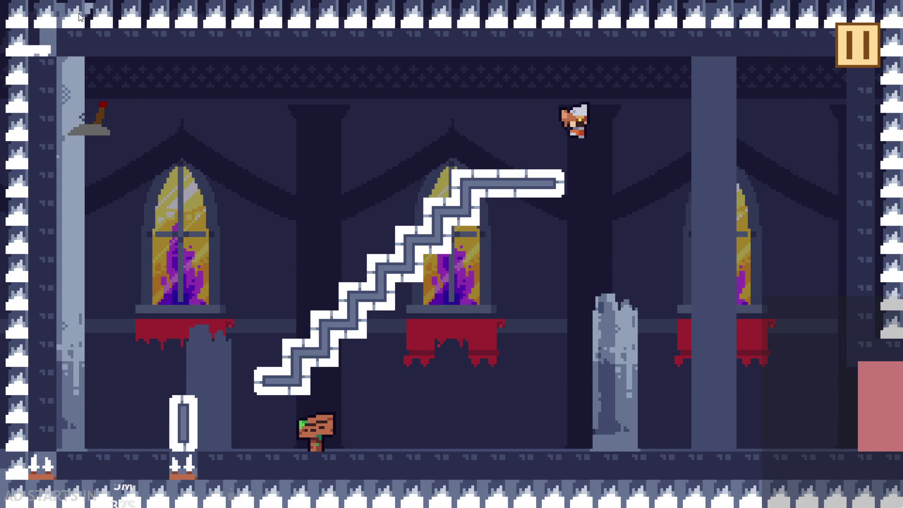
{"action": "left_click", "coordinate": [854, 48]}
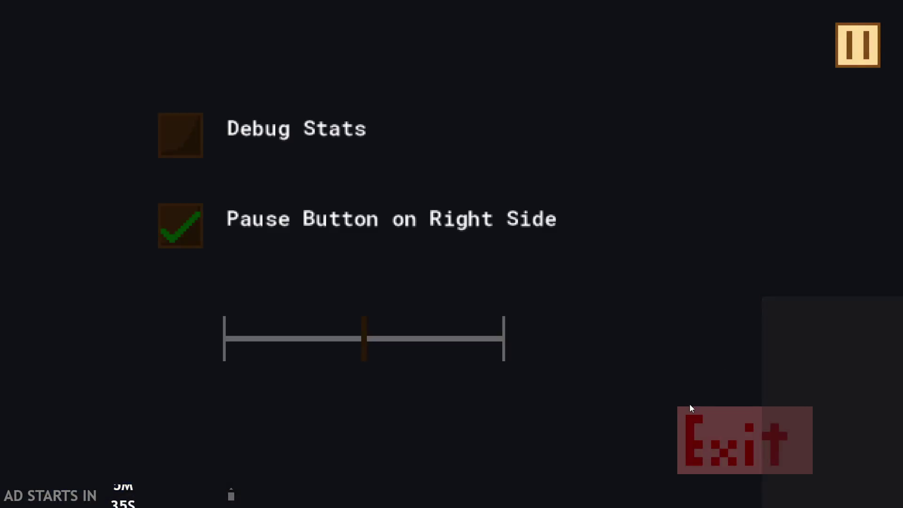
{"action": "left_click", "coordinate": [692, 411]}
{"action": "left_click", "coordinate": [568, 163]}
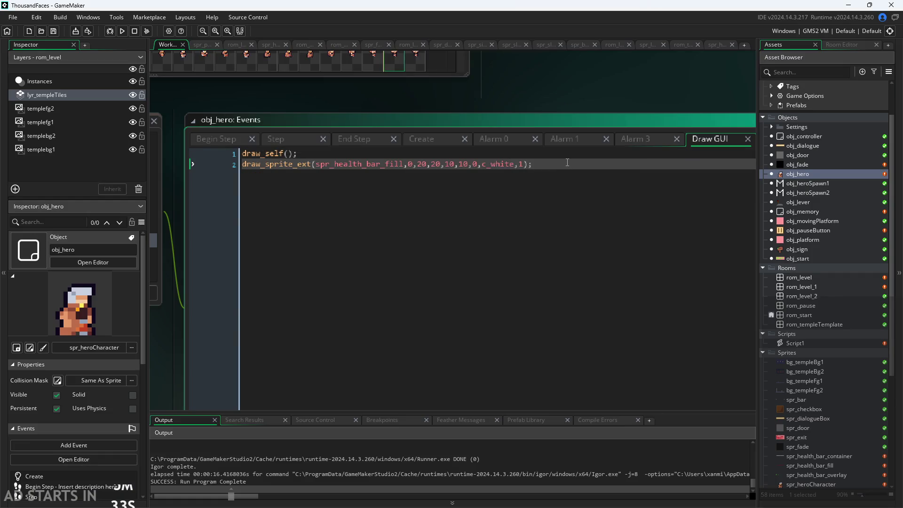
Step: Move the draw_sprite_ext health bar line above draw_self()
{"action": "left_click_drag", "start_coordinate": [534, 163], "coordinate": [199, 166]}
{"action": "key", "text": "ctrl+c"}
{"action": "key", "text": "BackSpace"}
{"action": "left_click", "coordinate": [248, 158]}
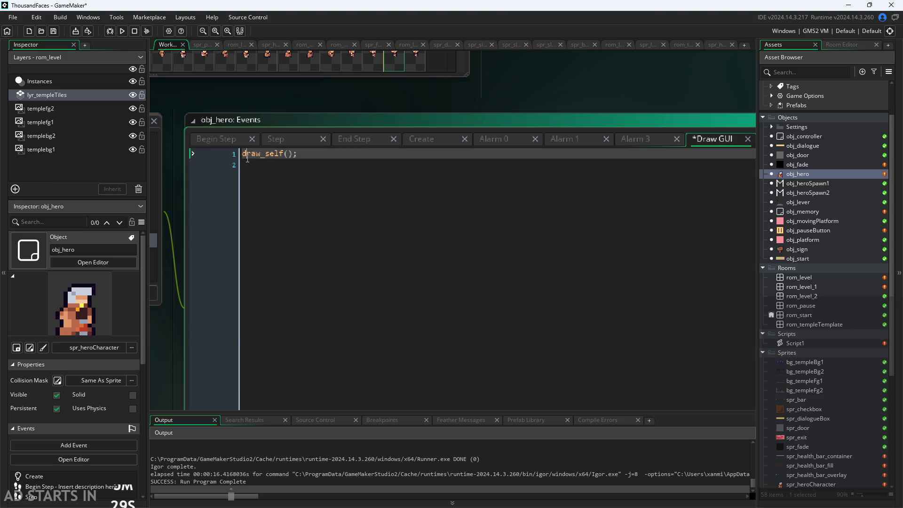
{"action": "key", "text": "ctrl+v"}
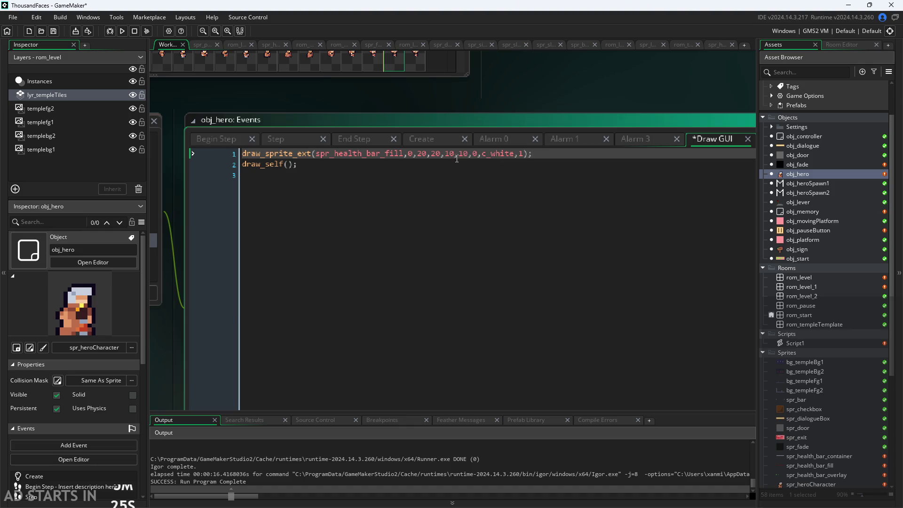
Step: Change the health bar scale from 10,10 to 2,2, save, and run the game
{"action": "mouse_move", "coordinate": [335, 157]}
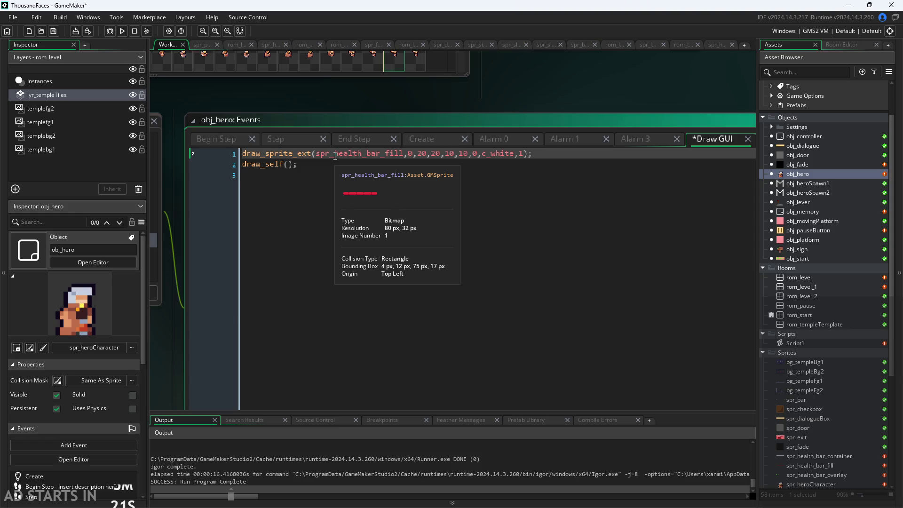
{"action": "key", "text": "BackSpace"}
{"action": "key", "text": "BackSpace"}
{"action": "type", "text": "2"}
{"action": "key", "text": "BackSpace"}
{"action": "key", "text": "BackSpace"}
{"action": "type", "text": "2"}
{"action": "key", "text": "ctrl+s"}
{"action": "left_click", "coordinate": [123, 31]}
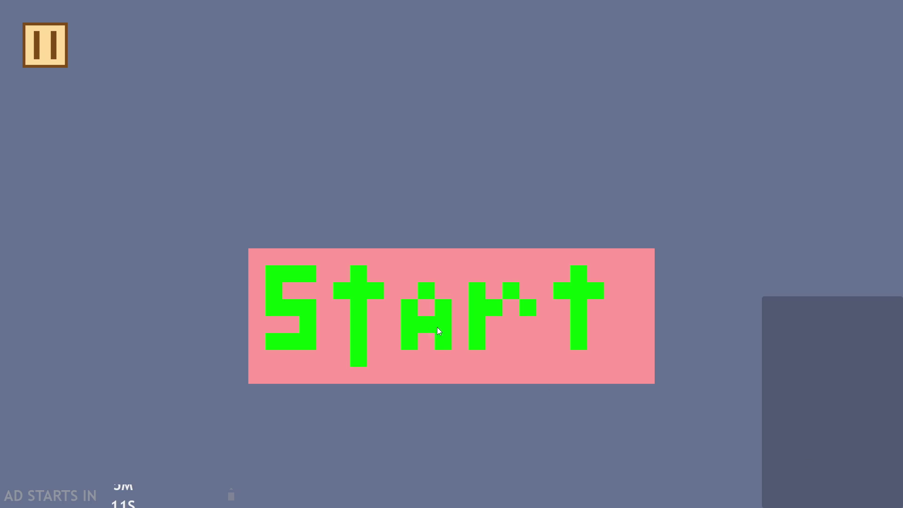
Step: Start the castle level and jump the hero around the staircase hall
{"action": "left_click", "coordinate": [438, 331]}
{"action": "key", "text": "space"}
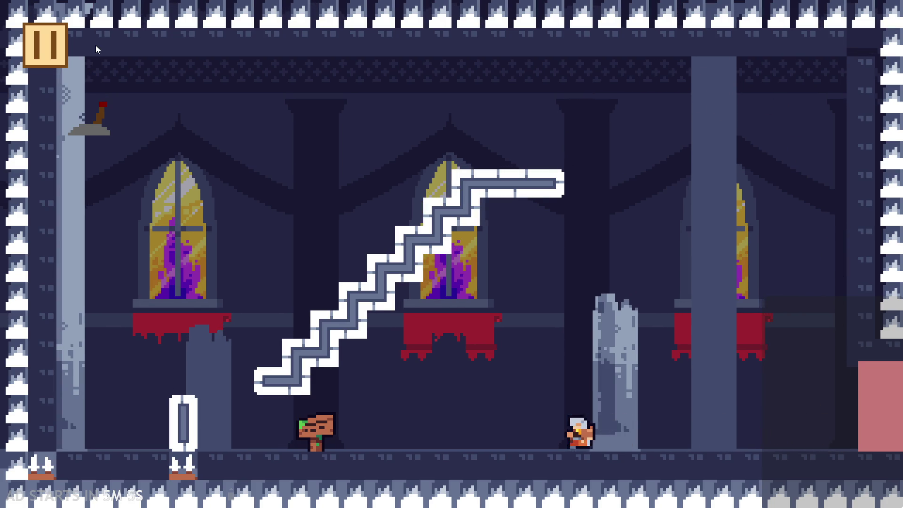
{"action": "key", "text": "space"}
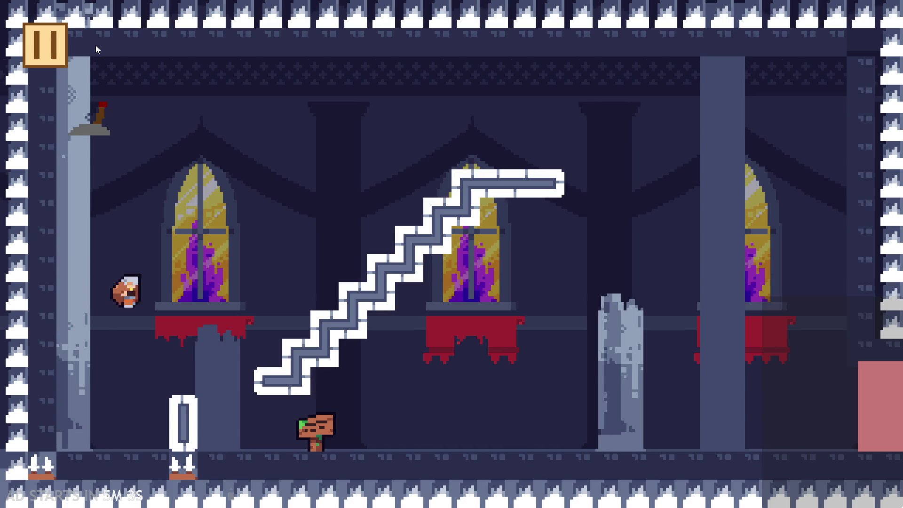
{"action": "key", "text": "space"}
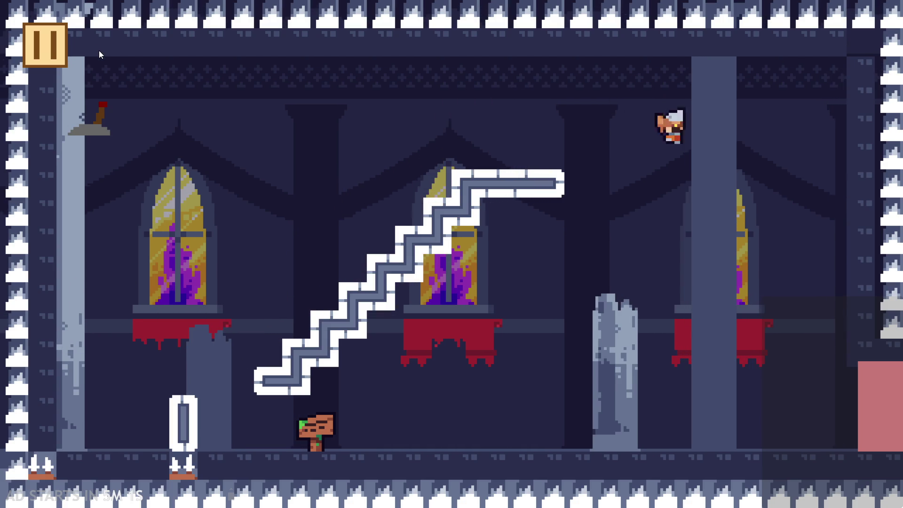
{"action": "key", "text": "space"}
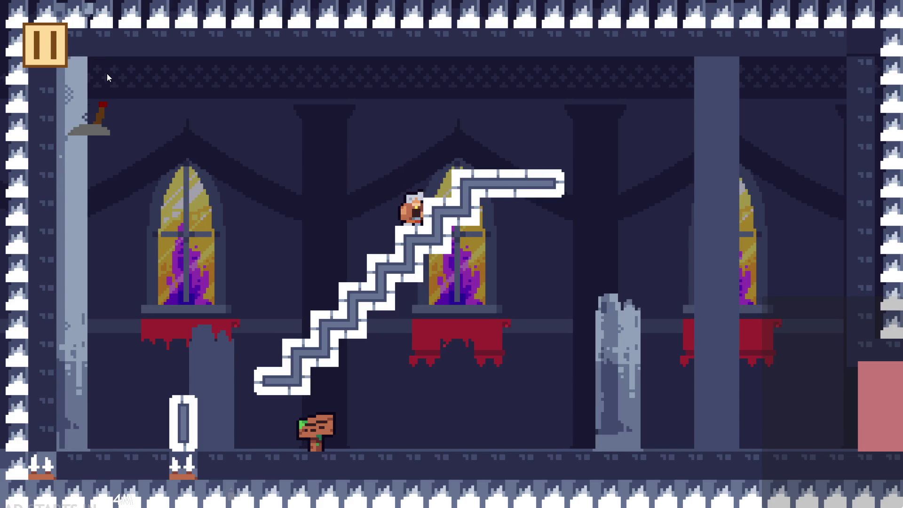
{"action": "key", "text": "space"}
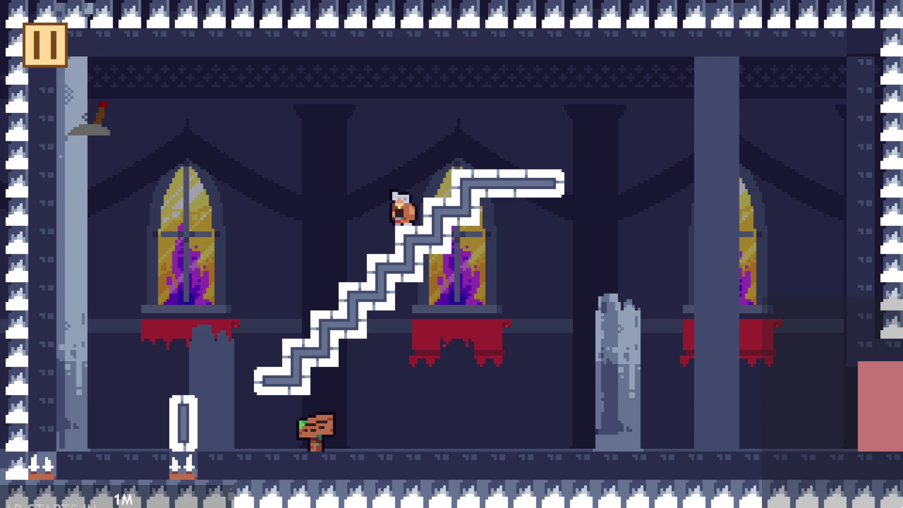
{"action": "key", "text": "space"}
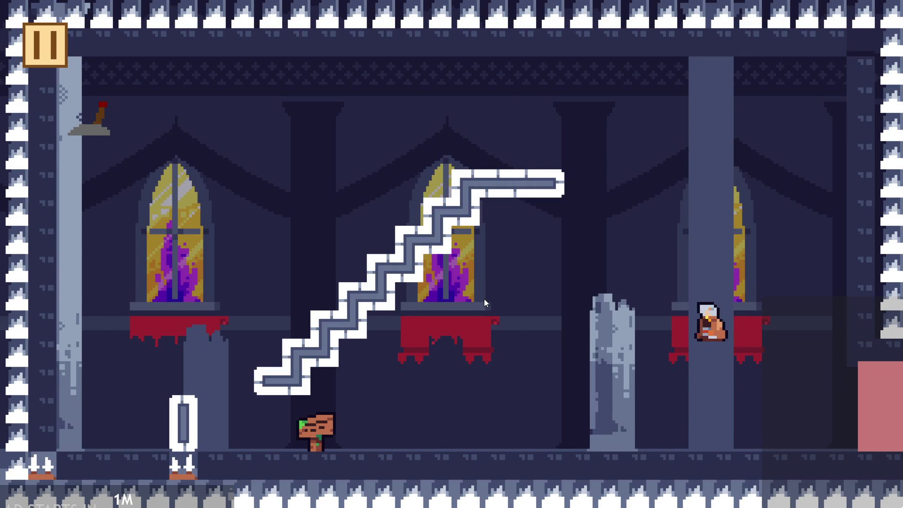
Step: Run back left to the wooden sign and jump the hero back onto the stairs
{"action": "key", "text": "Left"}
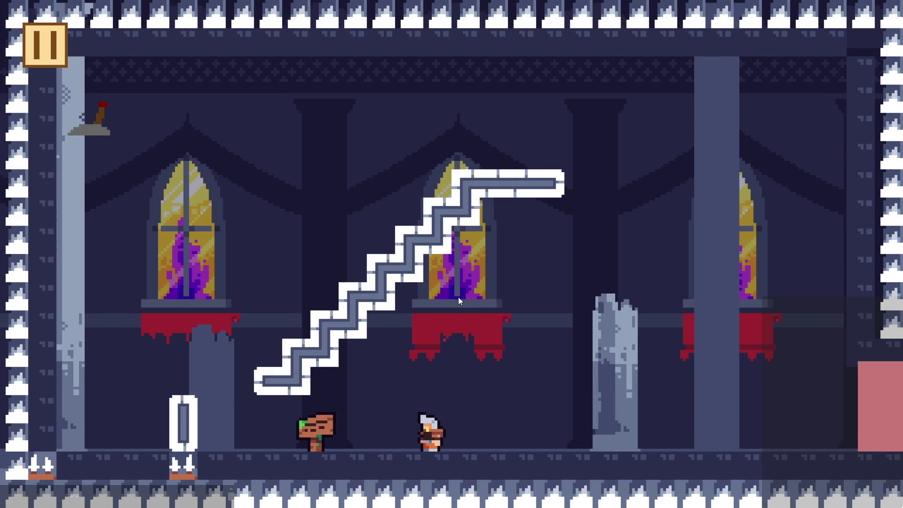
{"action": "key", "text": "Left"}
{"action": "key", "text": "space"}
{"action": "key", "text": "Right"}
{"action": "key", "text": "space"}
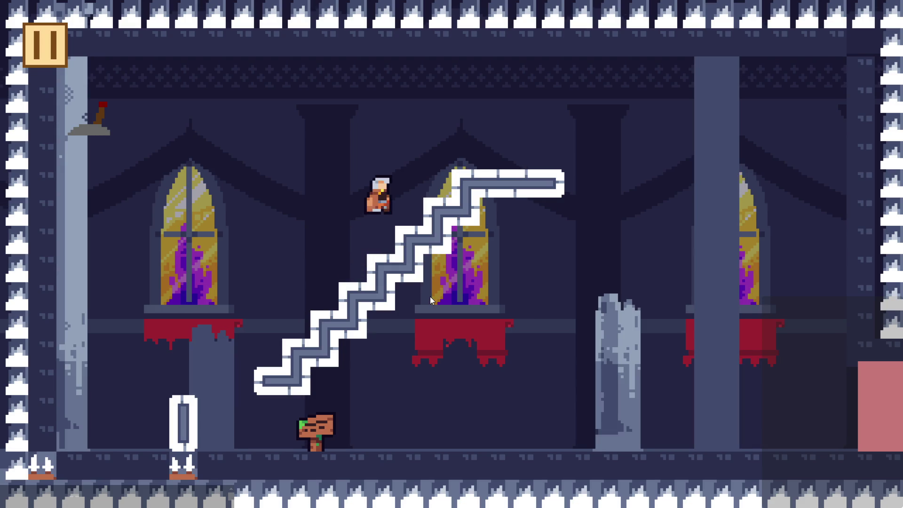
{"action": "key", "text": "Right"}
{"action": "key", "text": "Left"}
{"action": "key", "text": "Right"}
{"action": "key", "text": "space"}
{"action": "key", "text": "Right"}
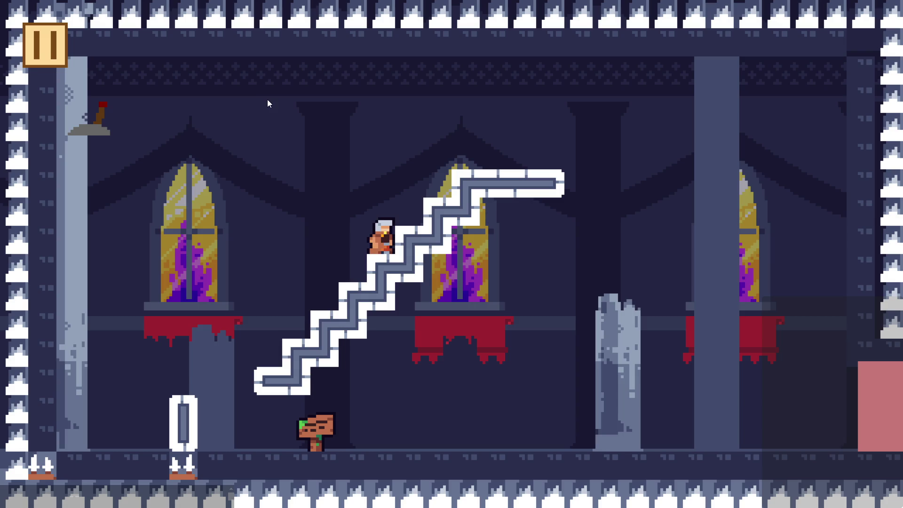
Step: Fly up to the top-left lever, flip it, and walk off the right edge
{"action": "key", "text": "space"}
{"action": "key", "text": "Left"}
{"action": "key", "text": "Right"}
{"action": "key", "text": "space"}
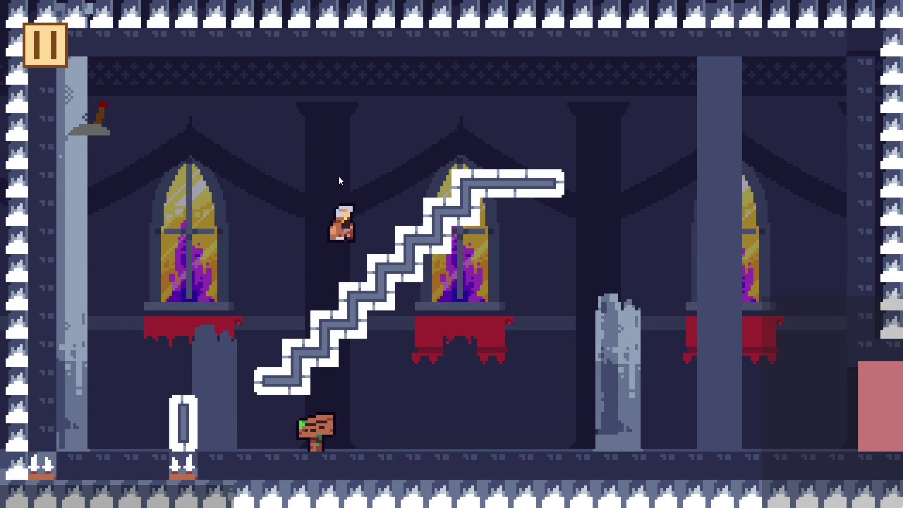
{"action": "key", "text": "Left"}
{"action": "key", "text": "Right"}
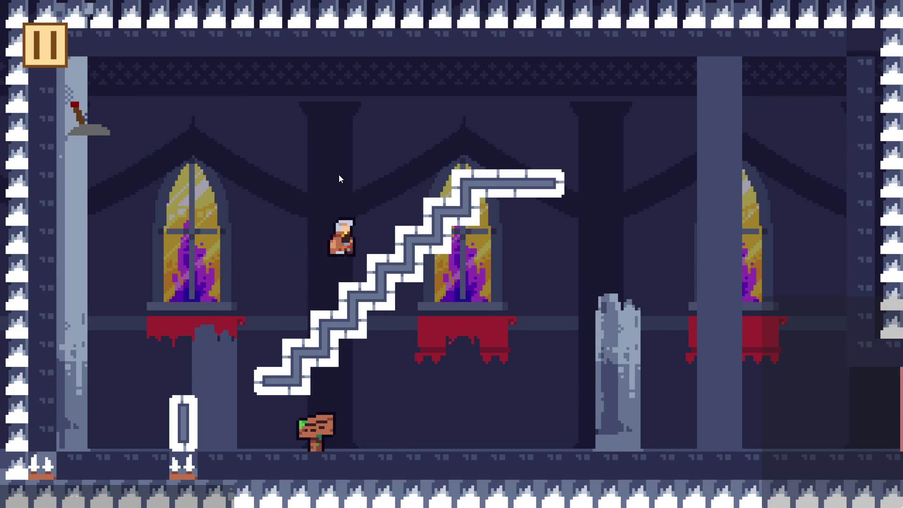
{"action": "key", "text": "space"}
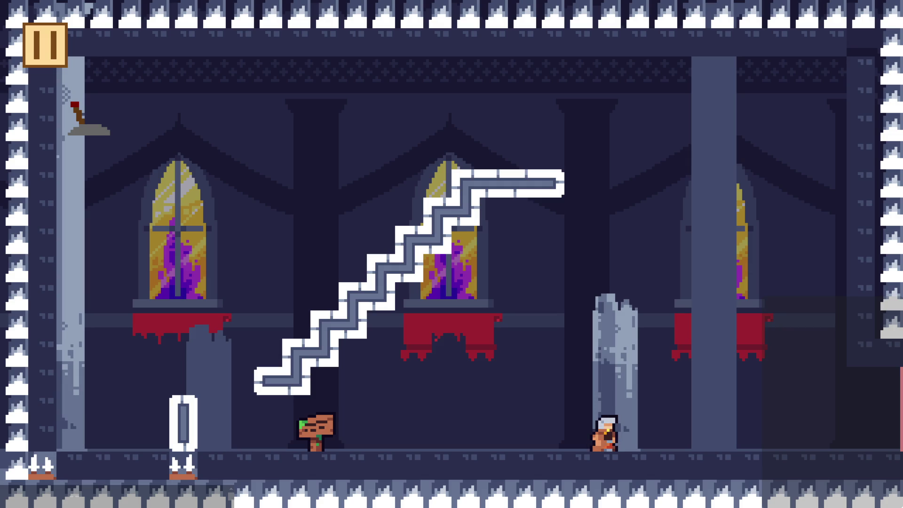
{"action": "key", "text": "Right"}
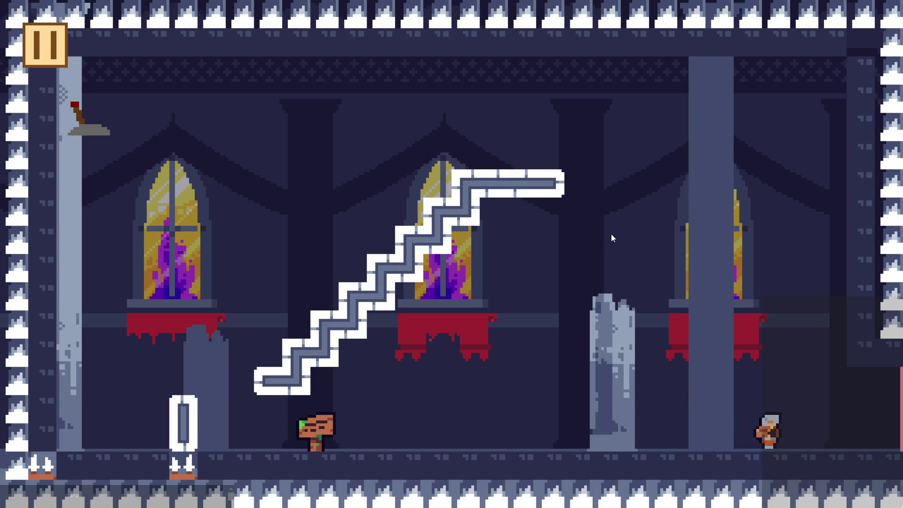
{"action": "key", "text": "Right"}
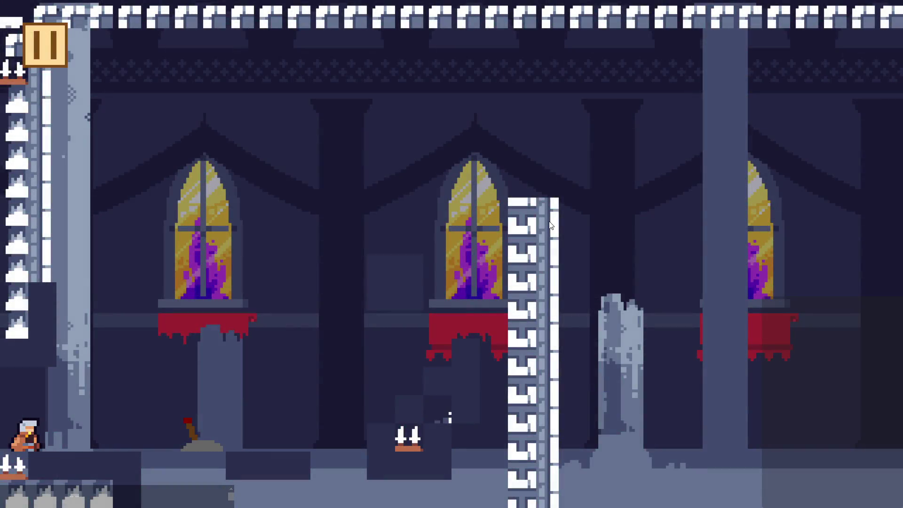
Step: Run right onto the ledge by the red banner, then head back left toward the lever
{"action": "key", "text": "Right"}
{"action": "key", "text": "space"}
{"action": "key", "text": "space"}
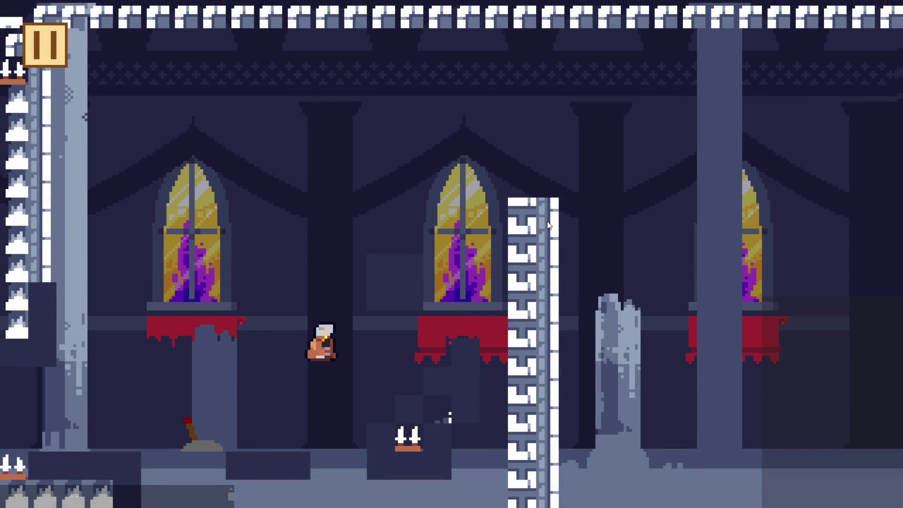
{"action": "key", "text": "space"}
{"action": "key", "text": "Right"}
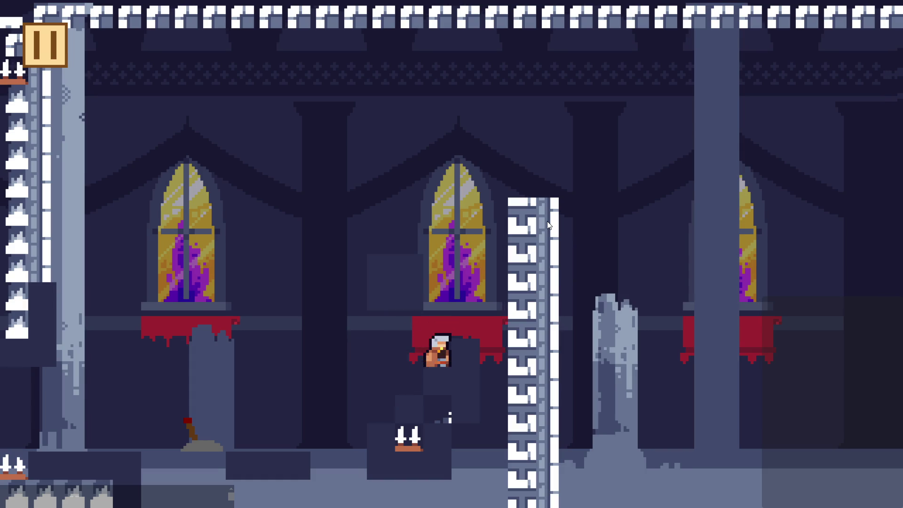
{"action": "key", "text": "Left"}
{"action": "key", "text": "space"}
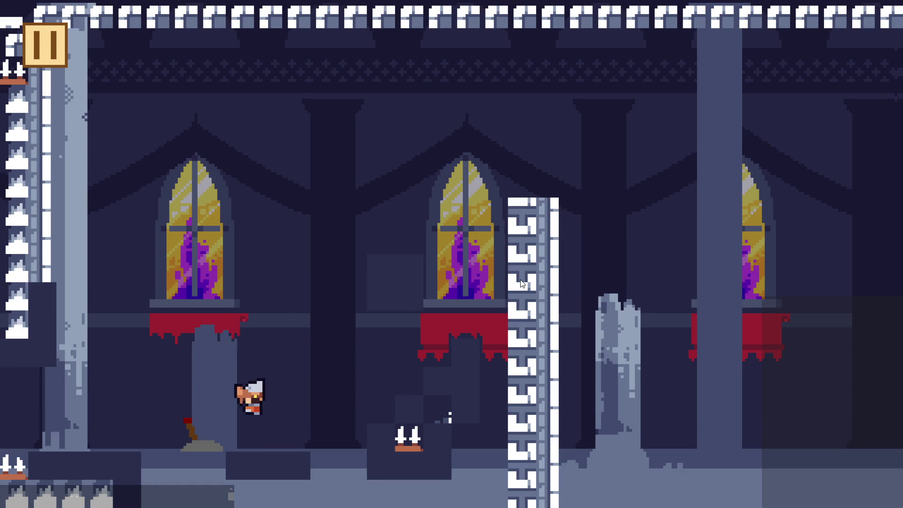
Step: Wall-jump down to the lever and pull it with E to spawn the pink block
{"action": "key", "text": "Left"}
{"action": "key", "text": "space"}
{"action": "key", "text": "space"}
{"action": "key", "text": "Left"}
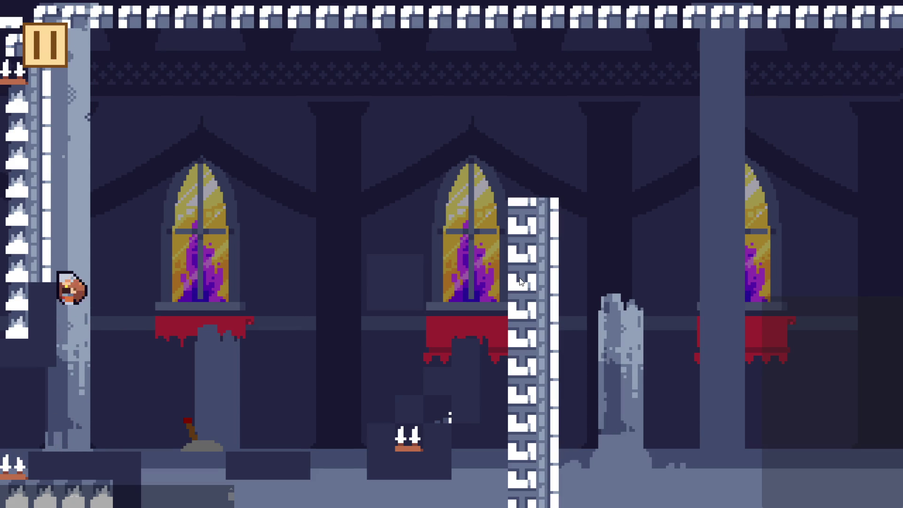
{"action": "key", "text": "space"}
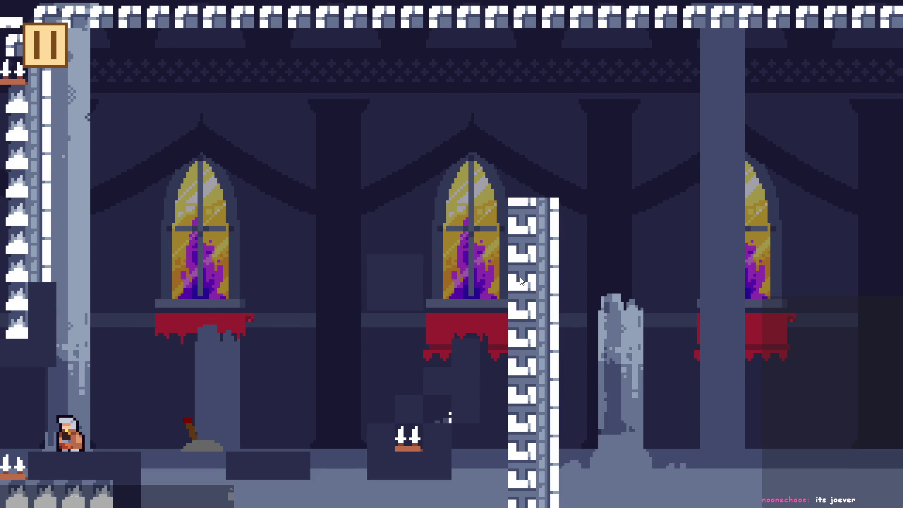
{"action": "key", "text": "Right"}
{"action": "key", "text": "space"}
{"action": "key", "text": "Left"}
{"action": "key", "text": "e"}
{"action": "key", "text": "space"}
{"action": "key", "text": "Left"}
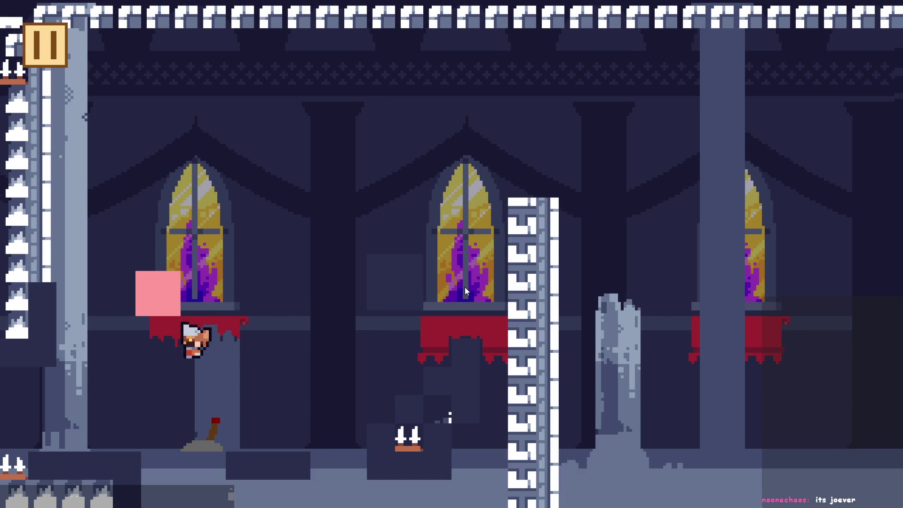
Step: Wall-jump onto the red-draped ledge and climb to the window ledge beside the pink block
{"action": "key", "text": "space"}
{"action": "key", "text": "Right"}
{"action": "key", "text": "space"}
{"action": "key", "text": "Left"}
{"action": "key", "text": "Right"}
{"action": "key", "text": "Left"}
{"action": "key", "text": "space"}
Step: Drop back to the floor, then pause the game and quit to the editor
{"action": "key", "text": "Right"}
{"action": "key", "text": "space"}
{"action": "key", "text": "Left"}
{"action": "key", "text": "space"}
{"action": "key", "text": "Right"}
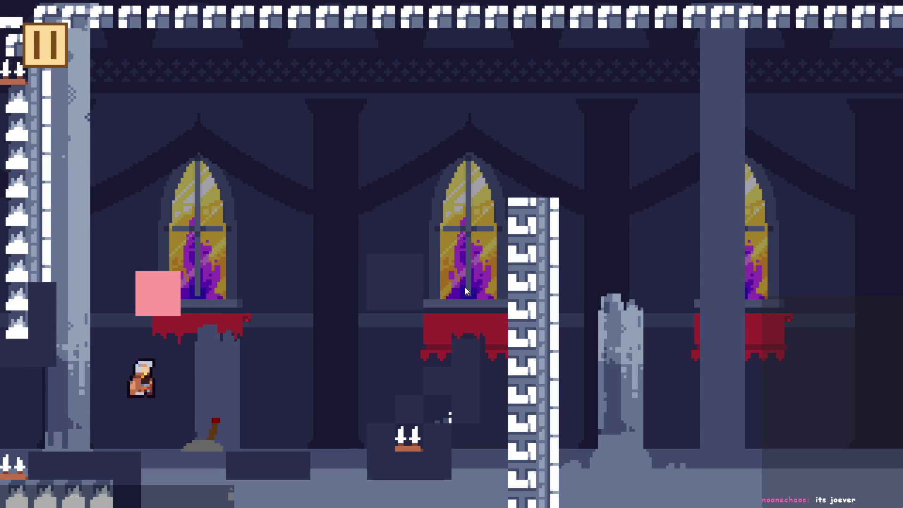
{"action": "key", "text": "Left"}
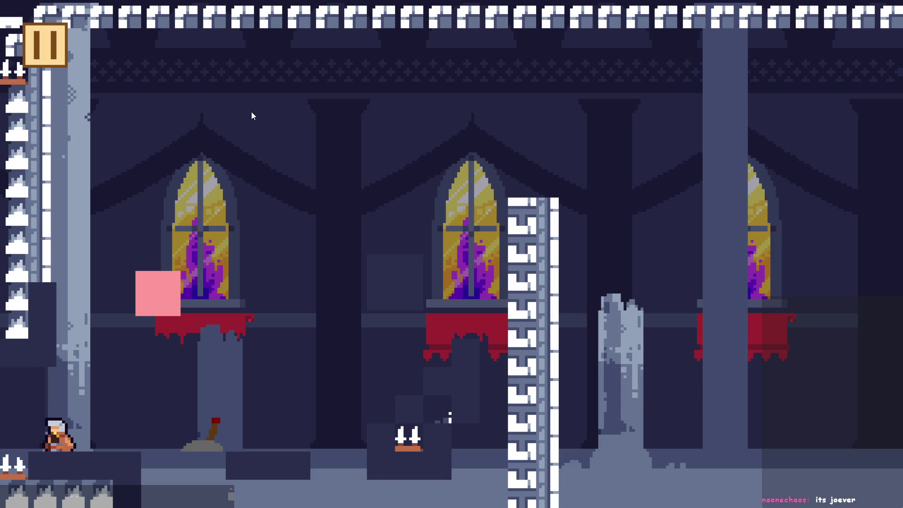
{"action": "left_click", "coordinate": [47, 45]}
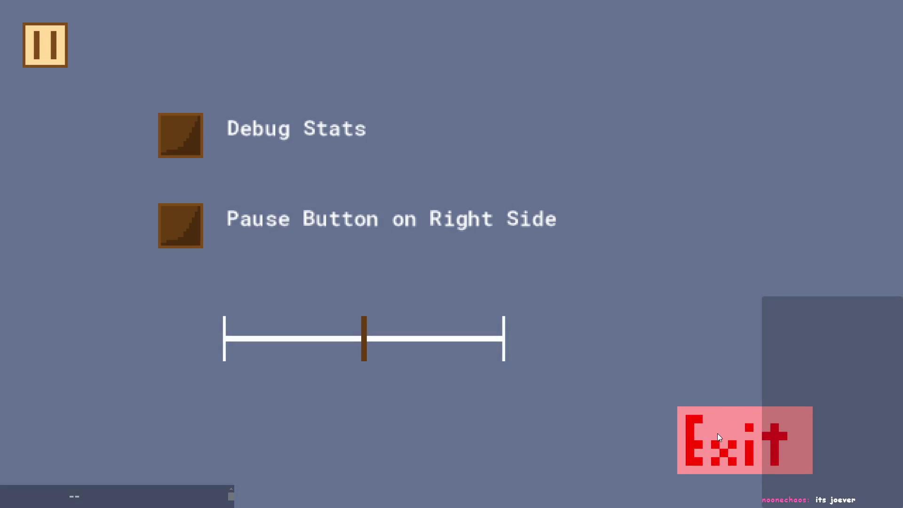
{"action": "left_click", "coordinate": [718, 433]}
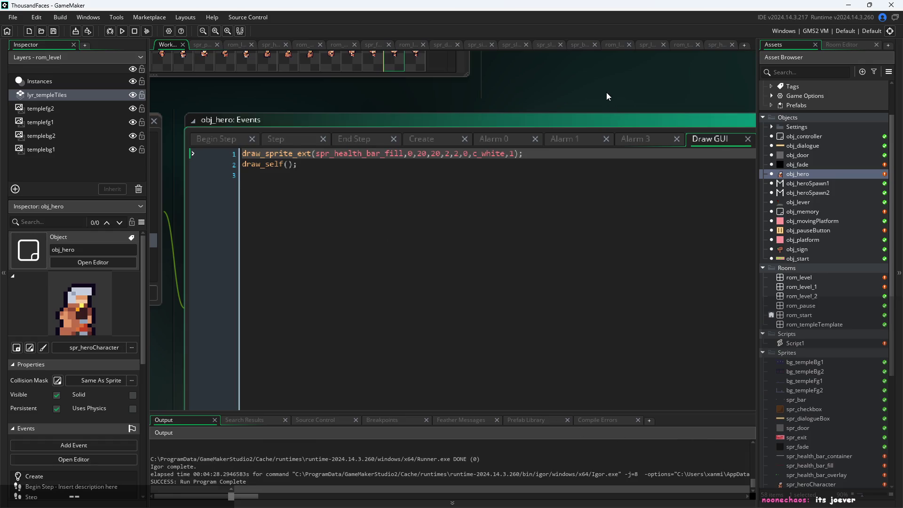
Step: Open Script1's autotile code from the Asset Browser
{"action": "scroll", "coordinate": [587, 106], "scroll_direction": "down", "scroll_amount": 2}
{"action": "scroll", "coordinate": [579, 128], "scroll_direction": "up", "scroll_amount": 1}
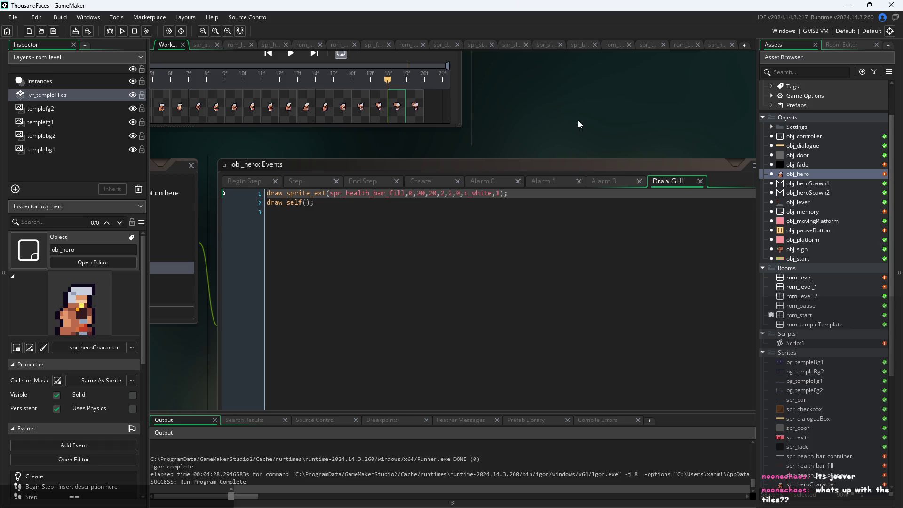
{"action": "scroll", "coordinate": [578, 121], "scroll_direction": "up", "scroll_amount": 1}
{"action": "scroll", "coordinate": [587, 164], "scroll_direction": "up", "scroll_amount": 1}
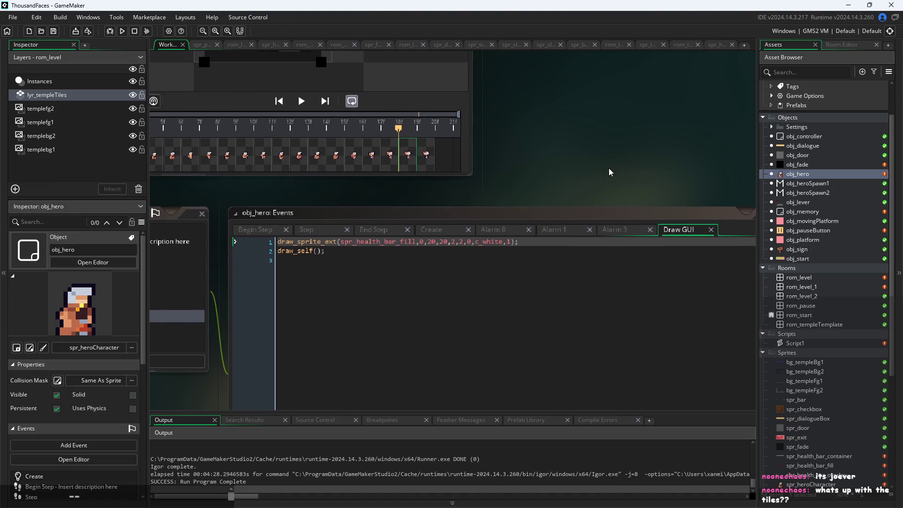
{"action": "double_click", "coordinate": [816, 346]}
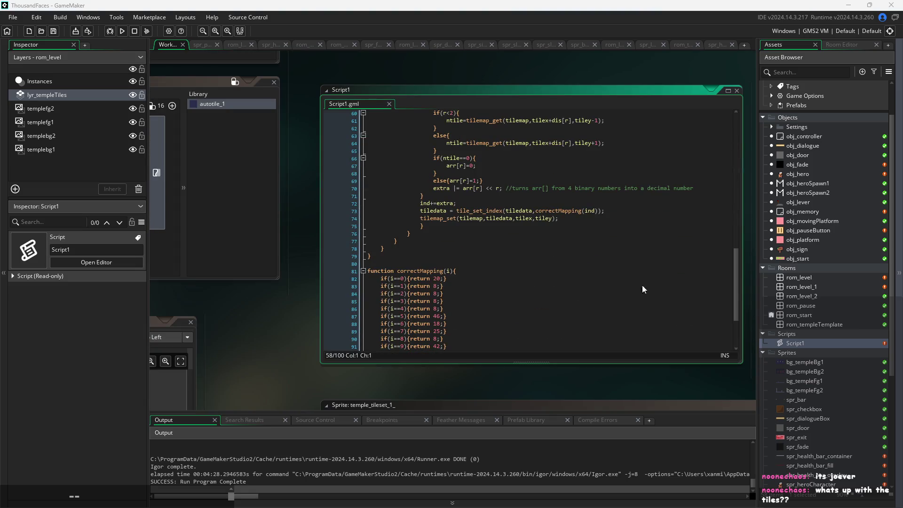
{"action": "left_click", "coordinate": [289, 346]}
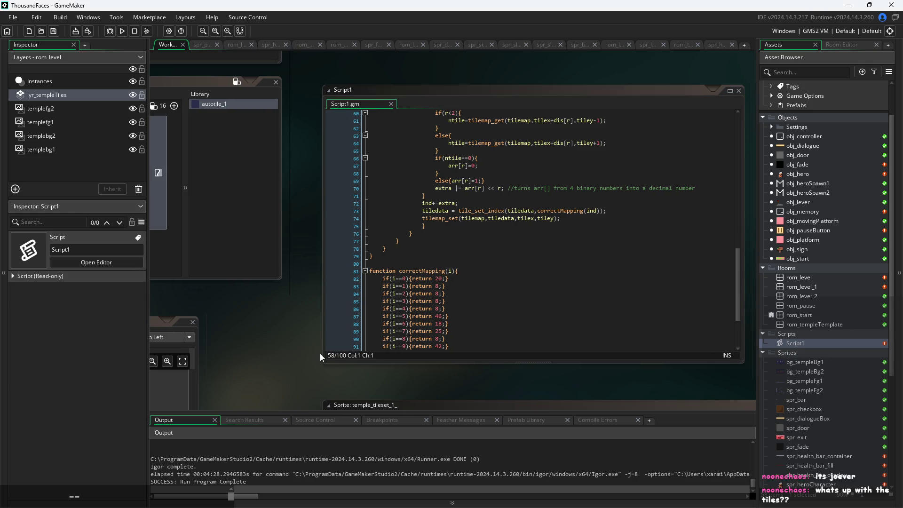
Step: Test-run the game, exit through its pause menu, and open the rom_level room
{"action": "left_click", "coordinate": [122, 31]}
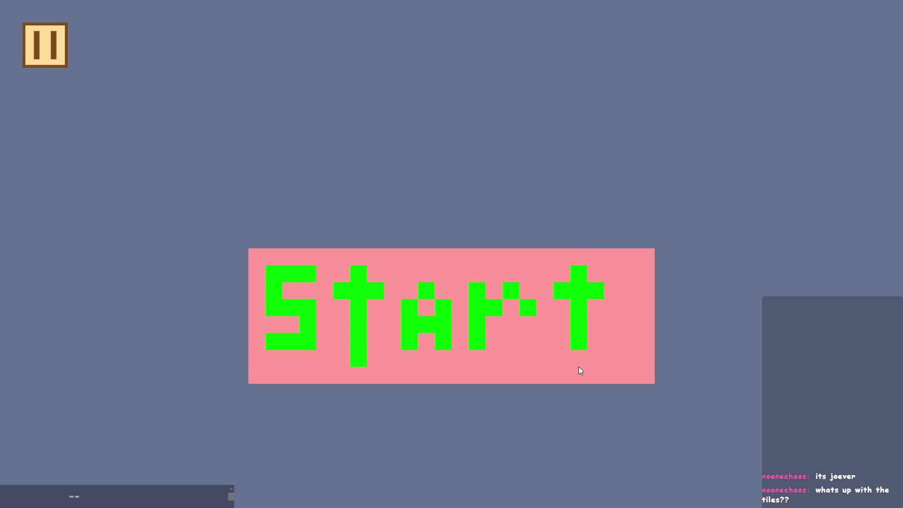
{"action": "left_click", "coordinate": [579, 366]}
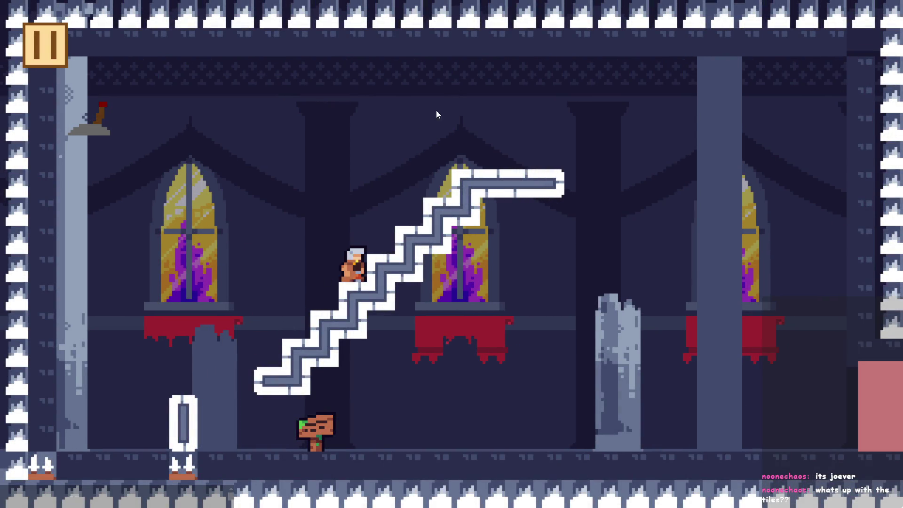
{"action": "left_click", "coordinate": [61, 46]}
{"action": "left_click", "coordinate": [788, 436]}
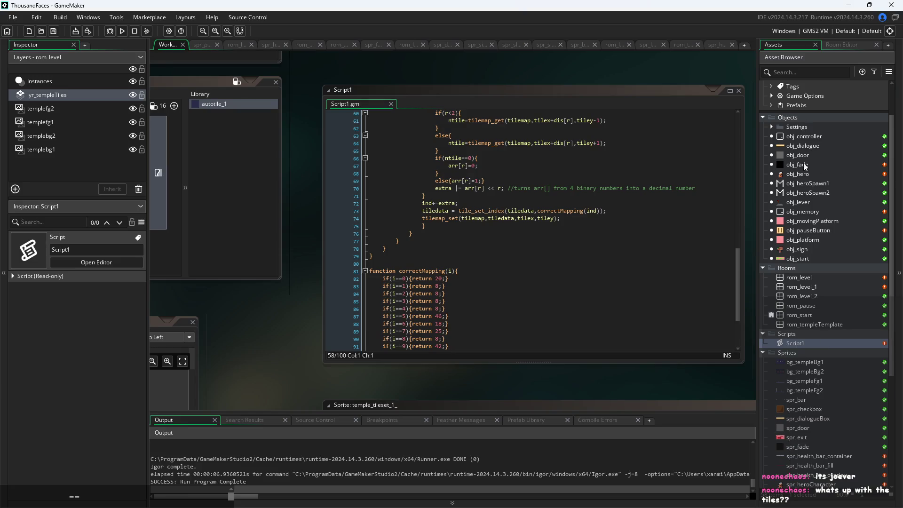
{"action": "double_click", "coordinate": [803, 280]}
Step: Paint U-shaped autotile_1 wall pieces with posts near the red drape and broken pillar
{"action": "scroll", "coordinate": [626, 286], "scroll_direction": "up", "scroll_amount": 3}
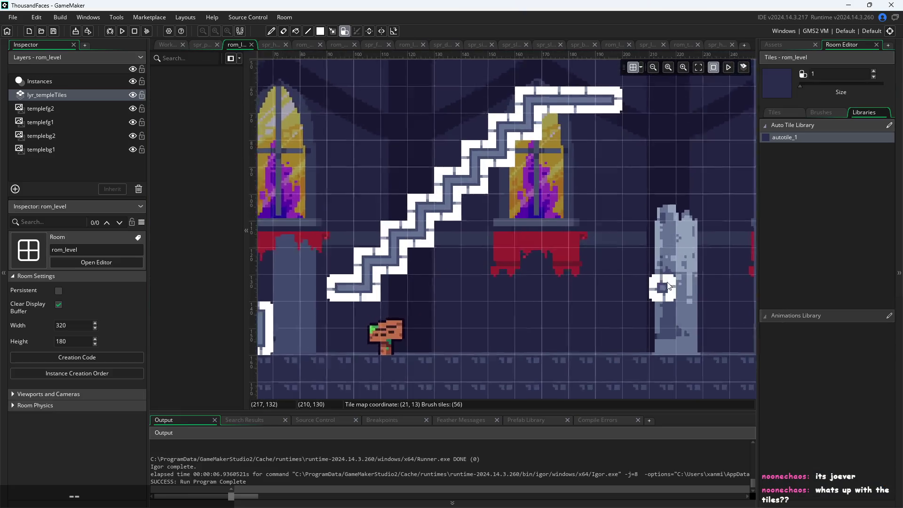
{"action": "mouse_move", "coordinate": [540, 274]}
{"action": "left_mouse_down"}
{"action": "mouse_move", "coordinate": [534, 285]}
{"action": "mouse_move", "coordinate": [572, 294]}
{"action": "mouse_move", "coordinate": [598, 270]}
{"action": "mouse_move", "coordinate": [598, 285]}
{"action": "left_mouse_up"}
{"action": "left_click", "coordinate": [562, 223]}
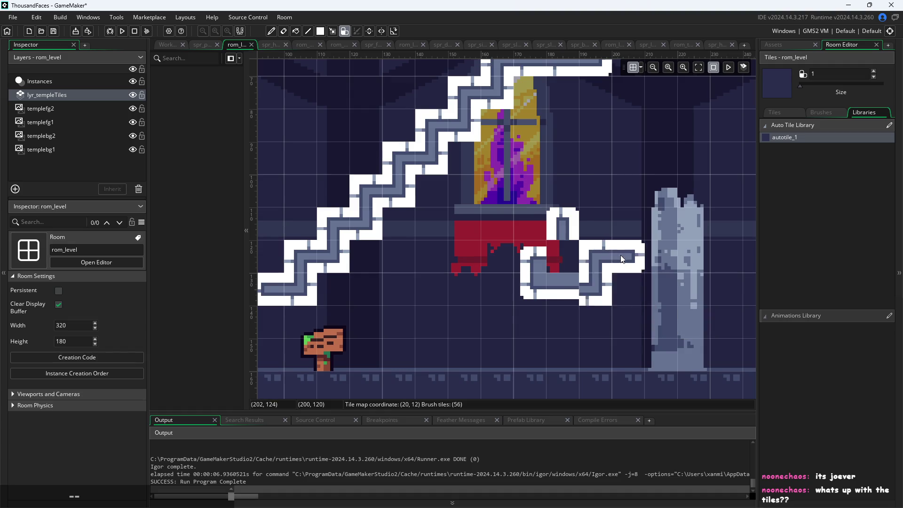
{"action": "scroll", "coordinate": [570, 273], "scroll_direction": "up", "scroll_amount": 3}
{"action": "left_click", "coordinate": [503, 282]}
{"action": "scroll", "coordinate": [612, 302], "scroll_direction": "down", "scroll_amount": 3}
{"action": "left_click", "coordinate": [706, 320]}
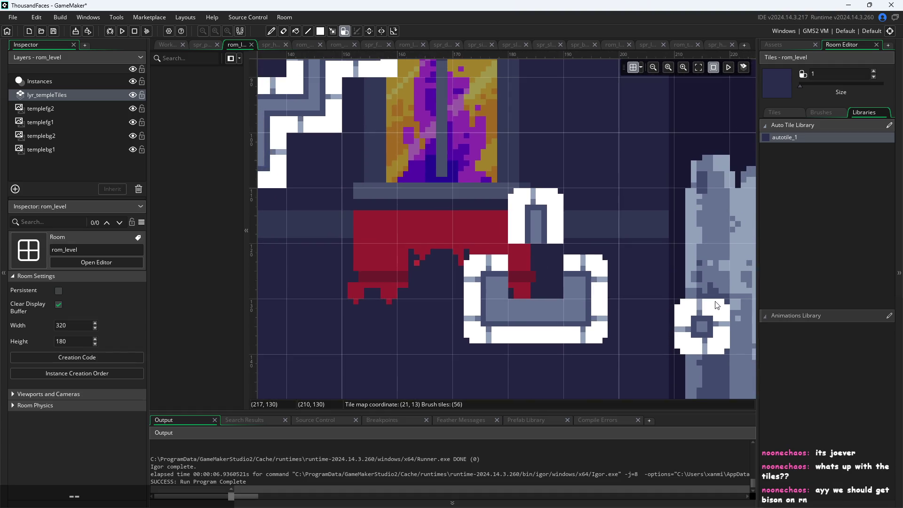
{"action": "scroll", "coordinate": [668, 310], "scroll_direction": "down", "scroll_amount": 1}
{"action": "mouse_move", "coordinate": [667, 310]}
{"action": "left_mouse_down"}
{"action": "mouse_move", "coordinate": [460, 266]}
{"action": "mouse_move", "coordinate": [461, 257]}
{"action": "mouse_move", "coordinate": [516, 252]}
{"action": "mouse_move", "coordinate": [555, 302]}
{"action": "mouse_move", "coordinate": [547, 205]}
{"action": "mouse_move", "coordinate": [552, 253]}
{"action": "left_mouse_up"}
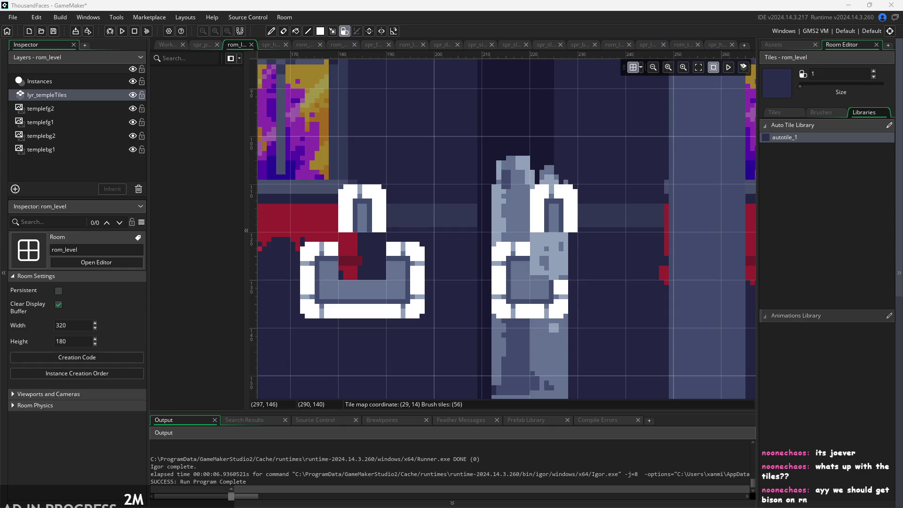
{"action": "key", "text": "ctrl+Tab"}
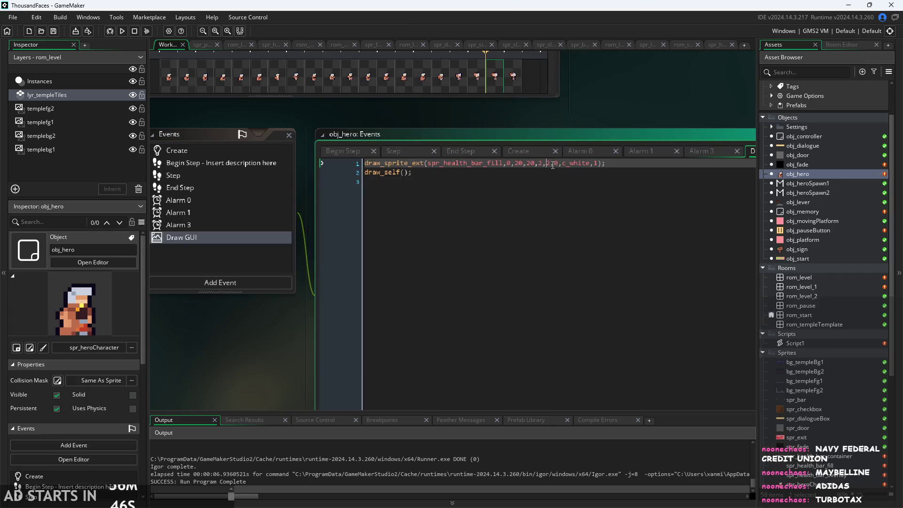
Step: Change spr_health_bar_fill's subimage from 0 to 1 in obj_hero's Draw GUI and run the game
{"action": "mouse_move", "coordinate": [413, 161]}
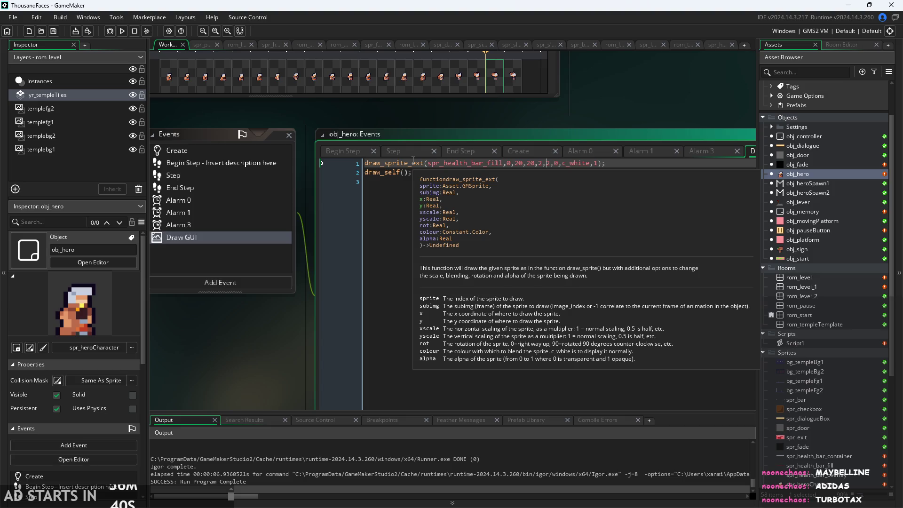
{"action": "left_click", "coordinate": [510, 163]}
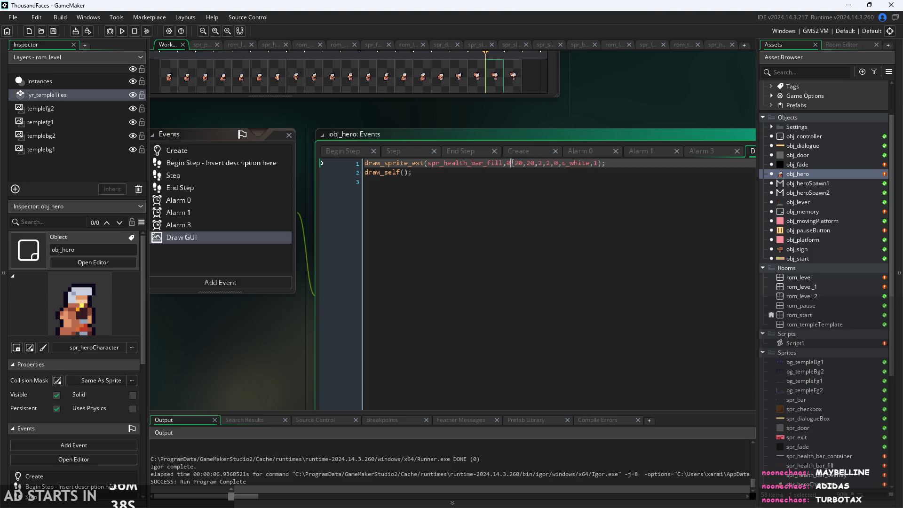
{"action": "key", "text": "BackSpace"}
{"action": "type", "text": "1"}
{"action": "left_click", "coordinate": [124, 32]}
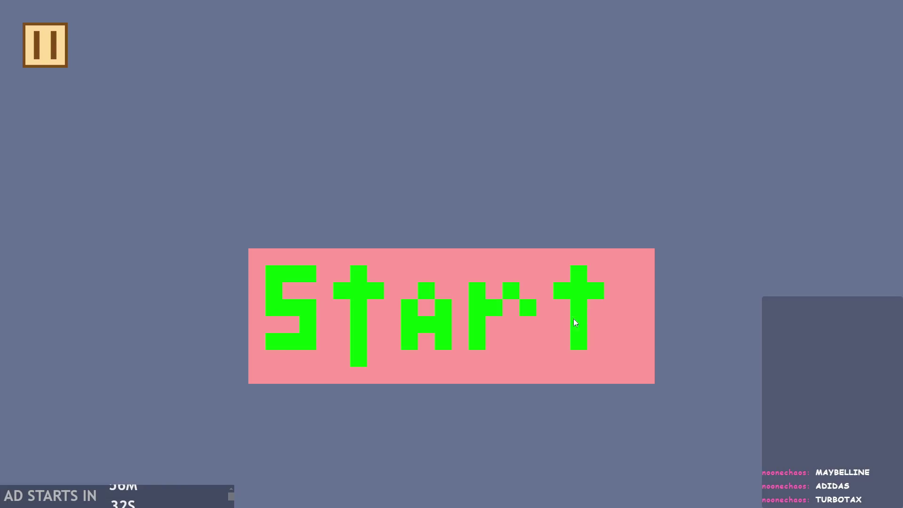
{"action": "left_click", "coordinate": [576, 323]}
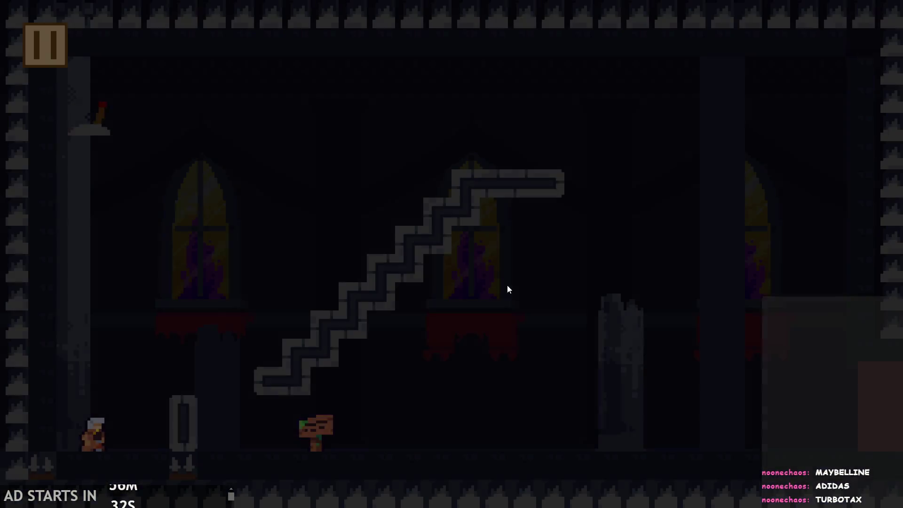
Step: Exit the game and change the health bar's position arguments from 20, 20 to x, y
{"action": "left_click", "coordinate": [47, 44]}
{"action": "left_click", "coordinate": [801, 437]}
{"action": "left_click", "coordinate": [524, 163]}
{"action": "key", "text": "BackSpace"}
{"action": "key", "text": "BackSpace"}
{"action": "type", "text": "x"}
{"action": "key", "text": "BackSpace"}
{"action": "key", "text": "BackSpace"}
{"action": "type", "text": "y"}
Step: Place the draw_sprite_ext line on line 1 and a copy after draw_self() on line 3
{"action": "left_click", "coordinate": [645, 162]}
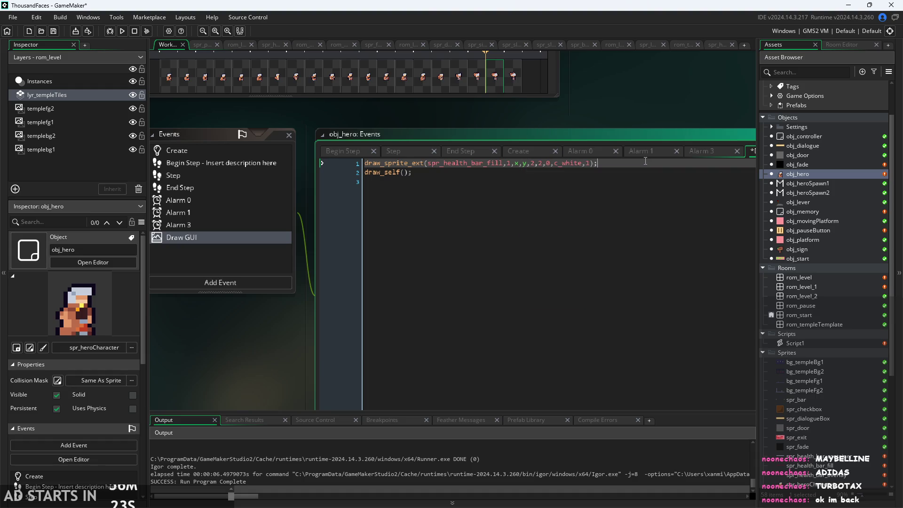
{"action": "left_click_drag", "start_coordinate": [645, 161], "coordinate": [296, 168]}
{"action": "key", "text": "BackSpace"}
{"action": "left_click", "coordinate": [381, 186]}
{"action": "type", "text": "draw_sprite_ext(spr_health_bar_fill,1,x,y,2,2,0,c_white,1);"}
{"action": "left_click", "coordinate": [394, 163]}
{"action": "type", "text": "draw_sprite_ext(spr_health_bar_fill,1,x,y,2,2,0,c_white,1);"}
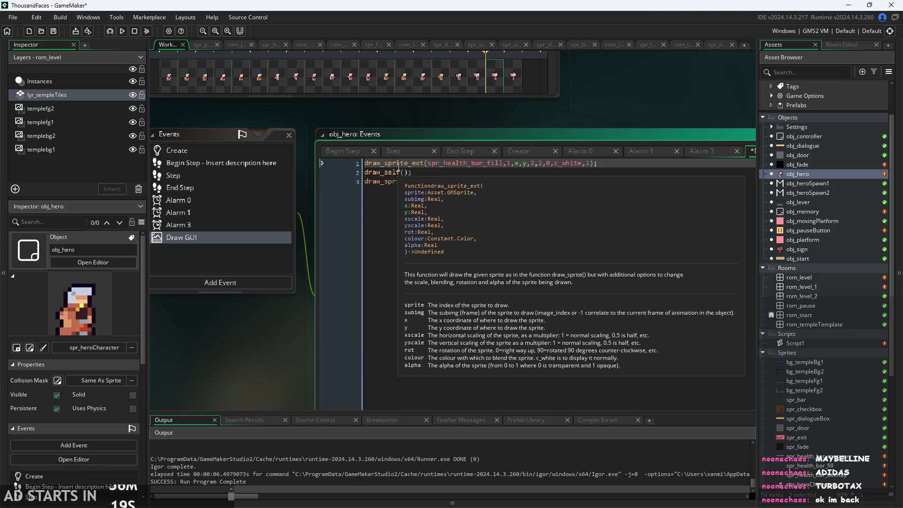
Step: Test-run the game, then exit back to the editor through the pause menu
{"action": "left_click", "coordinate": [122, 31]}
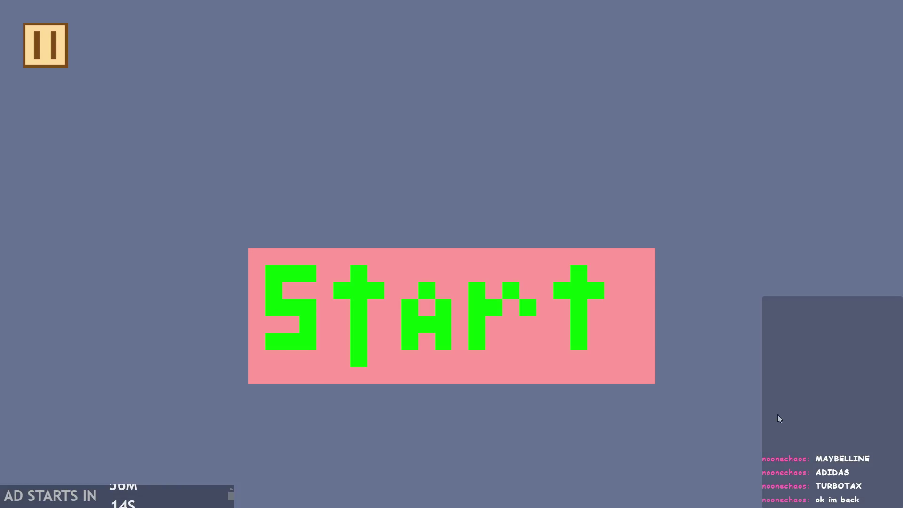
{"action": "left_click", "coordinate": [485, 336]}
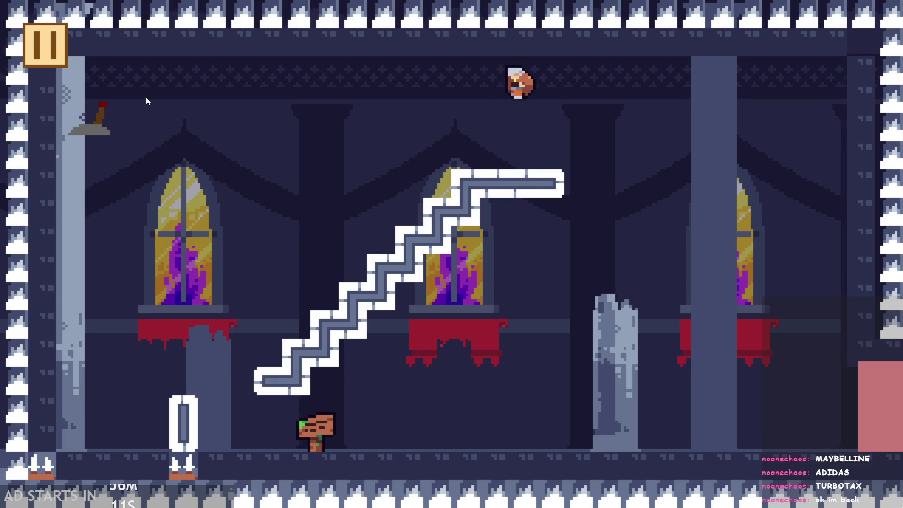
{"action": "left_click", "coordinate": [47, 47]}
{"action": "left_click", "coordinate": [809, 423]}
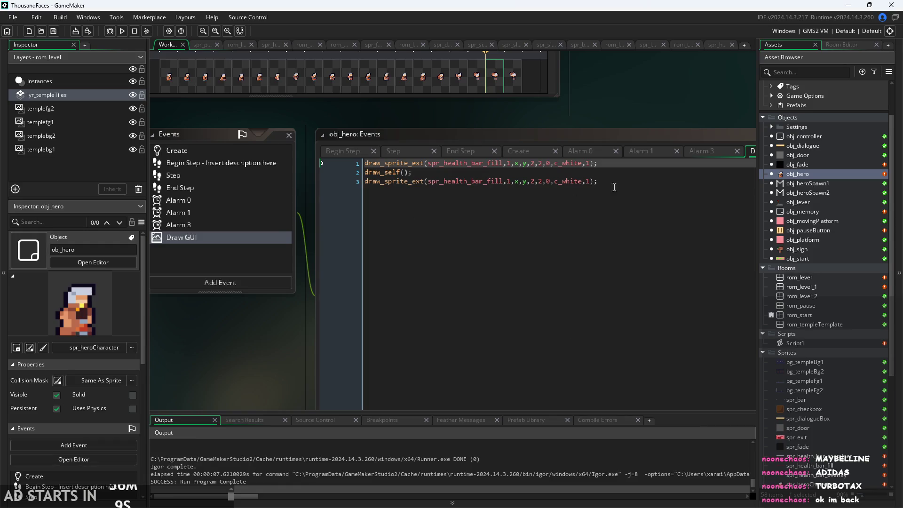
Step: Delete the duplicated health bar draw line after draw_self()
{"action": "key", "text": "BackSpace"}
{"action": "key", "text": "BackSpace"}
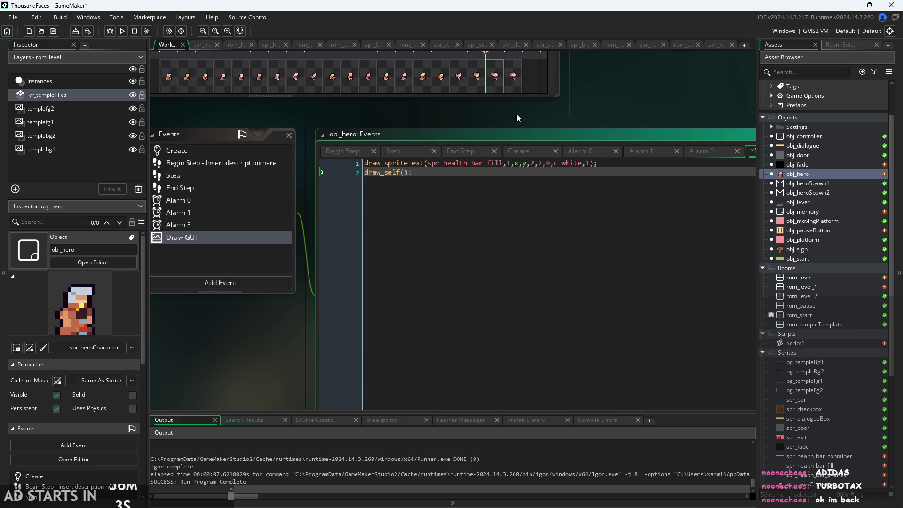
{"action": "left_click", "coordinate": [473, 162]}
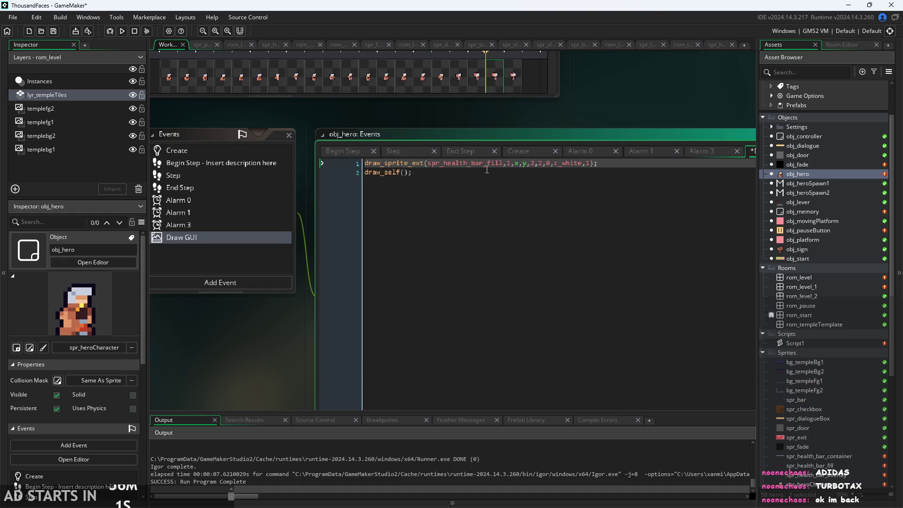
{"action": "mouse_move", "coordinate": [490, 168]}
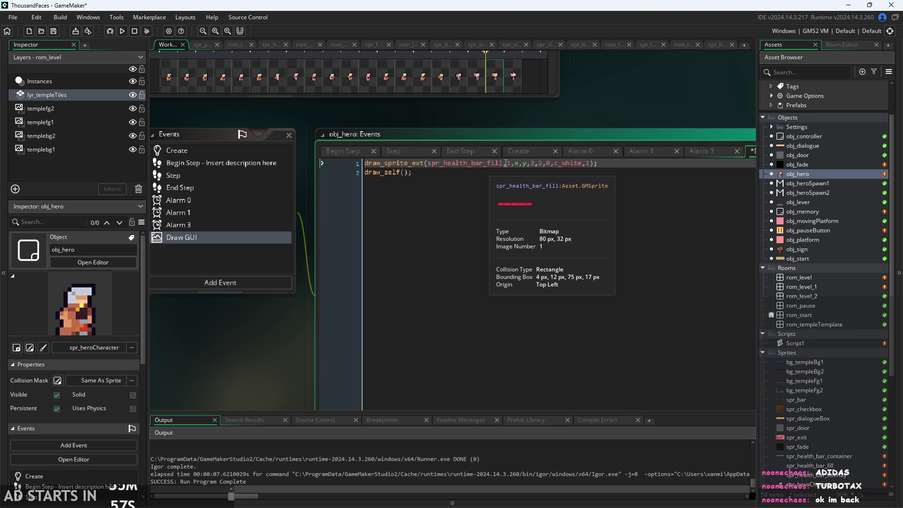
{"action": "mouse_move", "coordinate": [404, 161]}
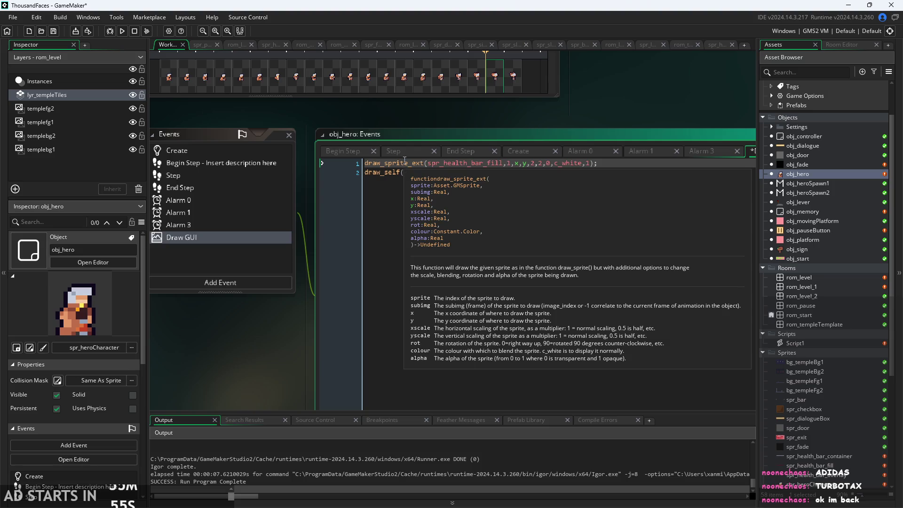
{"action": "scroll", "coordinate": [794, 287], "scroll_direction": "down", "scroll_amount": 6}
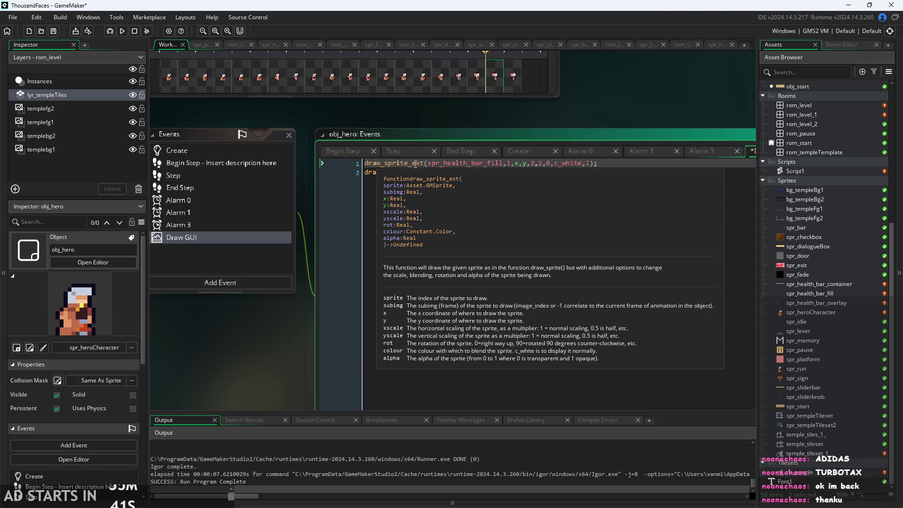
Step: Complete draw_self(); on line 2 and add an empty line after it
{"action": "left_click", "coordinate": [543, 186]}
{"action": "type", "text": "w_self();"}
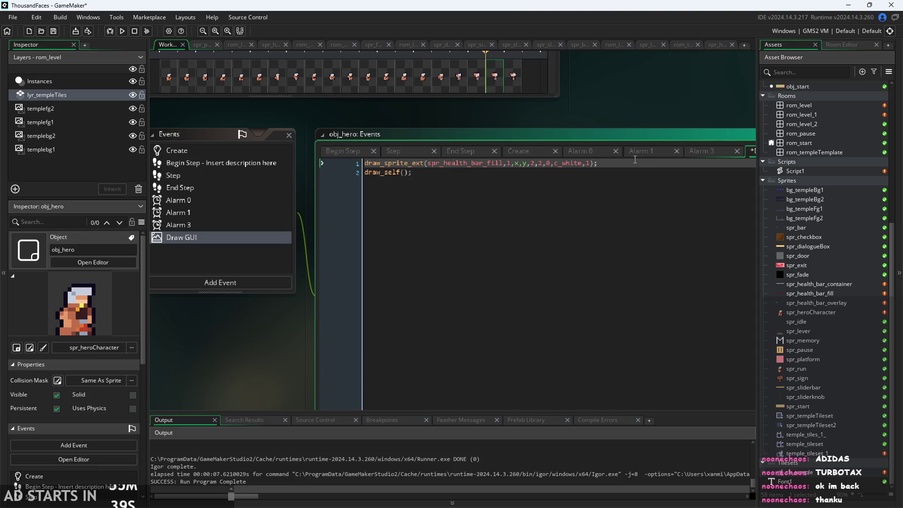
{"action": "mouse_move", "coordinate": [281, 240]}
{"action": "left_mouse_down"}
{"action": "mouse_move", "coordinate": [272, 369]}
{"action": "mouse_move", "coordinate": [248, 343]}
{"action": "mouse_move", "coordinate": [196, 360]}
{"action": "mouse_move", "coordinate": [185, 311]}
{"action": "left_mouse_up"}
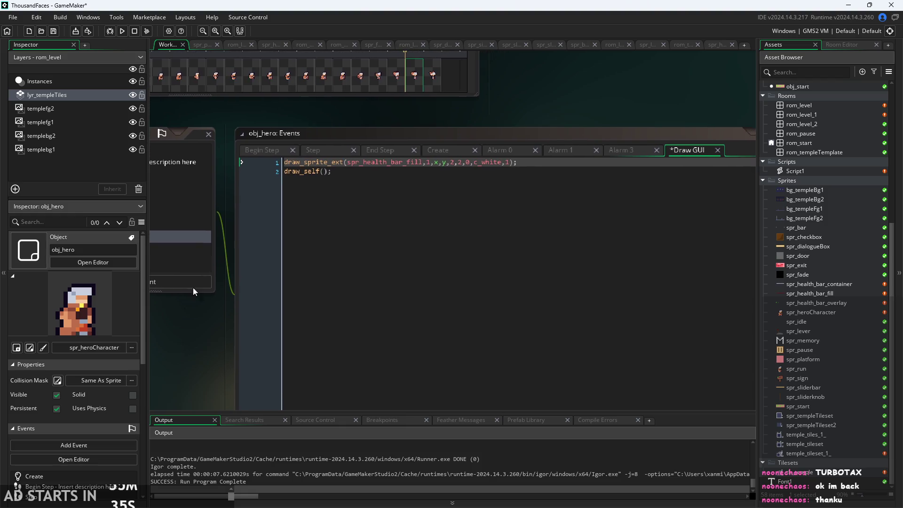
{"action": "left_click", "coordinate": [521, 160]}
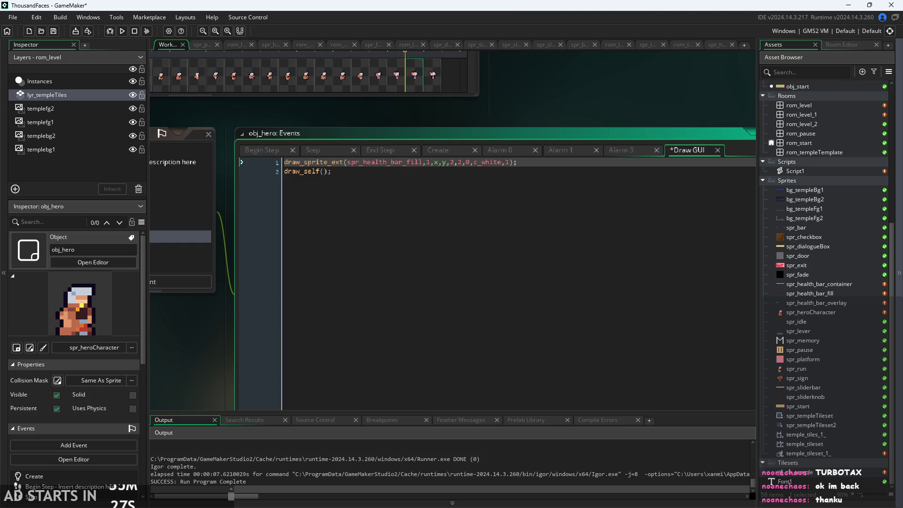
{"action": "mouse_move", "coordinate": [340, 164]}
{"action": "left_click", "coordinate": [336, 171]}
{"action": "mouse_move", "coordinate": [327, 160]}
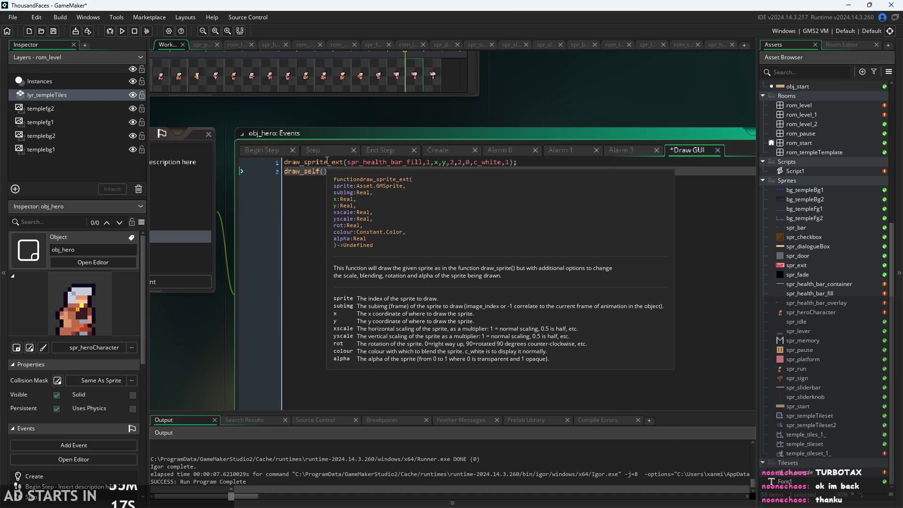
{"action": "scroll", "coordinate": [327, 161], "scroll_direction": "up", "scroll_amount": 3}
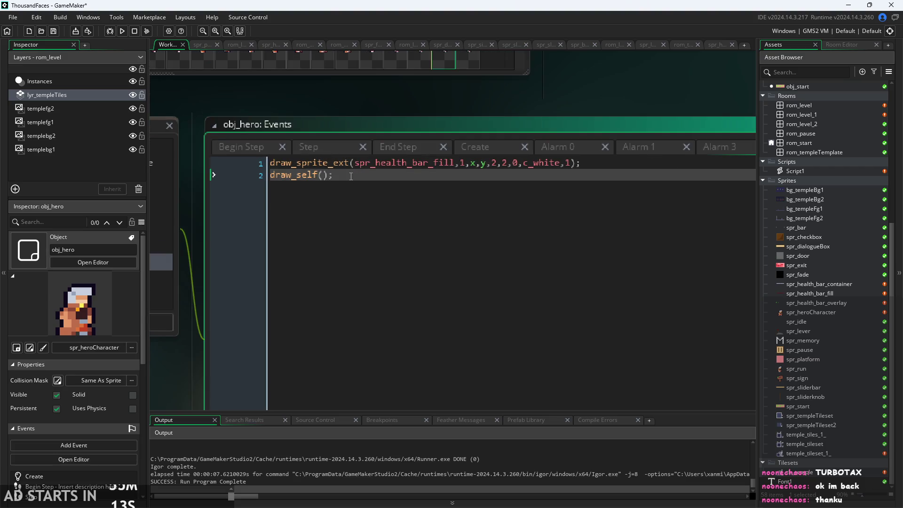
{"action": "key", "text": "Return"}
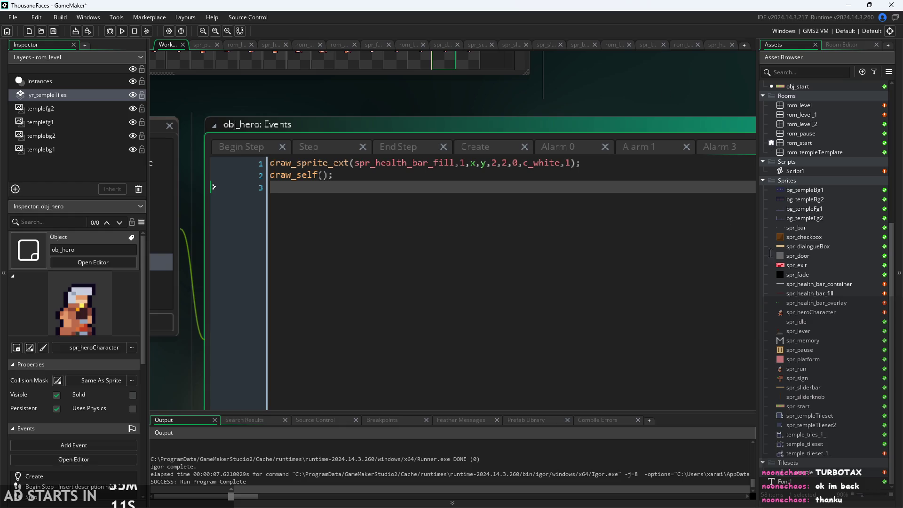
{"action": "scroll", "coordinate": [820, 134], "scroll_direction": "up", "scroll_amount": 5}
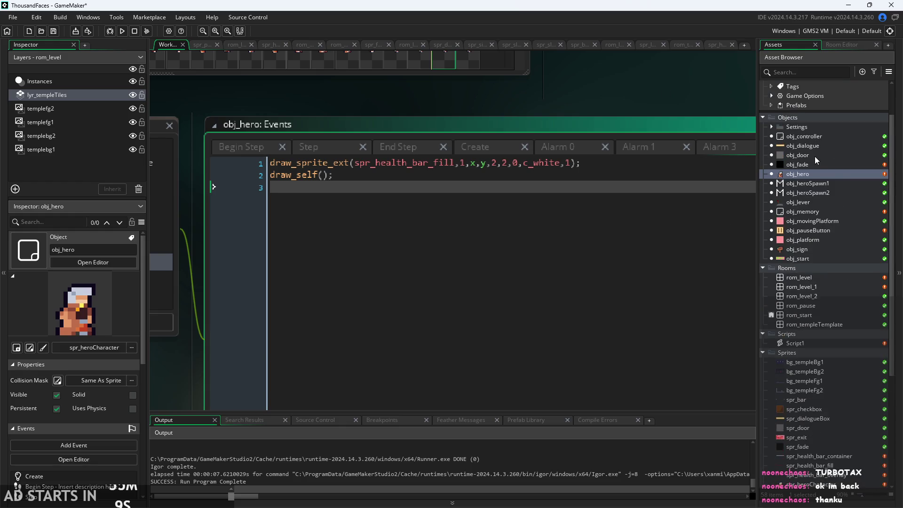
Step: Open obj_controller's Draw GUI code and scroll through its global.debug draw_text_transformed lines
{"action": "double_click", "coordinate": [804, 136]}
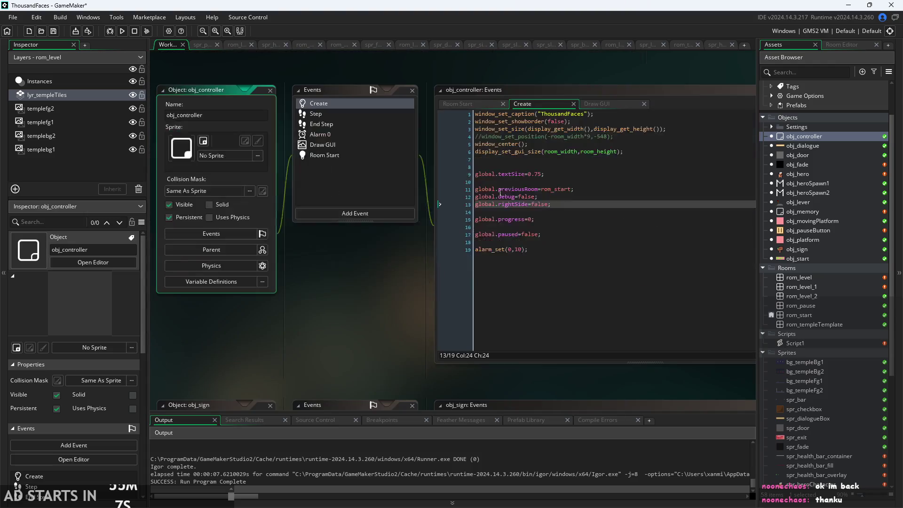
{"action": "left_click", "coordinate": [513, 131]}
{"action": "scroll", "coordinate": [489, 160], "scroll_direction": "up", "scroll_amount": 3}
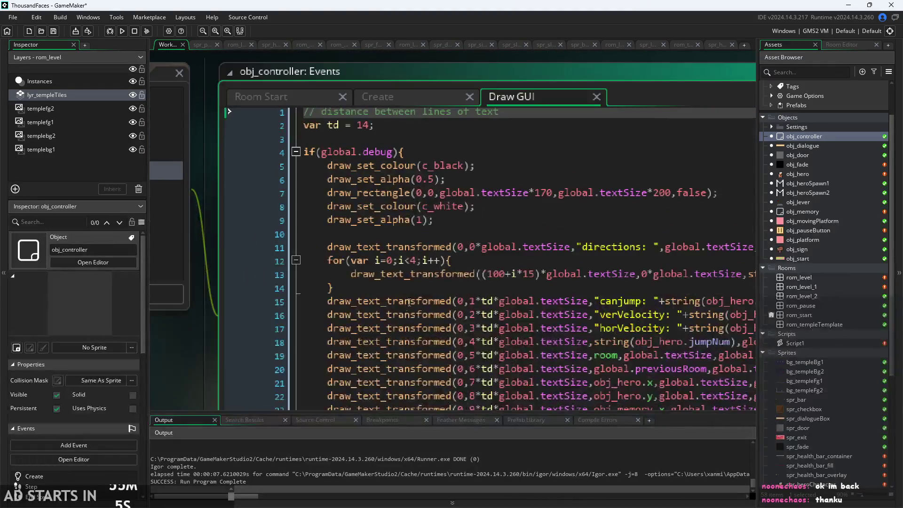
{"action": "scroll", "coordinate": [386, 207], "scroll_direction": "down", "scroll_amount": 3}
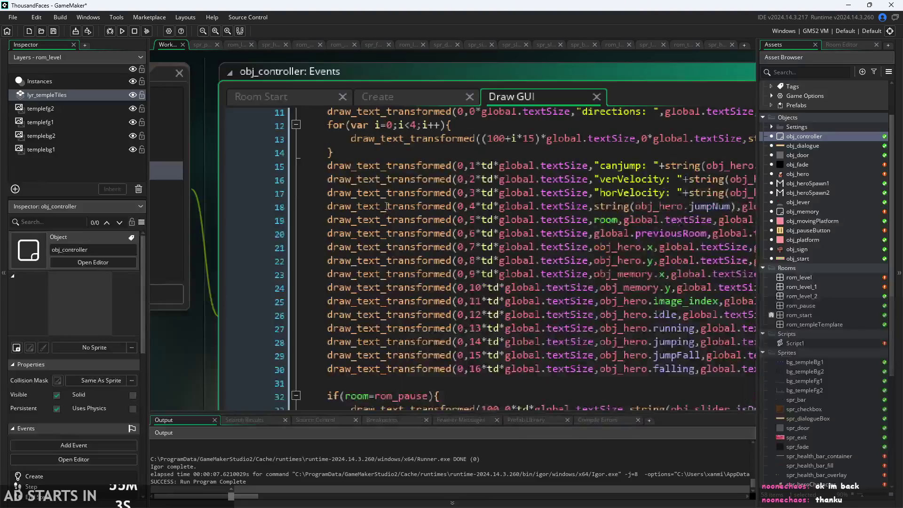
{"action": "scroll", "coordinate": [448, 304], "scroll_direction": "down", "scroll_amount": 3}
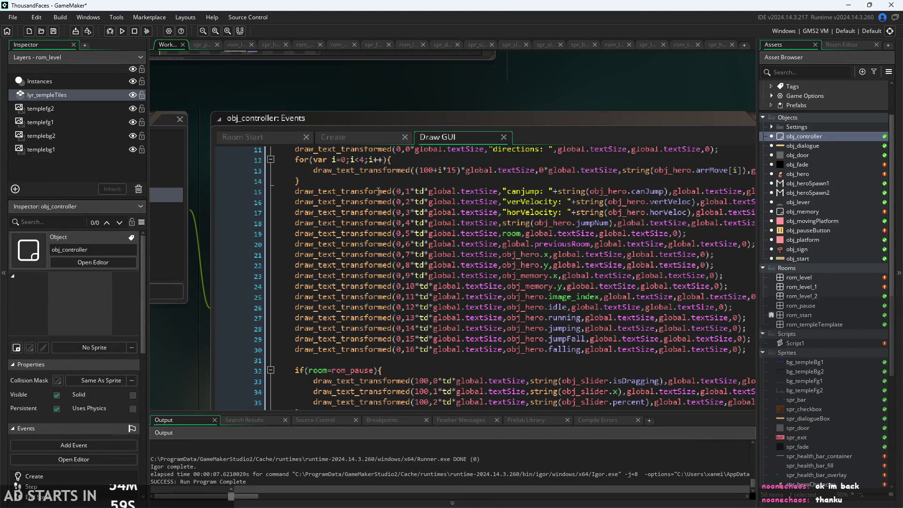
{"action": "left_click", "coordinate": [818, 146]}
{"action": "left_click", "coordinate": [807, 181]}
{"action": "left_click", "coordinate": [806, 176]}
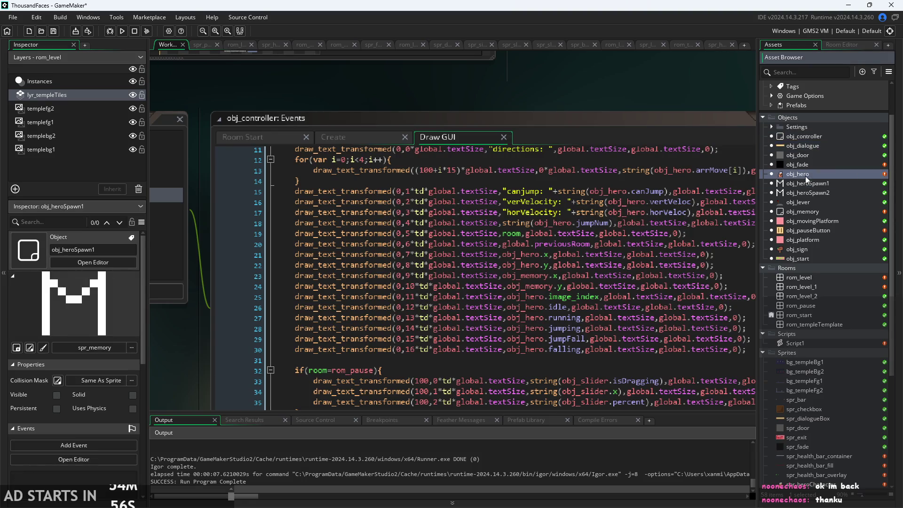
Step: Open obj_hero and insert draw_text_ext_transformed_colour on line 3 via autocomplete
{"action": "double_click", "coordinate": [806, 175]}
{"action": "type", "text": "draw_text"}
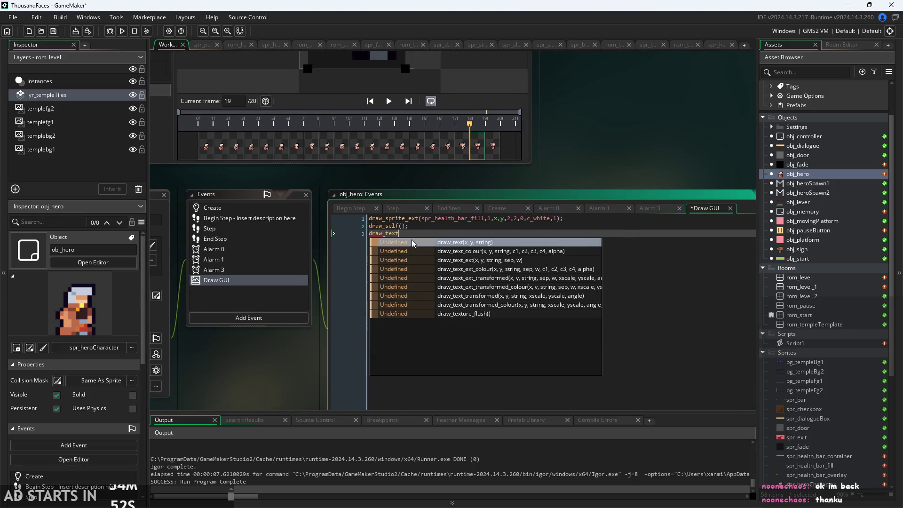
{"action": "type", "text": "_e"}
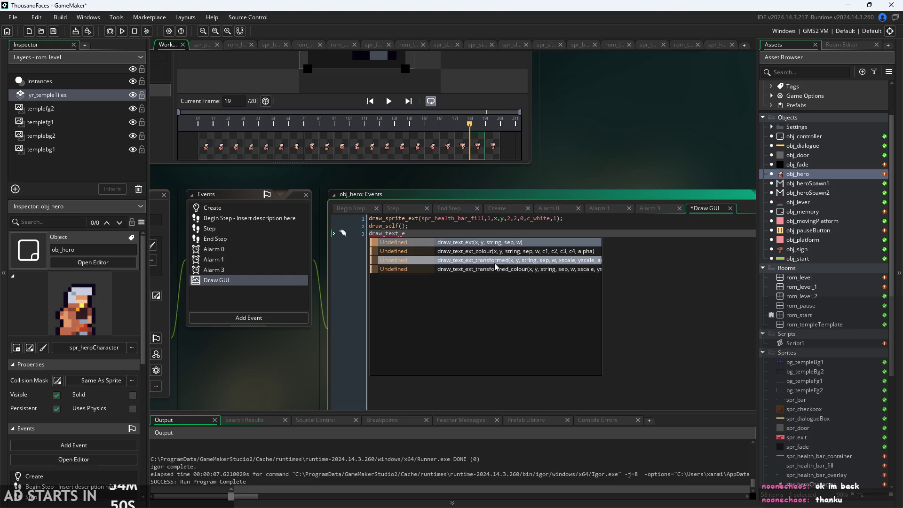
{"action": "left_click", "coordinate": [498, 266]}
{"action": "mouse_move", "coordinate": [441, 234]}
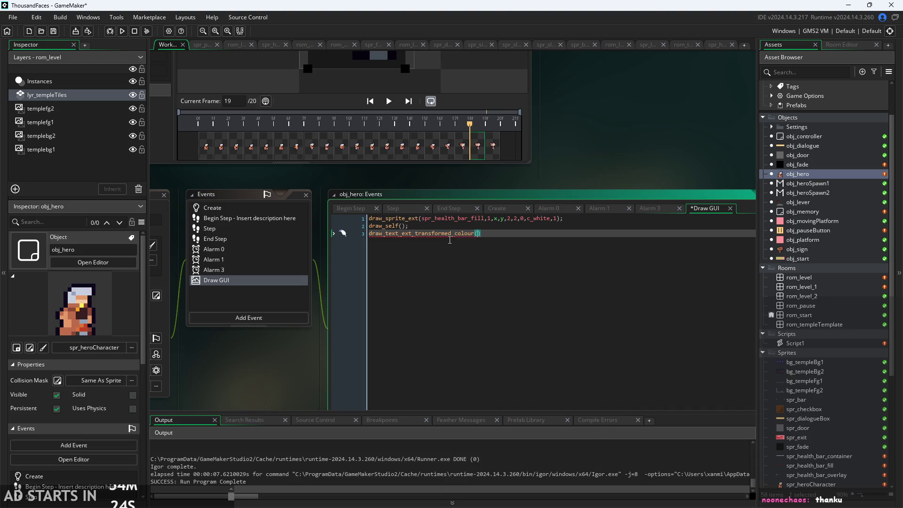
Step: Delete the trial draw_text_ext_transformed_colour line, keeping the health bar and draw_self()
{"action": "left_click_drag", "start_coordinate": [495, 234], "coordinate": [258, 238]}
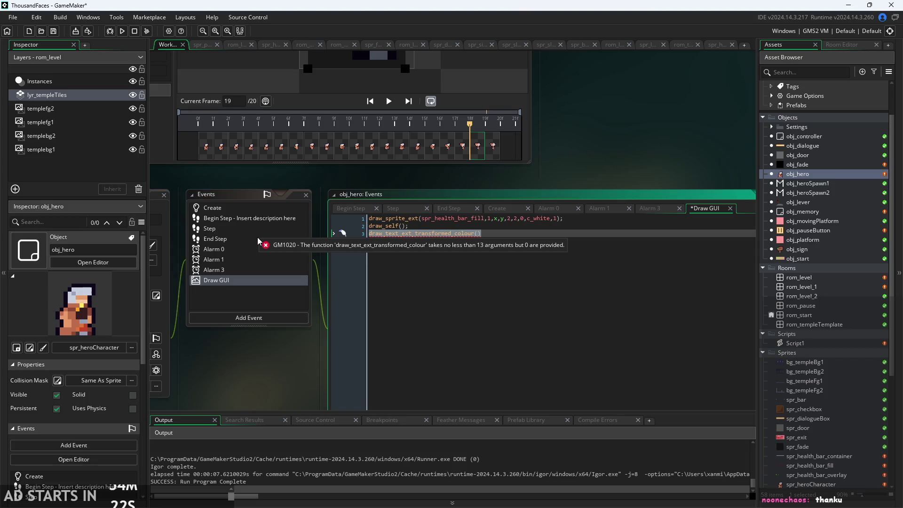
{"action": "key", "text": "BackSpace"}
{"action": "key", "text": "BackSpace"}
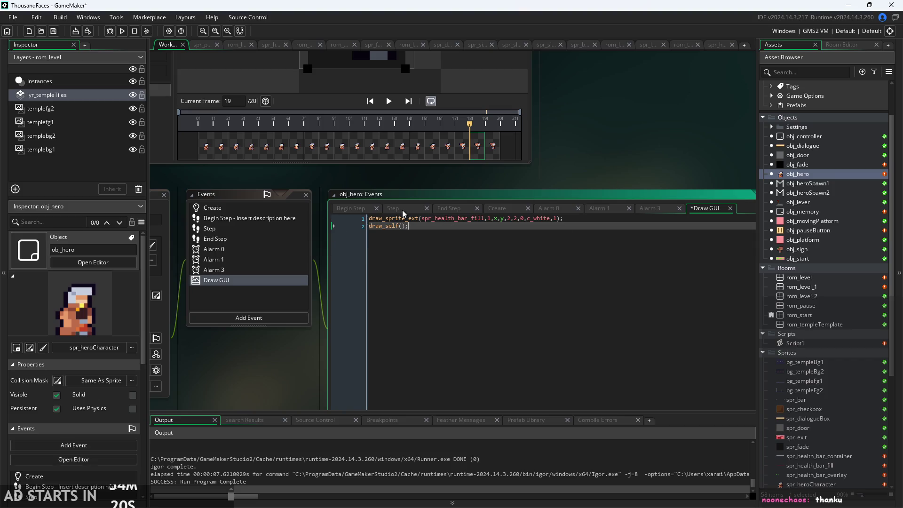
{"action": "mouse_move", "coordinate": [403, 219]}
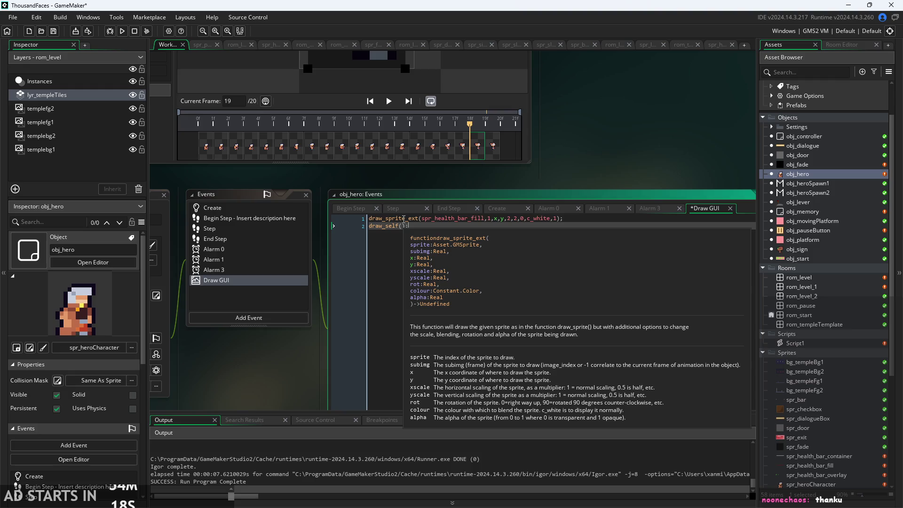
{"action": "scroll", "coordinate": [404, 219], "scroll_direction": "up", "scroll_amount": 2}
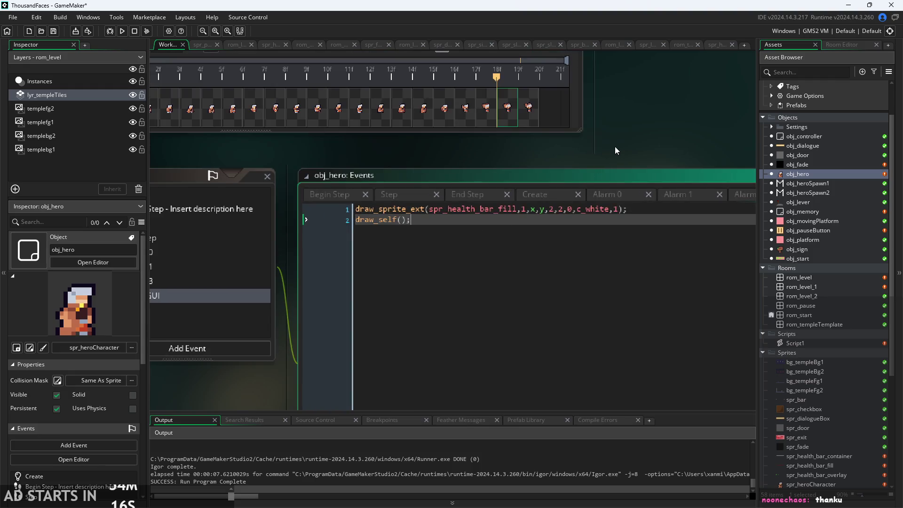
{"action": "scroll", "coordinate": [589, 216], "scroll_direction": "up", "scroll_amount": 1}
{"action": "scroll", "coordinate": [596, 229], "scroll_direction": "up", "scroll_amount": 1}
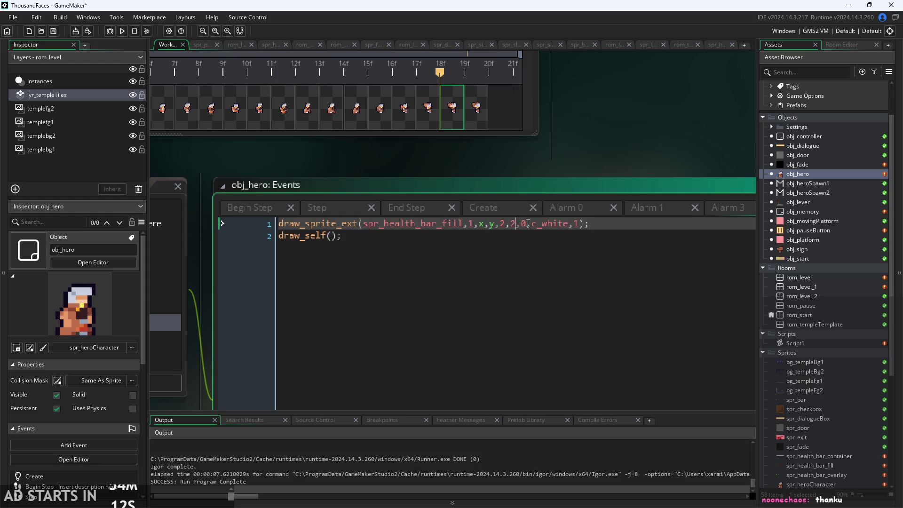
{"action": "mouse_move", "coordinate": [349, 225]}
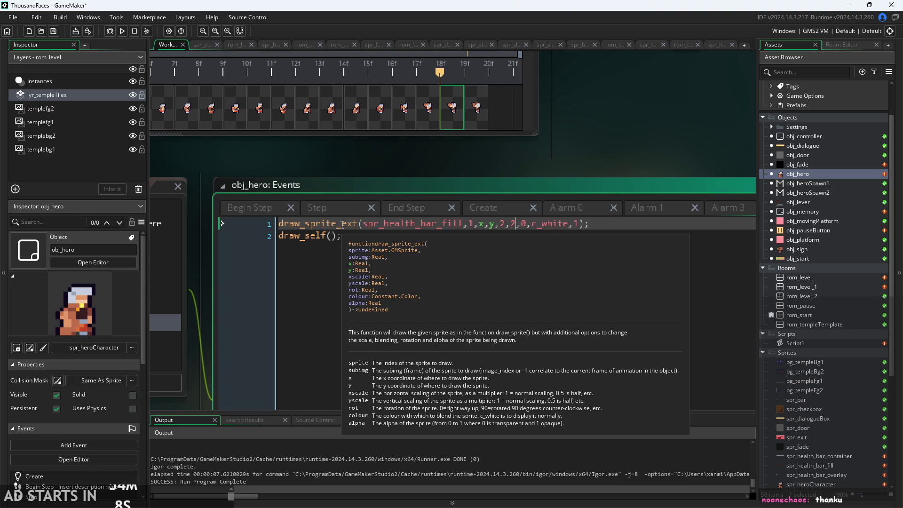
Step: Open Script1 and inspect its tilemap_set call and its tiledata and tiley arguments
{"action": "double_click", "coordinate": [819, 345]}
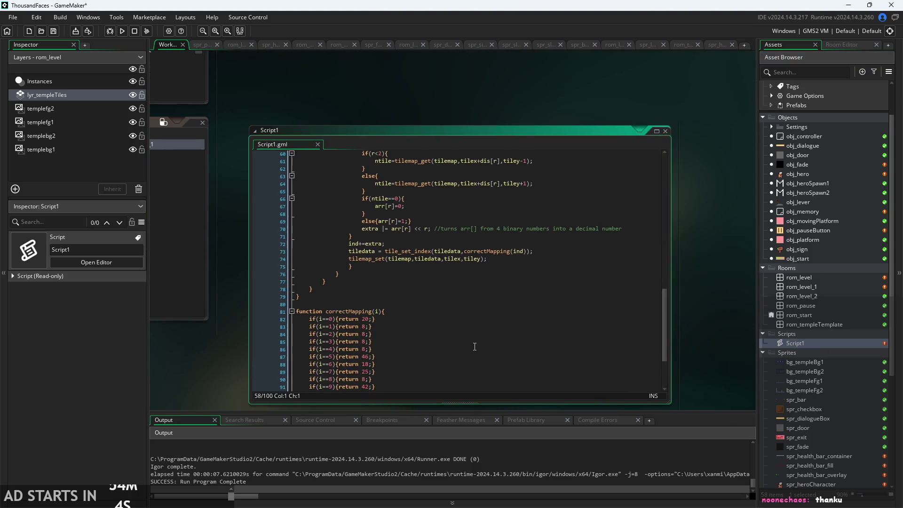
{"action": "scroll", "coordinate": [475, 348], "scroll_direction": "up", "scroll_amount": 2, "text": "ctrl"}
{"action": "scroll", "coordinate": [456, 343], "scroll_direction": "up", "scroll_amount": 1}
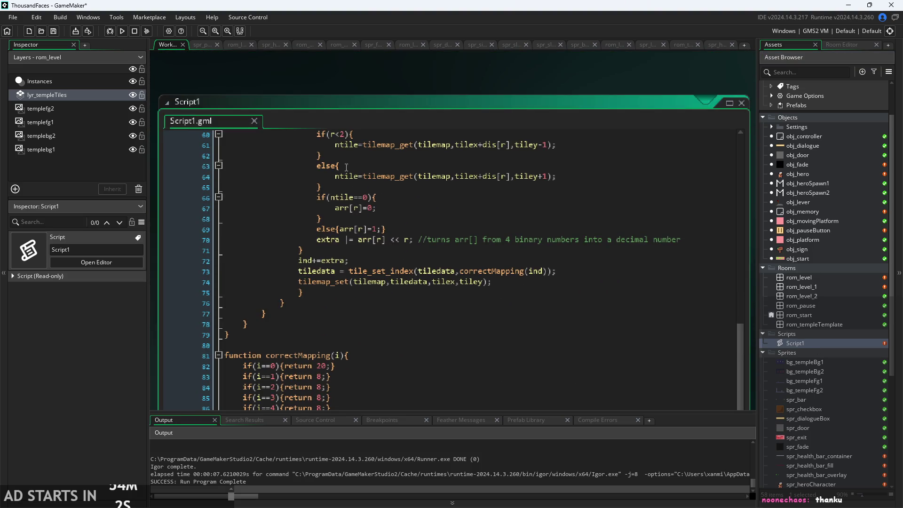
{"action": "scroll", "coordinate": [425, 95], "scroll_direction": "down", "scroll_amount": 1, "text": "ctrl"}
{"action": "scroll", "coordinate": [406, 341], "scroll_direction": "up", "scroll_amount": 10}
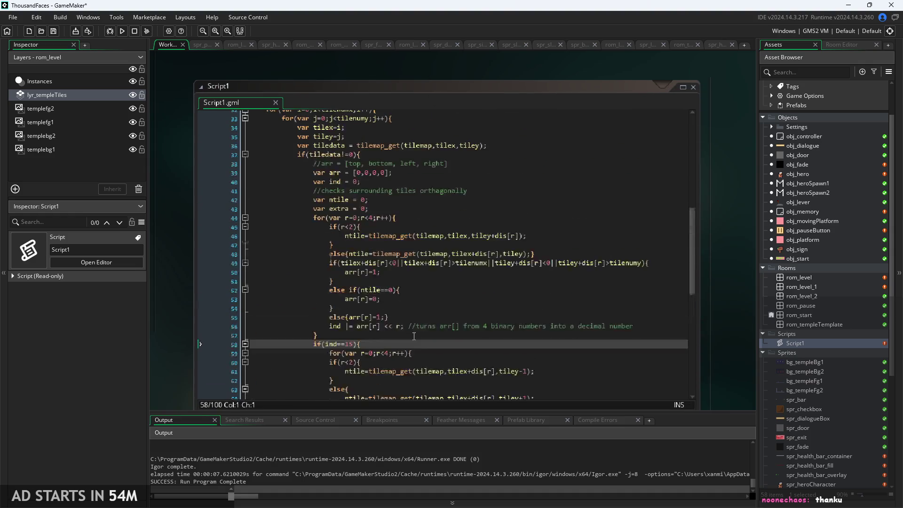
{"action": "scroll", "coordinate": [339, 170], "scroll_direction": "down", "scroll_amount": 8}
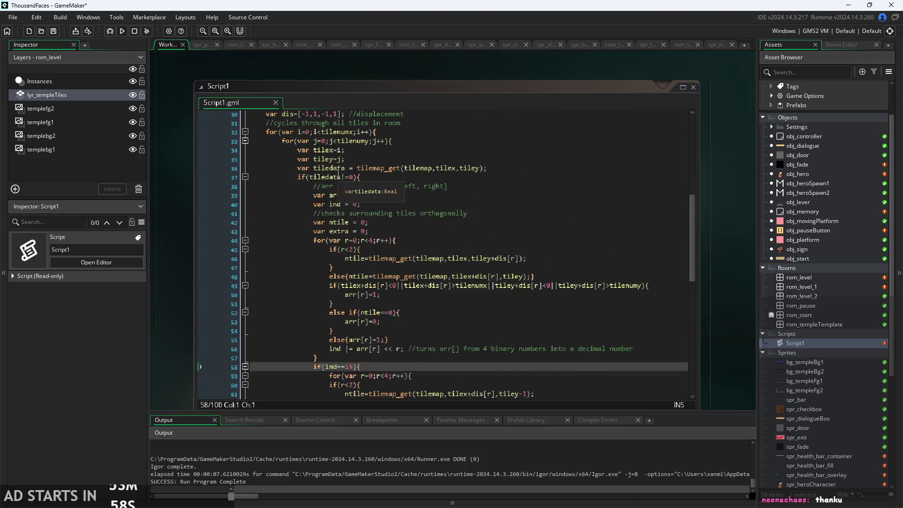
{"action": "scroll", "coordinate": [384, 323], "scroll_direction": "up", "scroll_amount": 3, "text": "ctrl"}
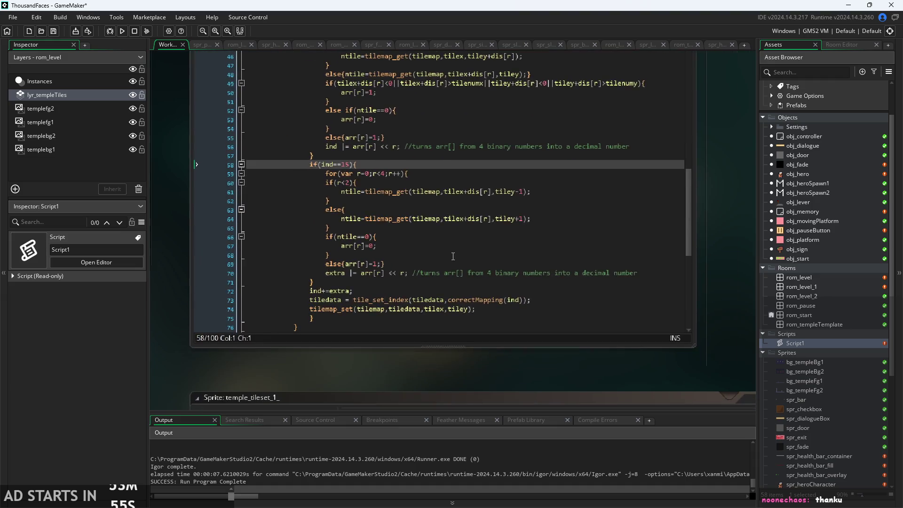
{"action": "scroll", "coordinate": [384, 325], "scroll_direction": "up", "scroll_amount": 1, "text": "ctrl"}
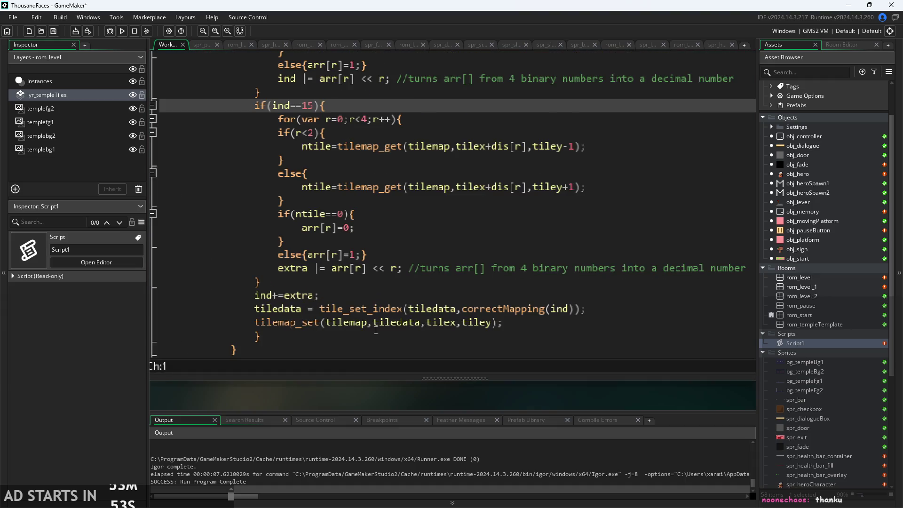
{"action": "left_click", "coordinate": [304, 323]}
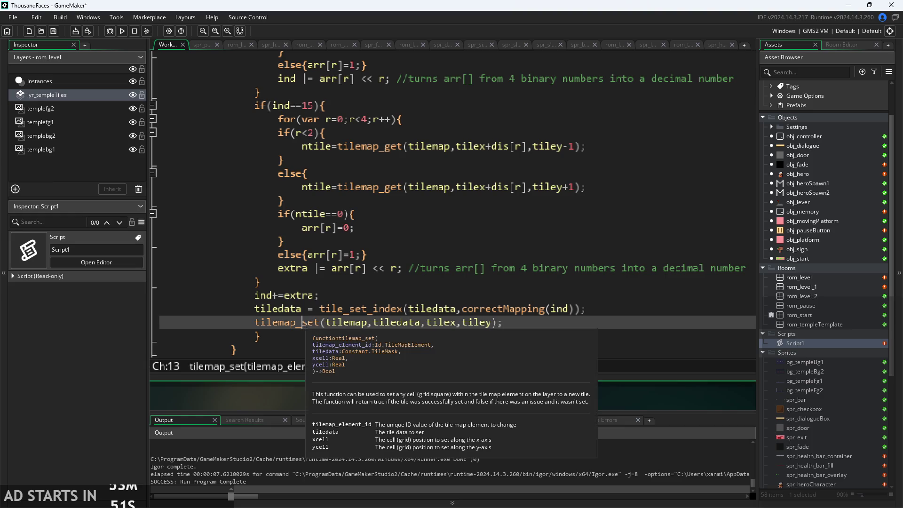
{"action": "scroll", "coordinate": [342, 339], "scroll_direction": "up", "scroll_amount": 1, "text": "ctrl"}
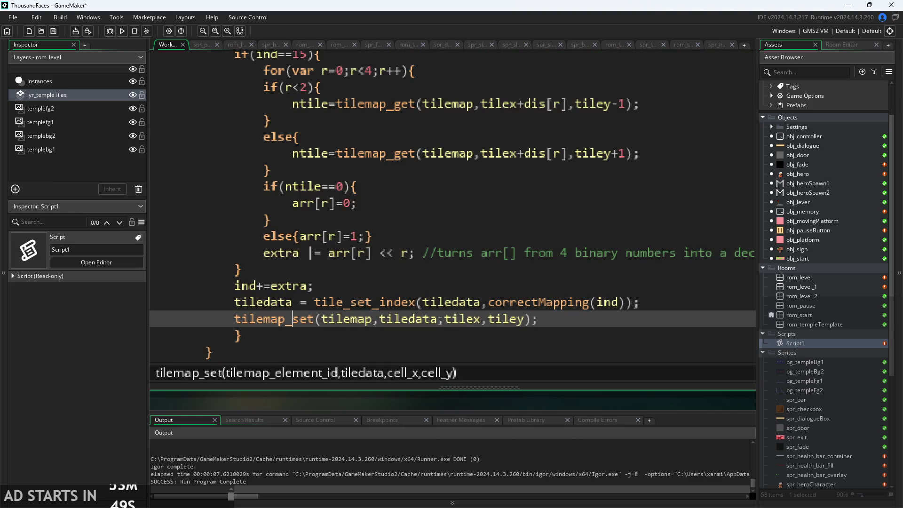
{"action": "left_click", "coordinate": [394, 320]}
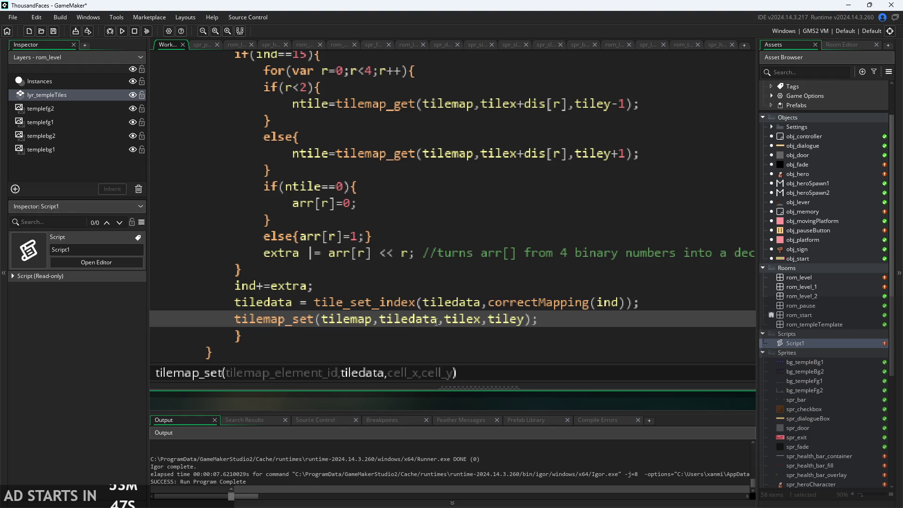
{"action": "left_click", "coordinate": [525, 320]}
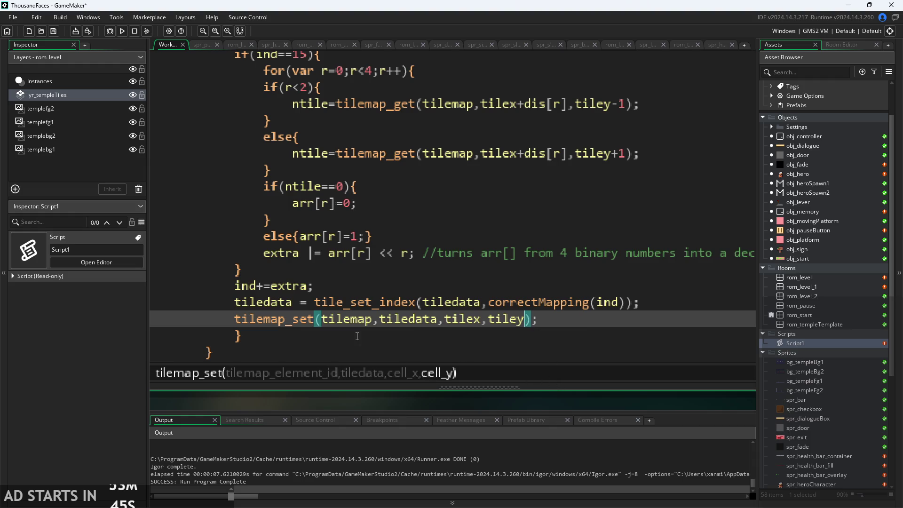
{"action": "left_click", "coordinate": [264, 320]}
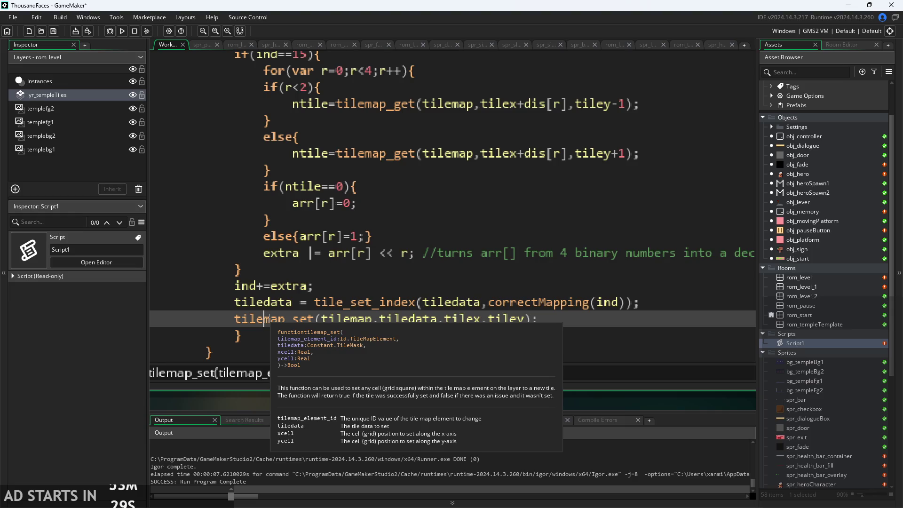
Step: Open obj_controller's Draw GUI code with its global.debug stat lines spaced by td = 14
{"action": "scroll", "coordinate": [390, 382], "scroll_direction": "down", "scroll_amount": 3}
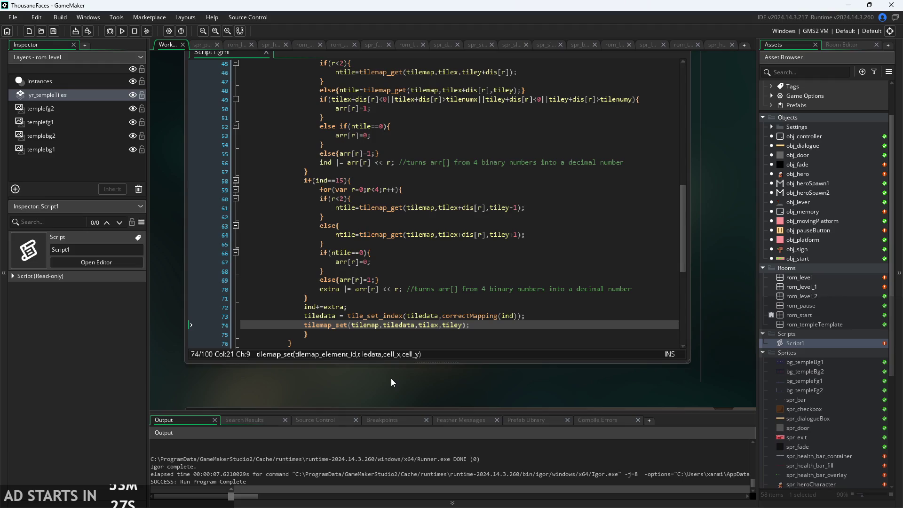
{"action": "scroll", "coordinate": [385, 383], "scroll_direction": "down", "scroll_amount": 2}
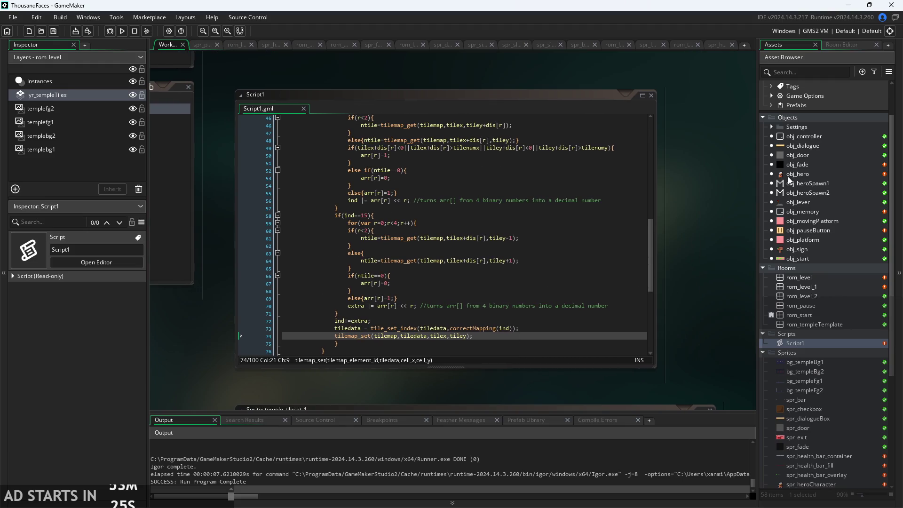
{"action": "double_click", "coordinate": [805, 134]}
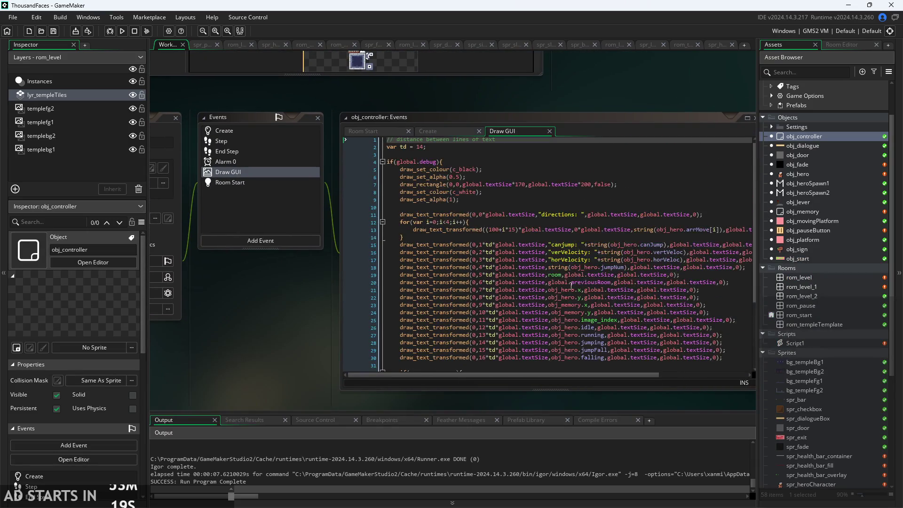
Step: Look over obj_pauseButton's Draw GUI code, then bring up obj_hero's Draw GUI code
{"action": "double_click", "coordinate": [800, 230]}
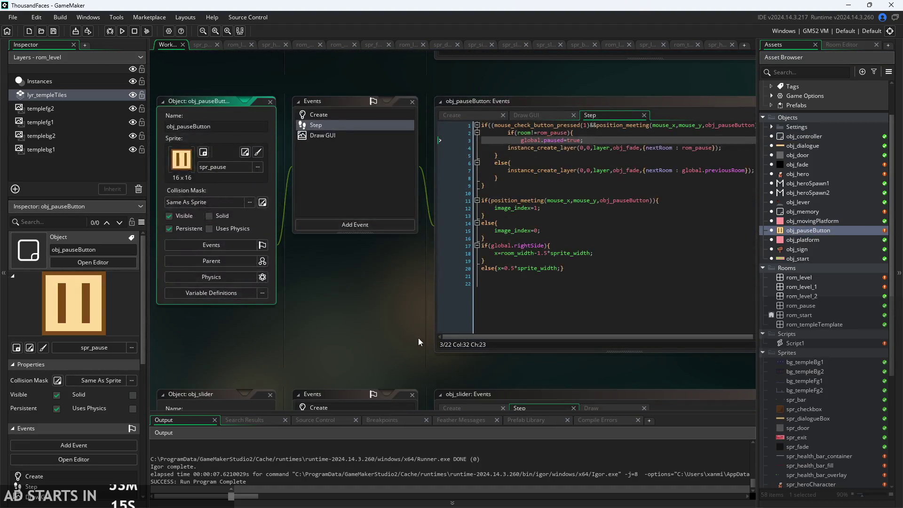
{"action": "left_click", "coordinate": [467, 138]}
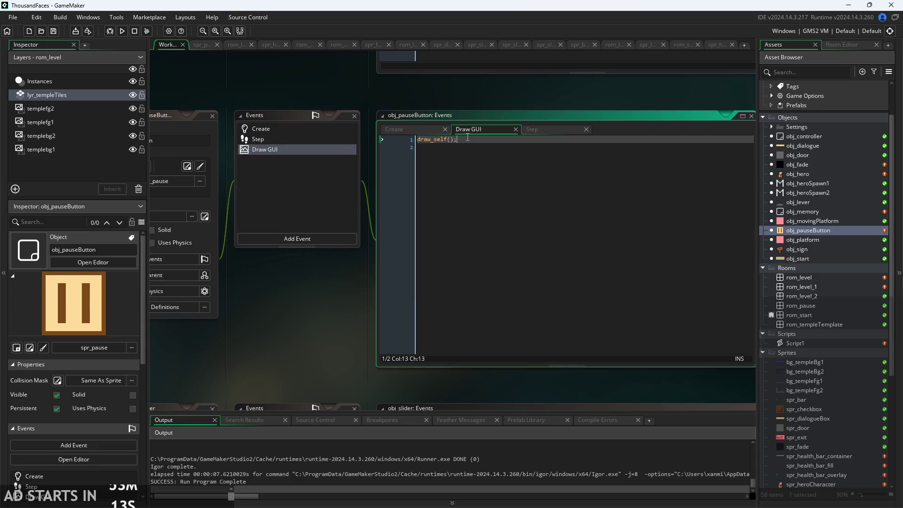
{"action": "double_click", "coordinate": [801, 172]}
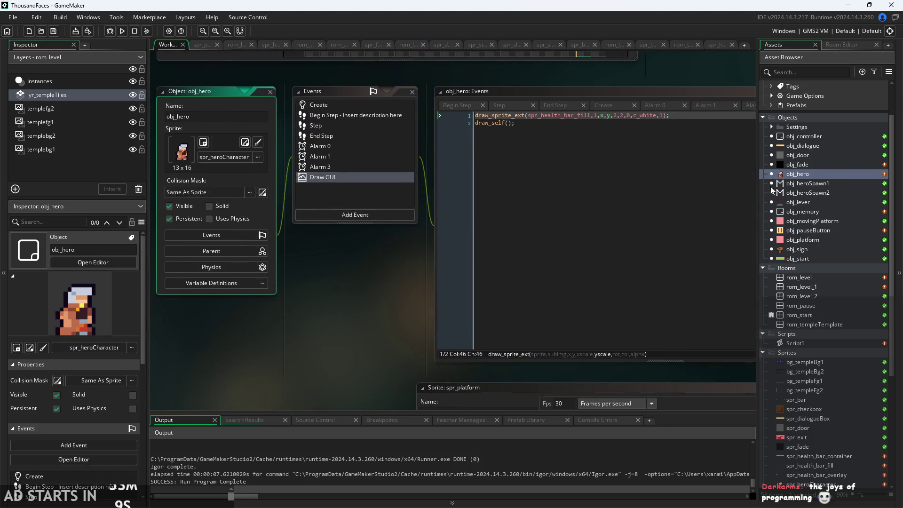
{"action": "left_click", "coordinate": [475, 247]}
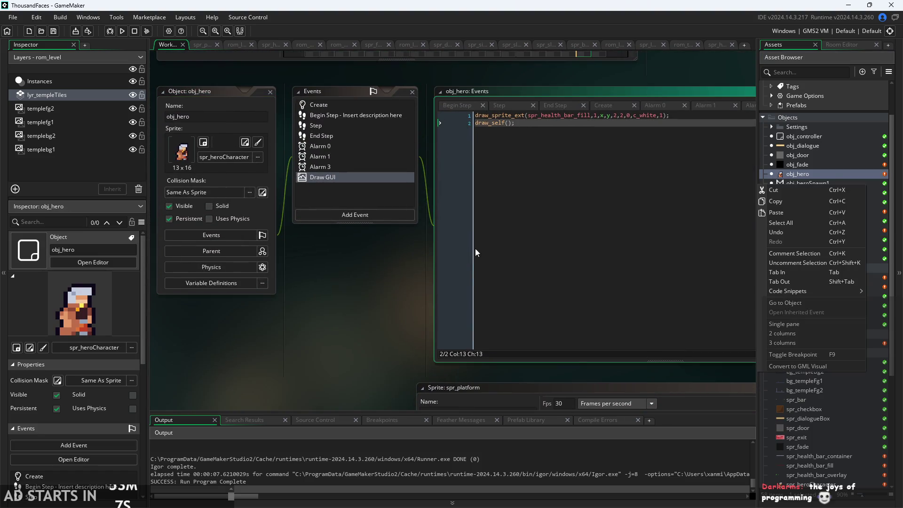
Step: Change the health bar draw_sprite_ext subimage from 1 to 0 and run the game
{"action": "scroll", "coordinate": [448, 276], "scroll_direction": "up", "scroll_amount": 2}
{"action": "scroll", "coordinate": [351, 311], "scroll_direction": "up", "scroll_amount": 1}
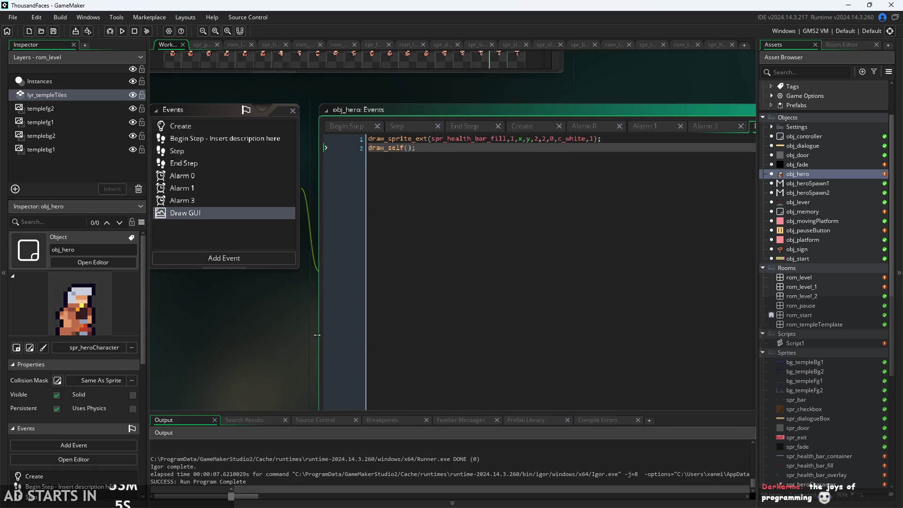
{"action": "scroll", "coordinate": [478, 275], "scroll_direction": "up", "scroll_amount": 3}
{"action": "scroll", "coordinate": [481, 274], "scroll_direction": "down", "scroll_amount": 3}
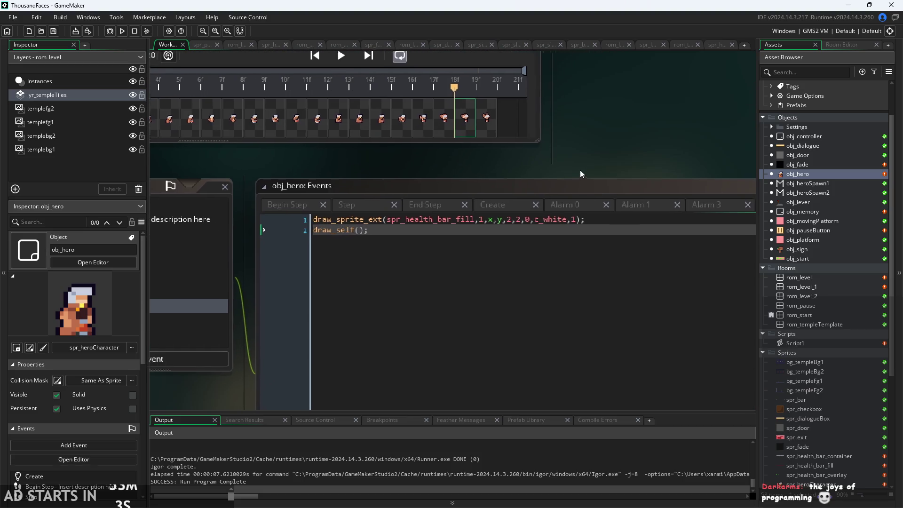
{"action": "scroll", "coordinate": [594, 160], "scroll_direction": "left", "scroll_amount": 3}
{"action": "scroll", "coordinate": [322, 348], "scroll_direction": "right", "scroll_amount": 2}
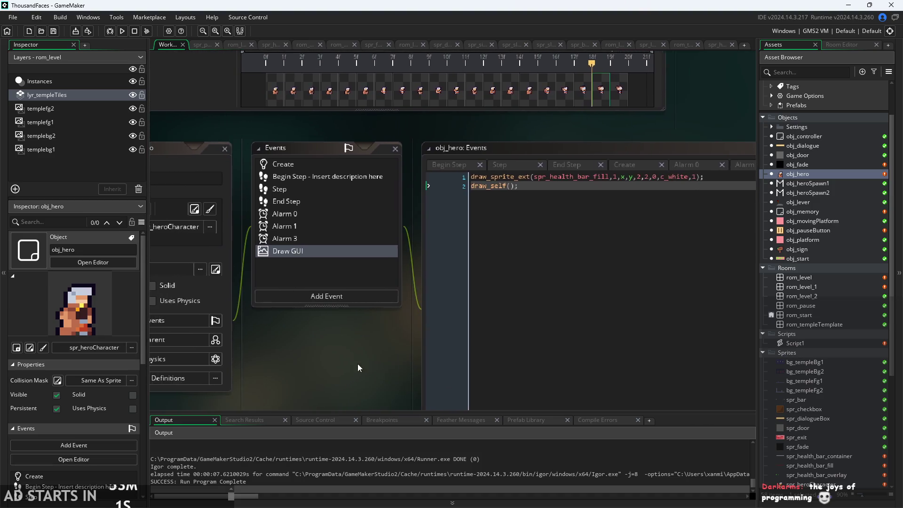
{"action": "scroll", "coordinate": [597, 220], "scroll_direction": "up", "scroll_amount": 1}
{"action": "left_click", "coordinate": [582, 197]}
{"action": "scroll", "coordinate": [569, 201], "scroll_direction": "up", "scroll_amount": 1}
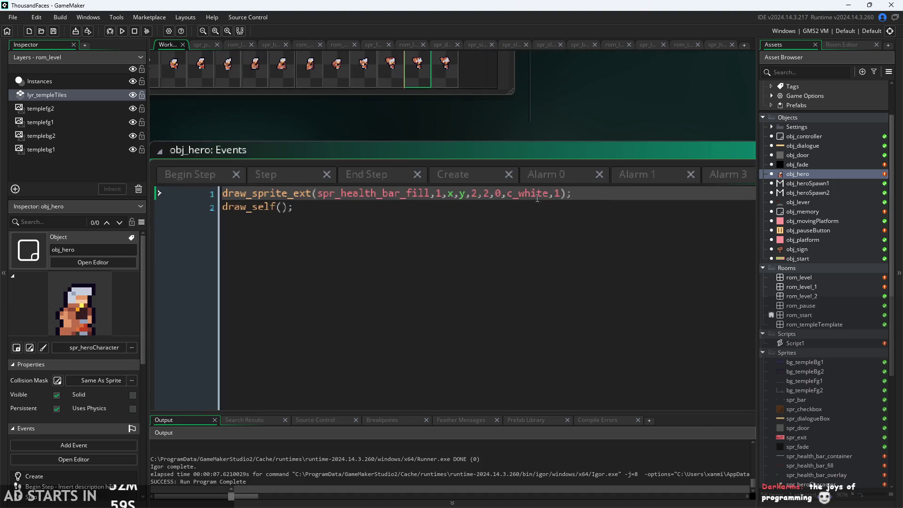
{"action": "mouse_move", "coordinate": [248, 193]}
{"action": "left_click", "coordinate": [441, 193]}
{"action": "type", "text": "0"}
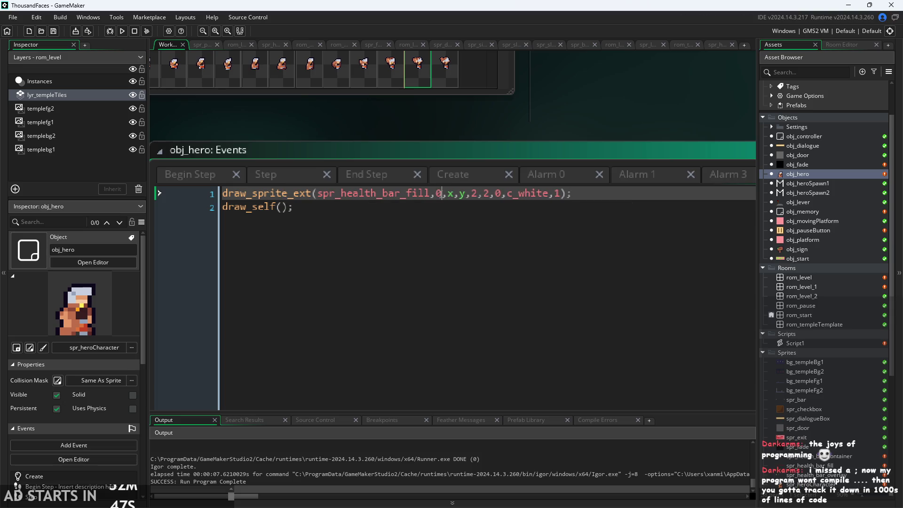
{"action": "left_click", "coordinate": [121, 31]}
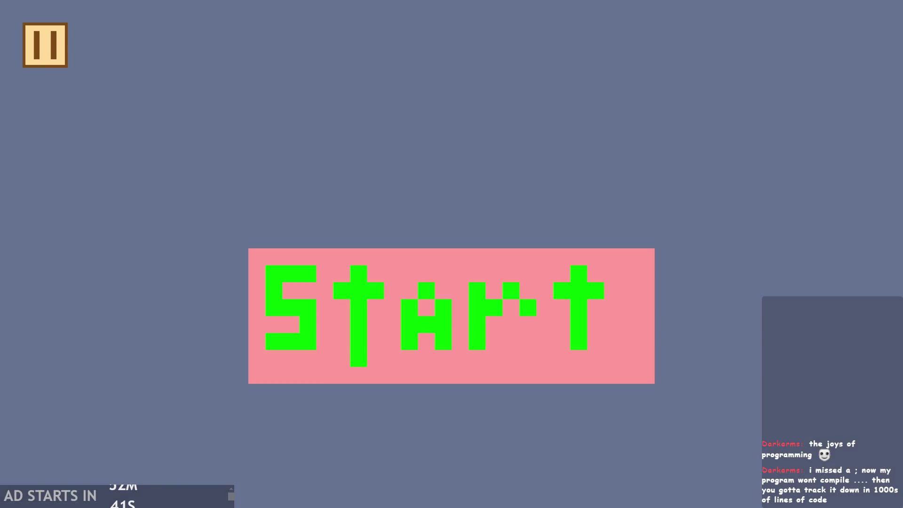
Step: Start the game and move the hero up the stairs, onto the top platform and off again
{"action": "left_click", "coordinate": [366, 369]}
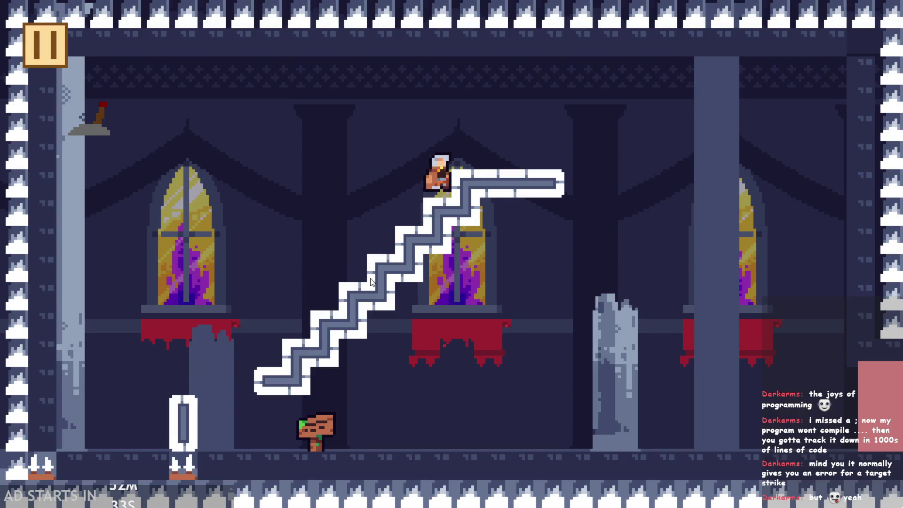
{"action": "key", "text": "Left"}
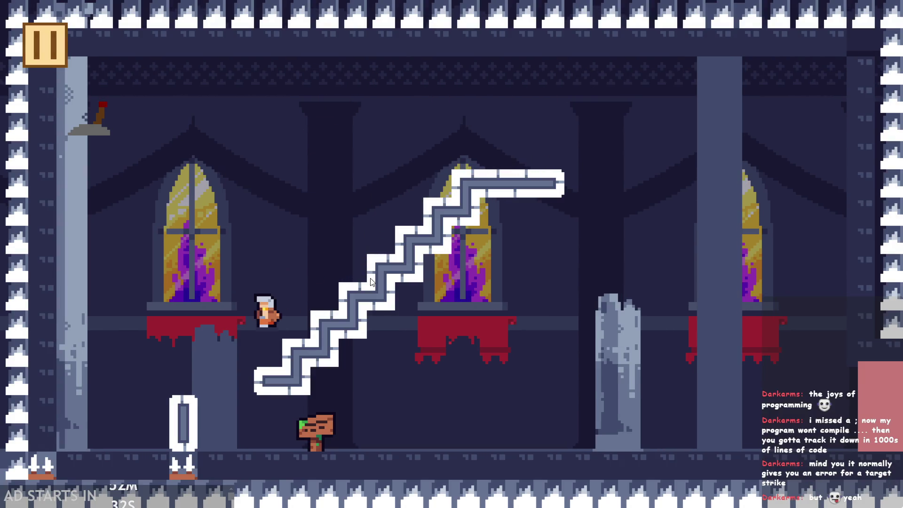
{"action": "key", "text": "Right"}
{"action": "key", "text": "Left"}
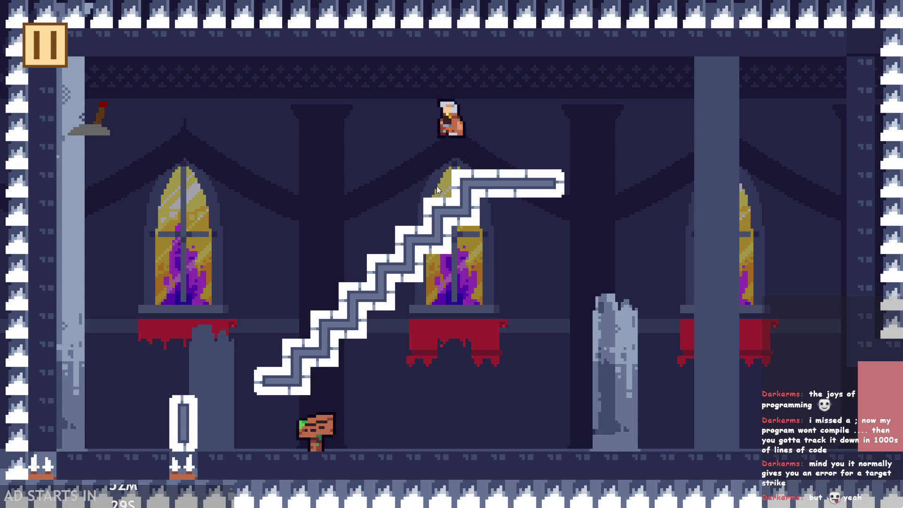
{"action": "key", "text": "Right"}
{"action": "key", "text": "Right"}
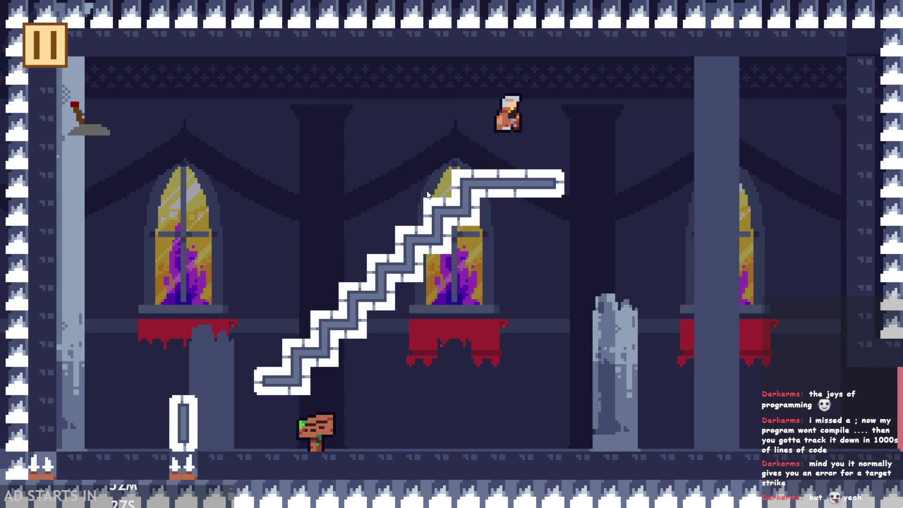
{"action": "key", "text": "Left"}
Step: Run and jump the hero around the stairs and pillar, quit, and view obj_hero's Alarm 0 code
{"action": "key", "text": "Left"}
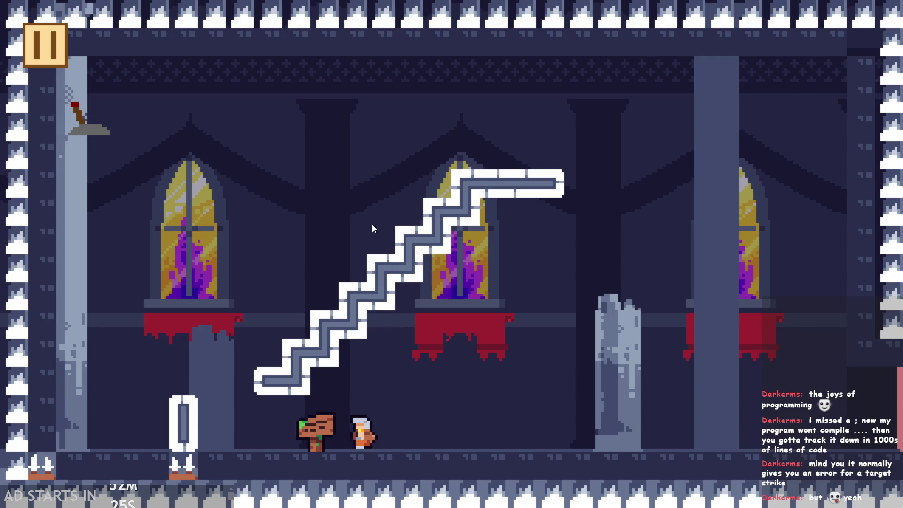
{"action": "key", "text": "Right"}
{"action": "key", "text": "Left"}
{"action": "key", "text": "Right"}
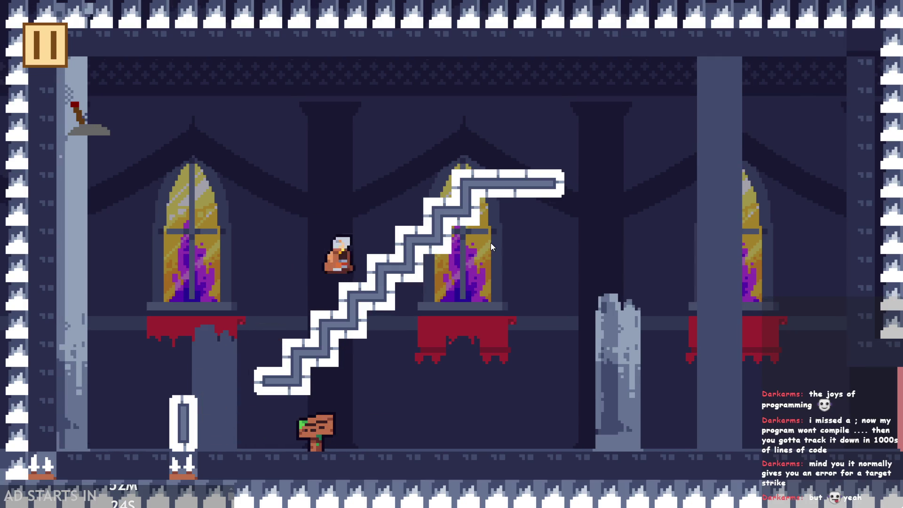
{"action": "key", "text": "Left"}
{"action": "key", "text": "Right"}
{"action": "key", "text": "Left"}
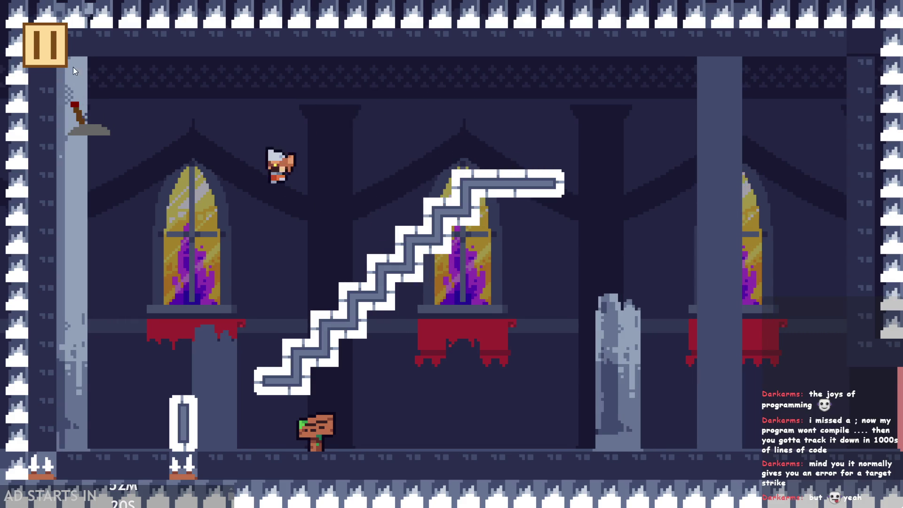
{"action": "key", "text": "Escape"}
{"action": "left_click", "coordinate": [560, 184]}
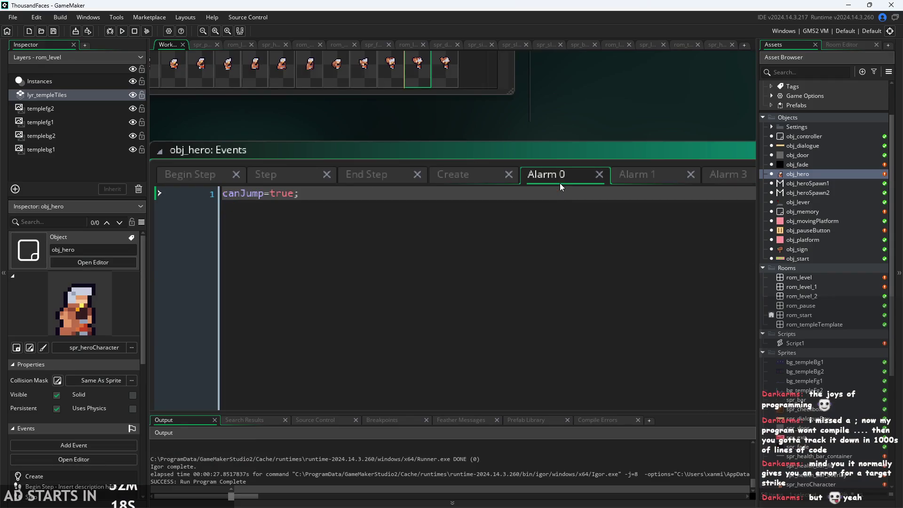
Step: In obj_hero's Step code, delete the semicolon ending line 11 and save the project
{"action": "left_click", "coordinate": [670, 172]}
{"action": "left_click", "coordinate": [729, 174]}
{"action": "left_click", "coordinate": [346, 171]}
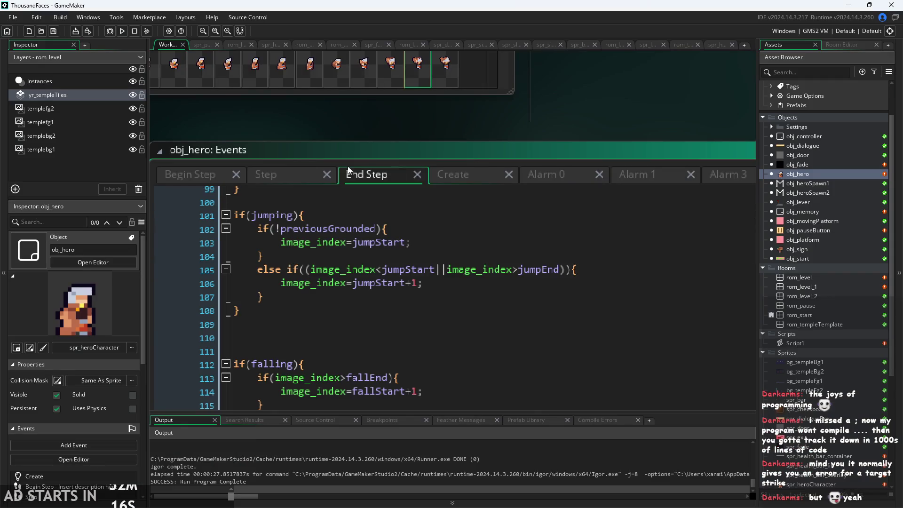
{"action": "left_click", "coordinate": [543, 175]}
{"action": "left_click", "coordinate": [269, 176]}
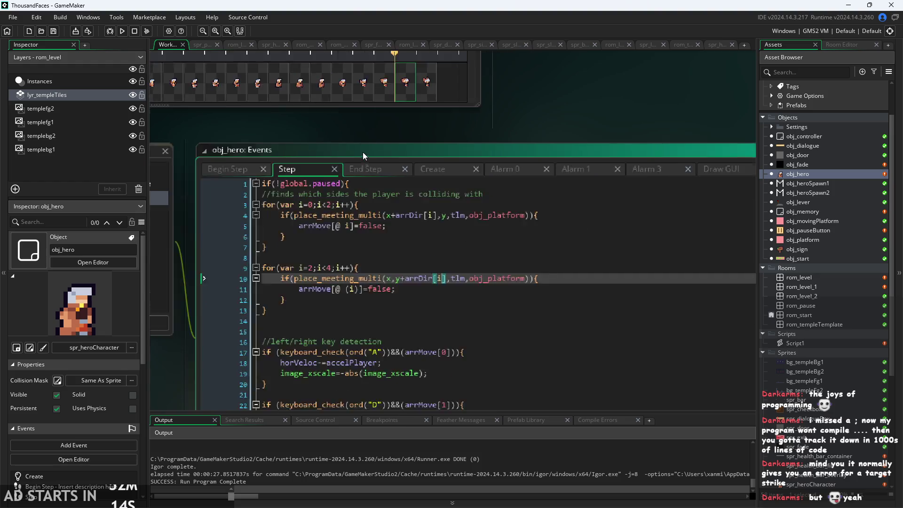
{"action": "left_click", "coordinate": [402, 271]}
{"action": "key", "text": "BackSpace"}
{"action": "scroll", "coordinate": [627, 114], "scroll_direction": "down", "scroll_amount": 3}
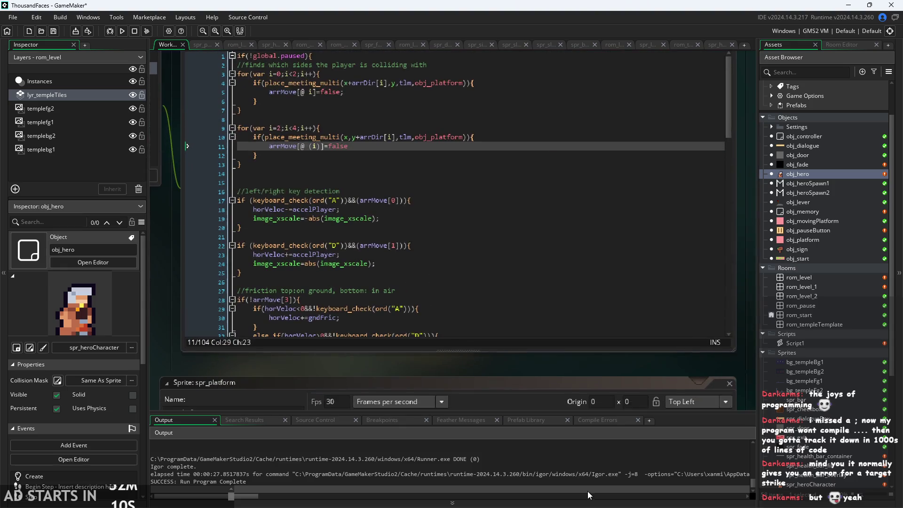
{"action": "key", "text": "ctrl+s"}
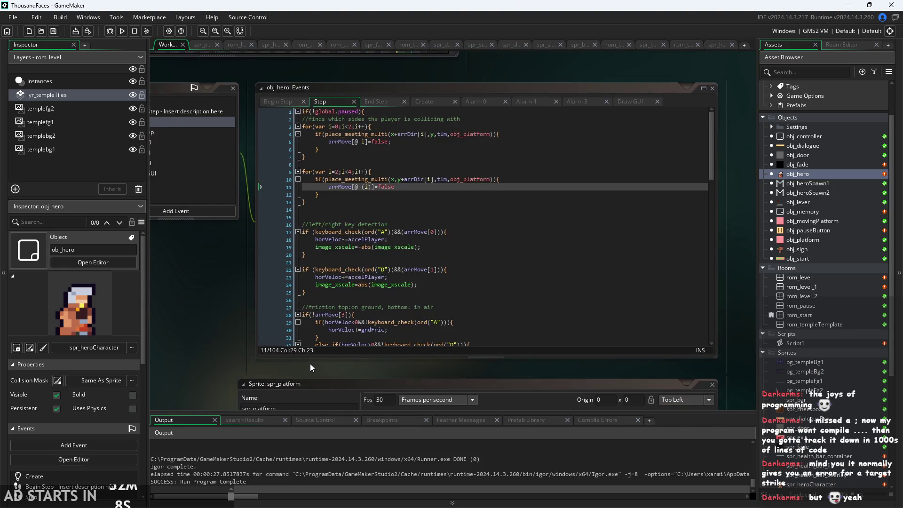
Step: Run the game, walk the hero down the stairs, then pause and exit back to the editor
{"action": "scroll", "coordinate": [424, 337], "scroll_direction": "down", "scroll_amount": 1}
{"action": "left_click", "coordinate": [518, 337]}
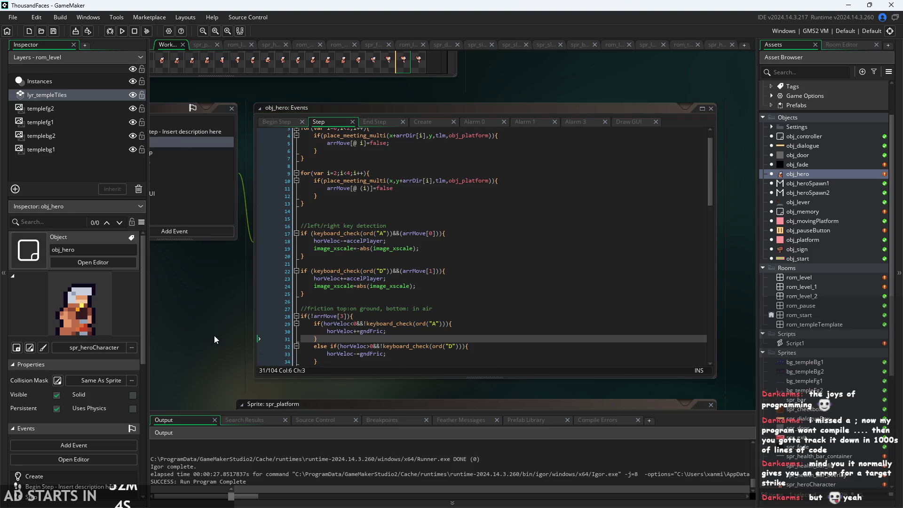
{"action": "left_click", "coordinate": [121, 31]}
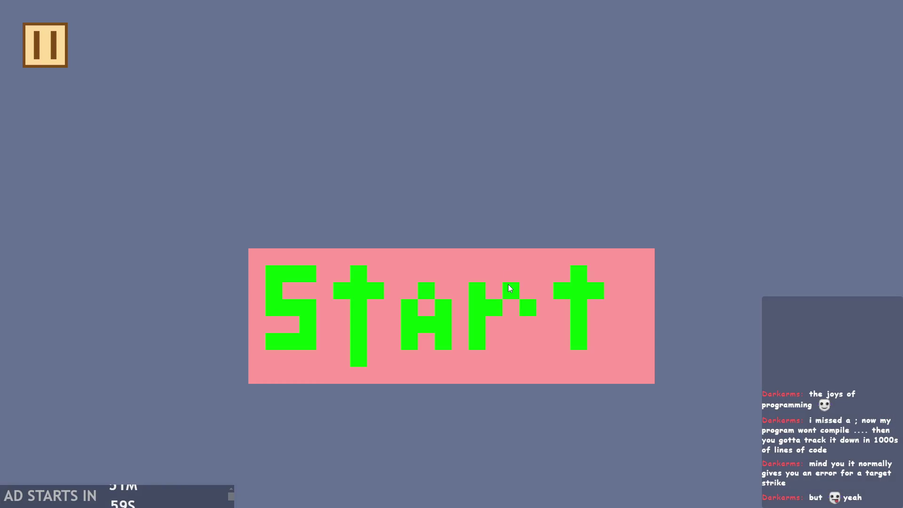
{"action": "left_click", "coordinate": [511, 288]}
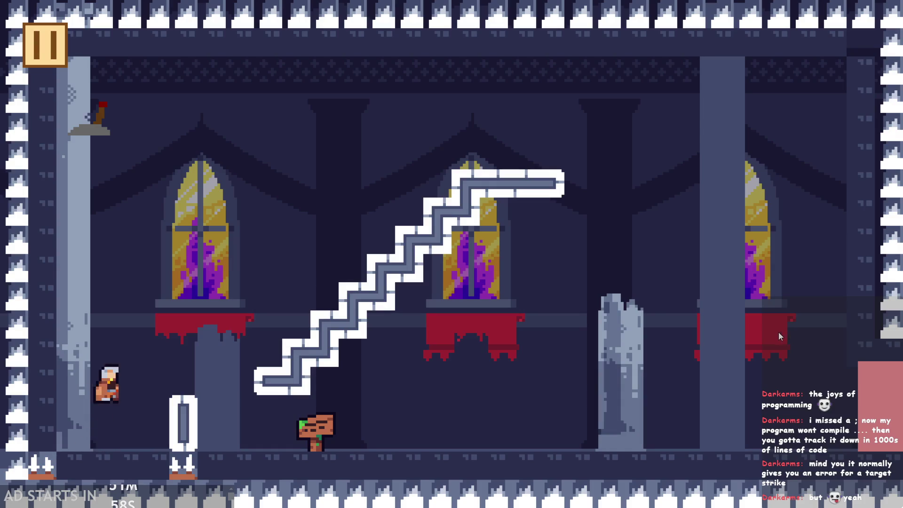
{"action": "key", "text": "a"}
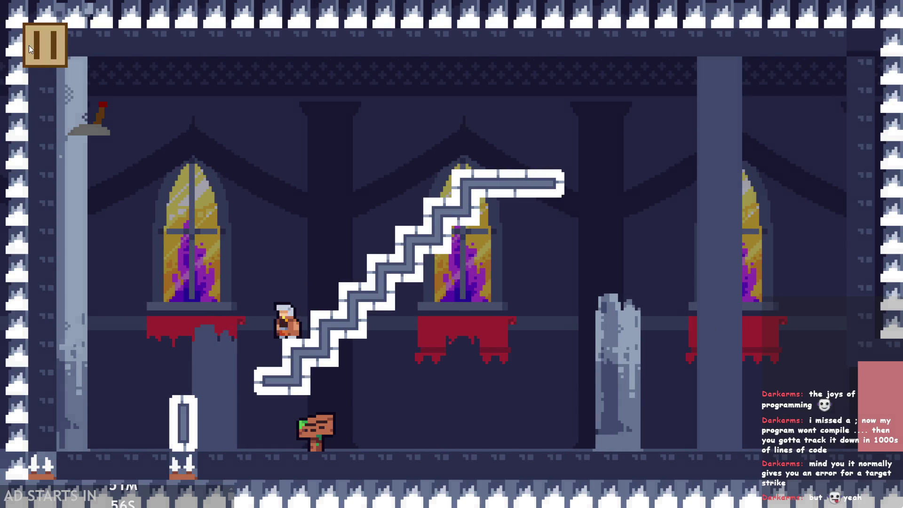
{"action": "left_click", "coordinate": [46, 45]}
{"action": "left_click", "coordinate": [726, 440]}
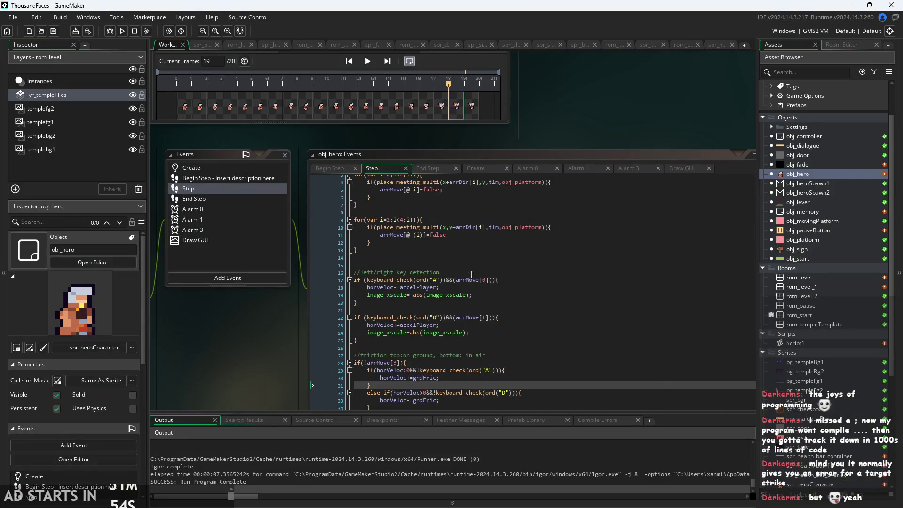
{"action": "scroll", "coordinate": [474, 324], "scroll_direction": "up", "scroll_amount": 2, "text": "ctrl"}
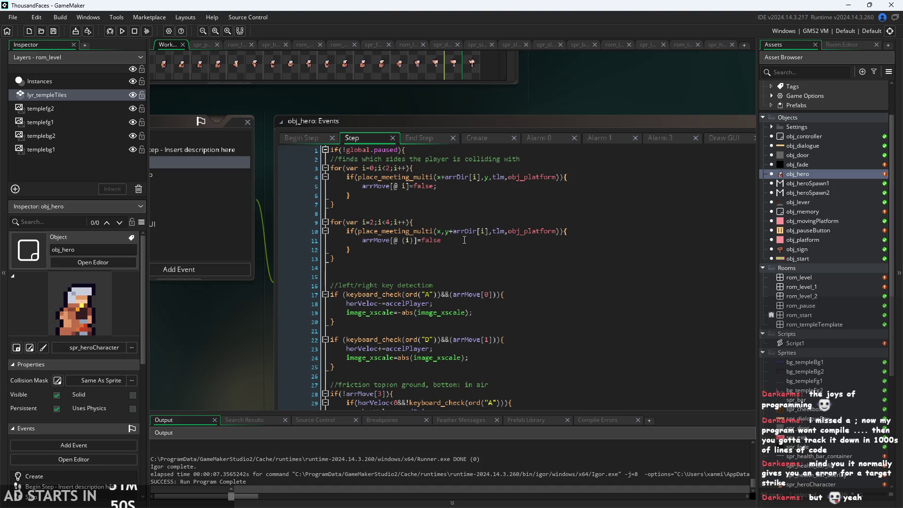
Step: Add a semicolon after false at the end of arrMove line 11 and save the Step code
{"action": "left_click", "coordinate": [464, 240]}
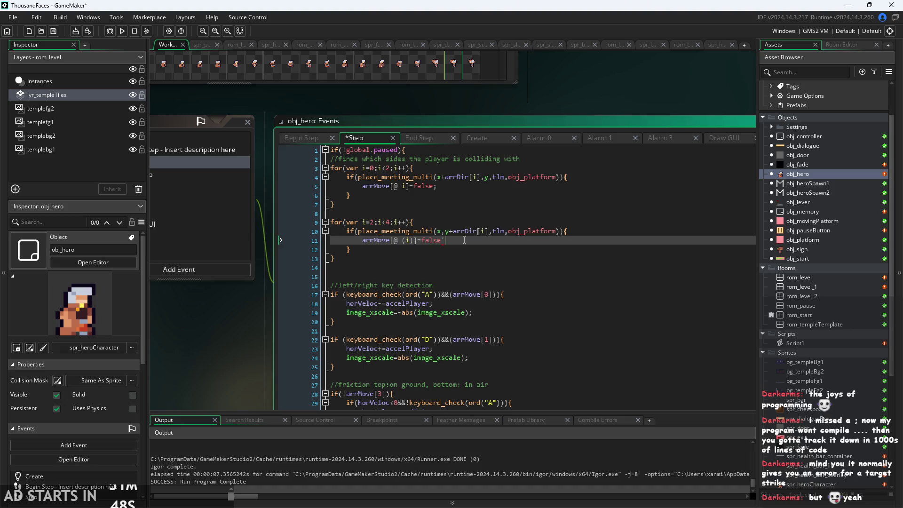
{"action": "type", "text": ";"}
{"action": "left_click", "coordinate": [400, 331]}
{"action": "left_click", "coordinate": [502, 282]}
{"action": "left_click", "coordinate": [522, 264]}
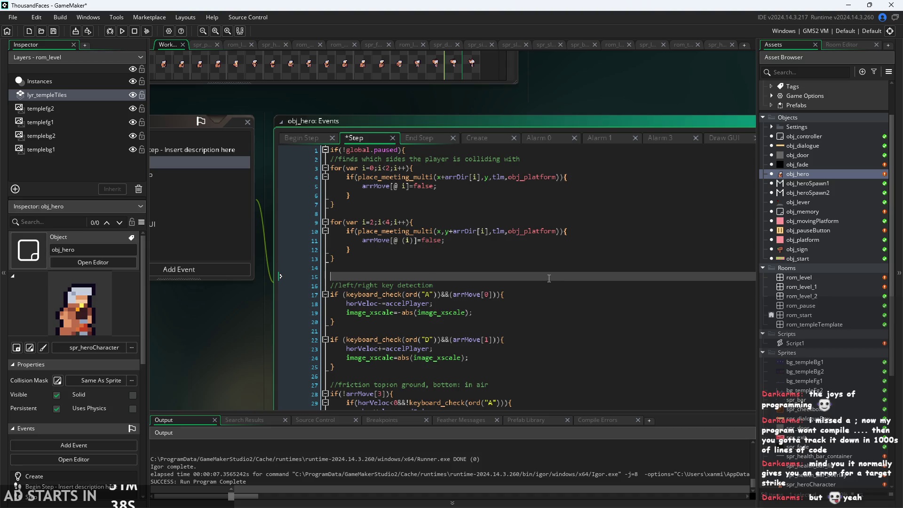
{"action": "left_click", "coordinate": [470, 242]}
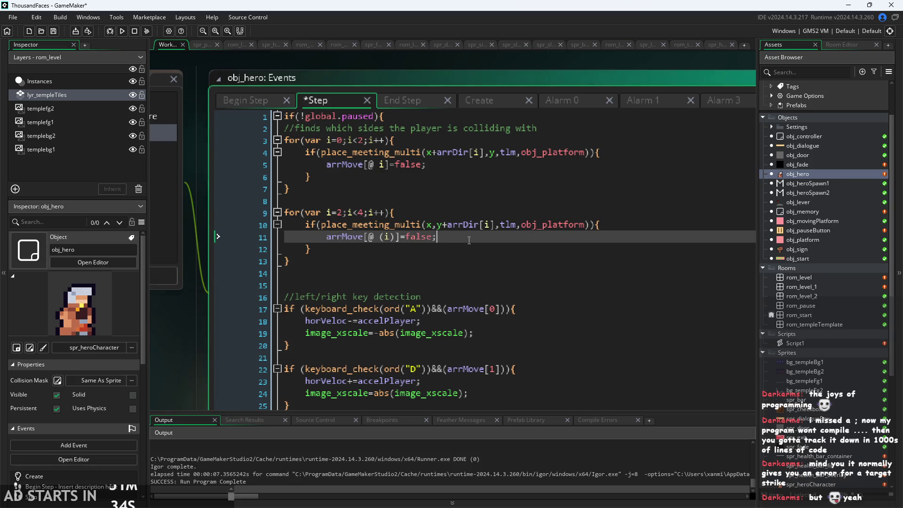
{"action": "key", "text": "ctrl+s"}
Step: Delete the semicolon ending the horVeloc line 18 and run the game
{"action": "left_click", "coordinate": [437, 302]}
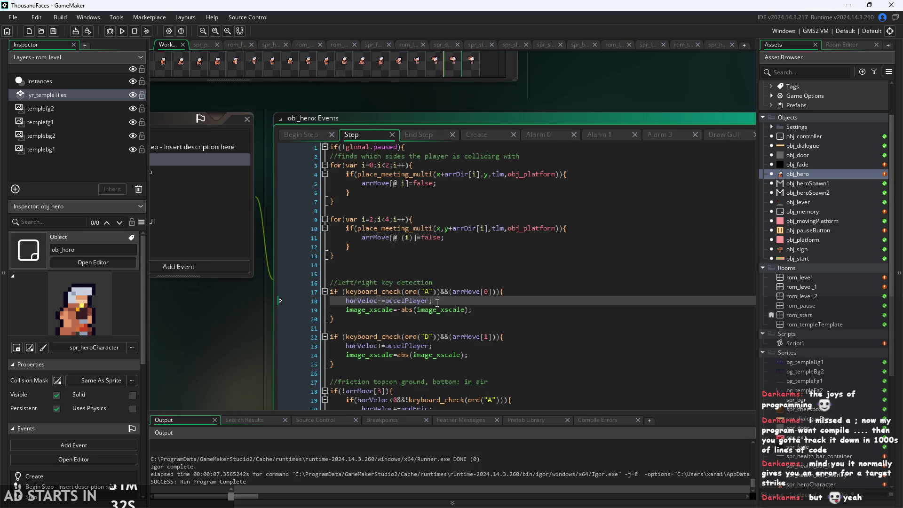
{"action": "key", "text": "BackSpace"}
{"action": "left_click", "coordinate": [179, 337]}
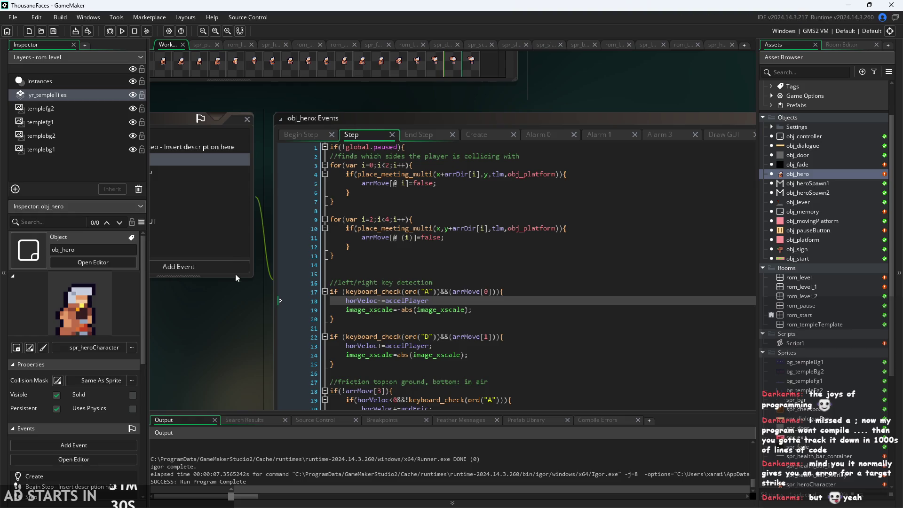
{"action": "left_click", "coordinate": [122, 31]}
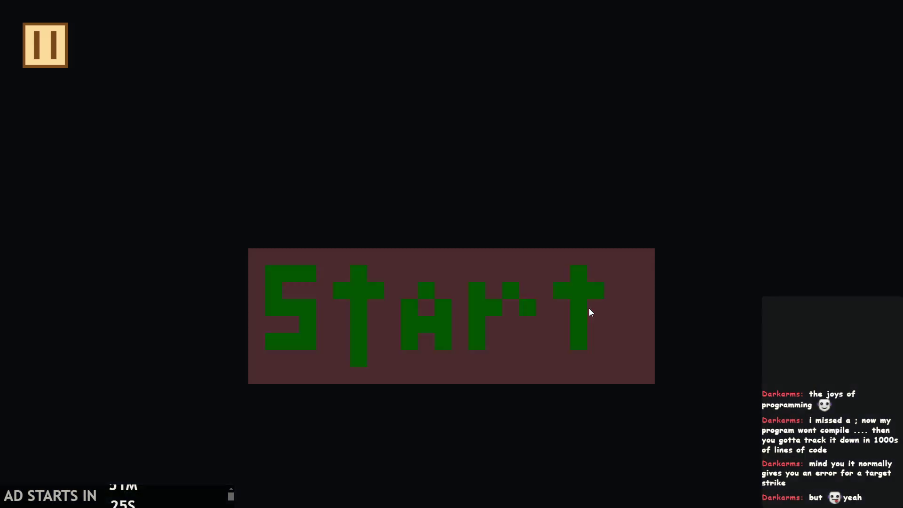
Step: Start the game into the castle level, close it, and retype the semicolon ending line 18
{"action": "left_click", "coordinate": [590, 308]}
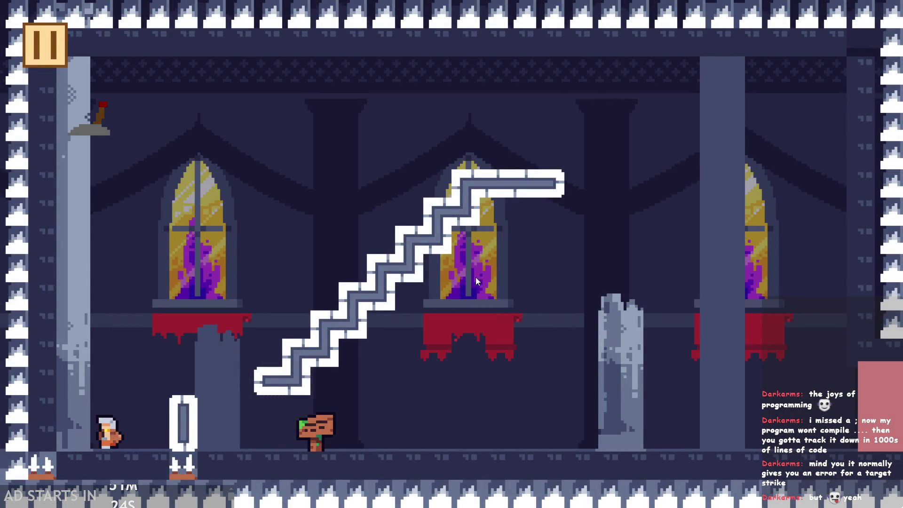
{"action": "key", "text": "Escape"}
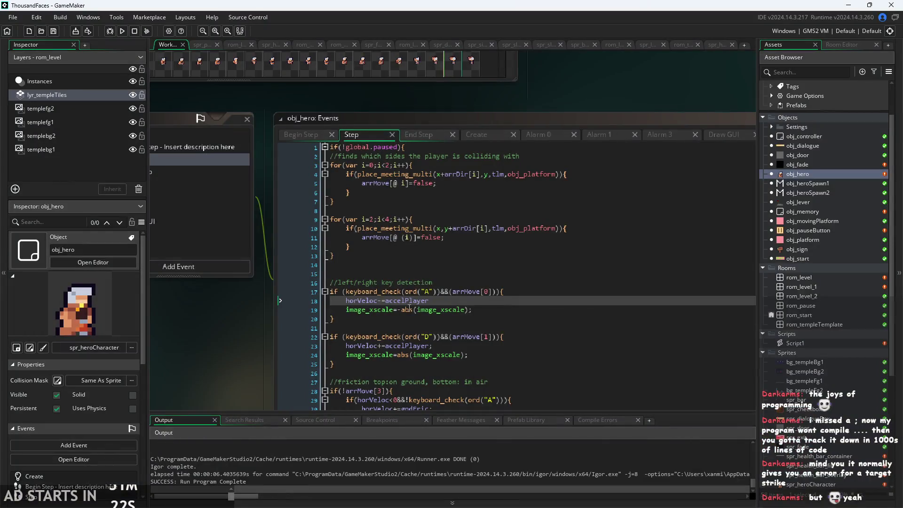
{"action": "left_click", "coordinate": [444, 305]}
{"action": "type", "text": ";"}
{"action": "left_click", "coordinate": [631, 127]}
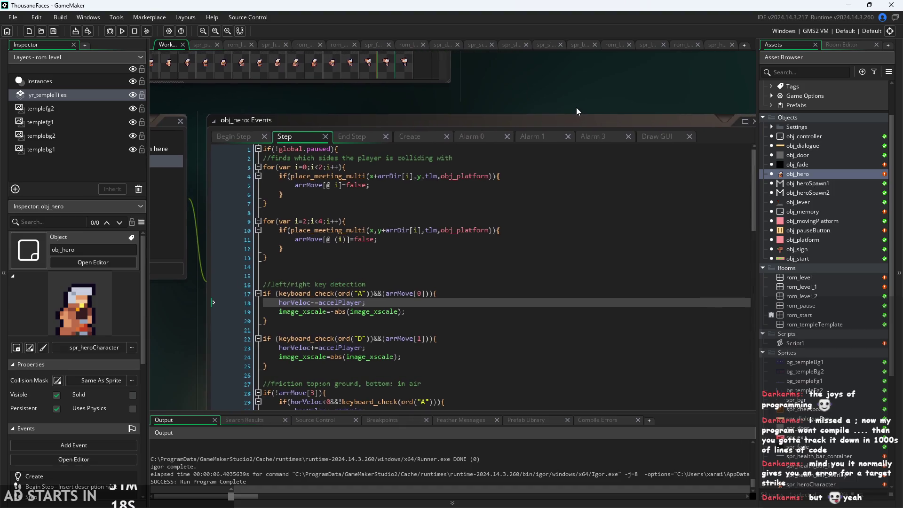
Step: Copy the draw_sprite_ext health-bar line onto a new line 3 after draw_self(), save, and run
{"action": "left_click", "coordinate": [656, 136]}
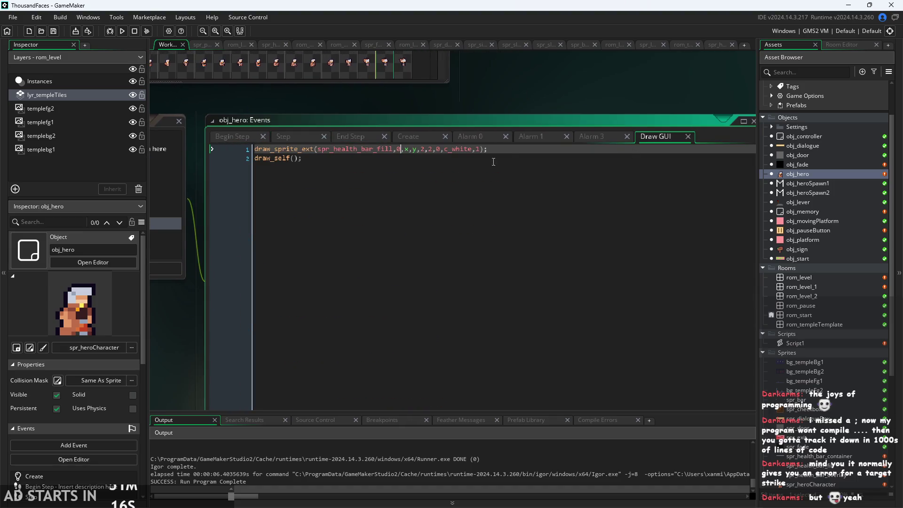
{"action": "left_click", "coordinate": [230, 150]}
{"action": "key", "text": "ctrl+c"}
{"action": "left_click", "coordinate": [348, 173]}
{"action": "key", "text": "ctrl+v"}
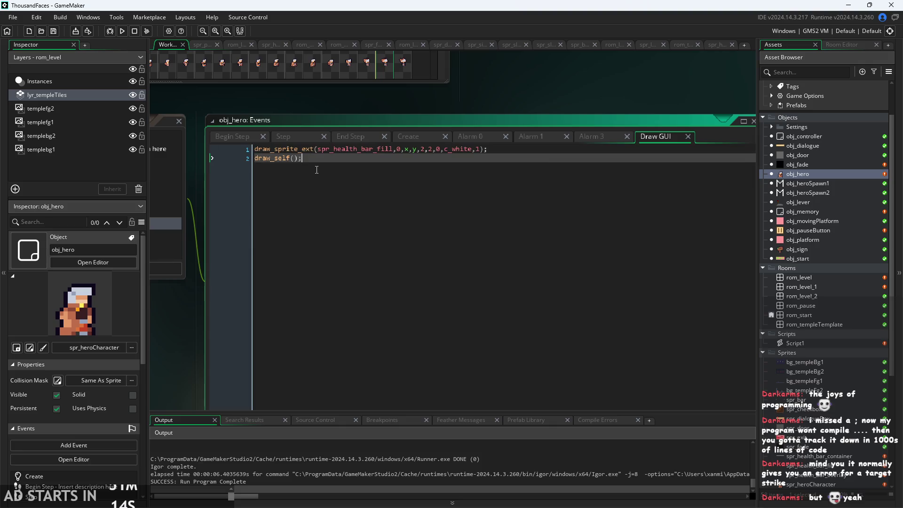
{"action": "key", "text": "ctrl+z"}
{"action": "key", "text": "Return"}
{"action": "key", "text": "ctrl+v"}
{"action": "key", "text": "ctrl+s"}
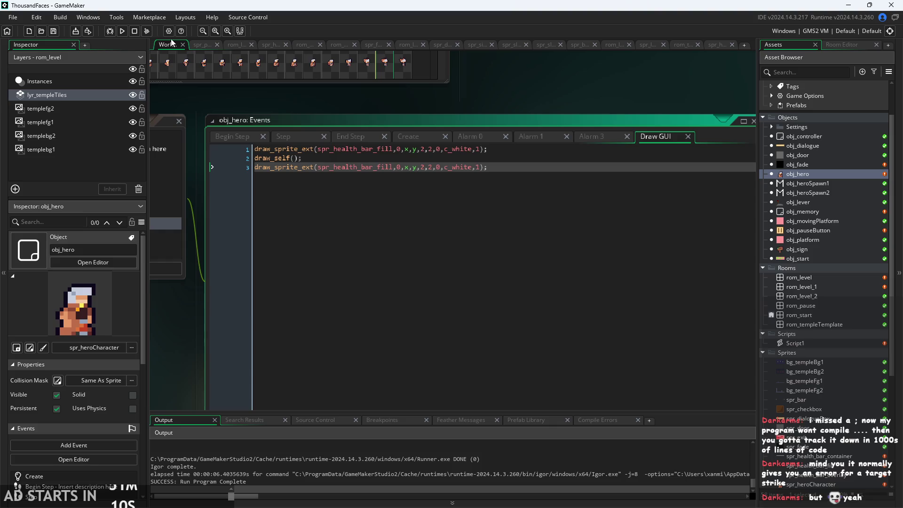
{"action": "left_click", "coordinate": [122, 31]}
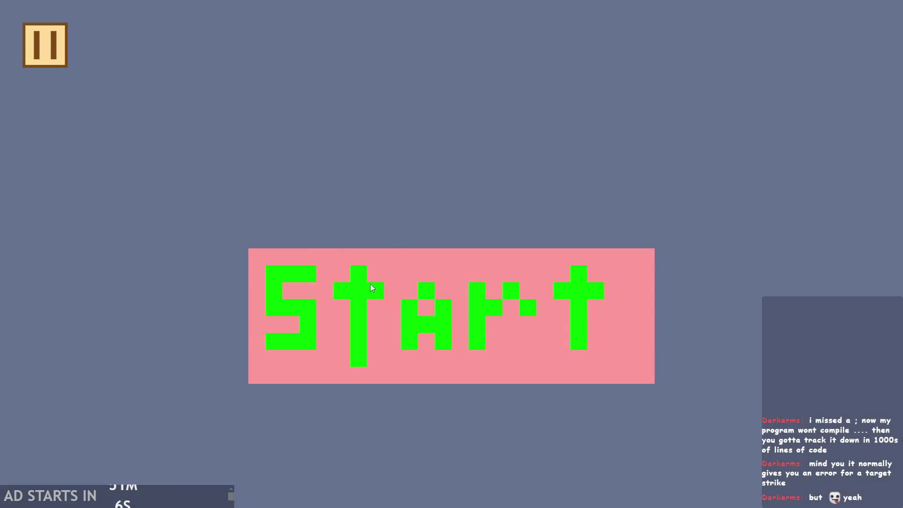
Step: Start the game, jump the hero, run it up the stairs and leap toward the left wall
{"action": "left_click", "coordinate": [359, 277]}
{"action": "key", "text": "space"}
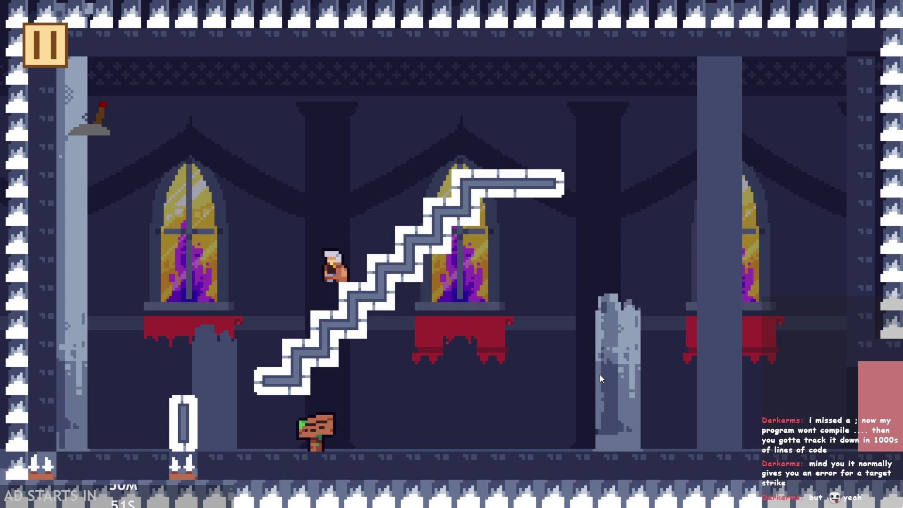
{"action": "key", "text": "Right"}
{"action": "key", "text": "space"}
{"action": "key", "text": "Left"}
{"action": "key", "text": "space"}
{"action": "key", "text": "Left"}
Step: Jump the hero from the floor back up to the top of the stairs and off the right end, then pause and quit
{"action": "key", "text": "Right"}
{"action": "key", "text": "Left"}
{"action": "key", "text": "space"}
{"action": "key", "text": "Right"}
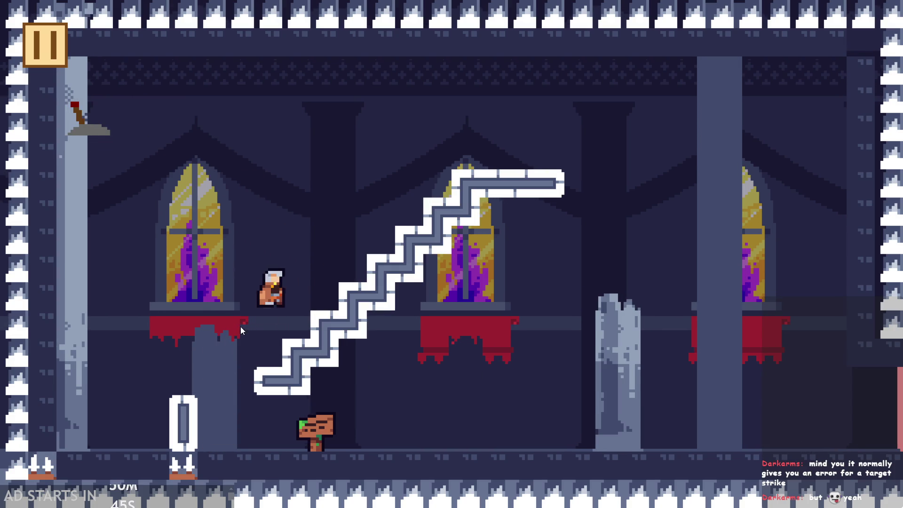
{"action": "key", "text": "space"}
{"action": "key", "text": "Right"}
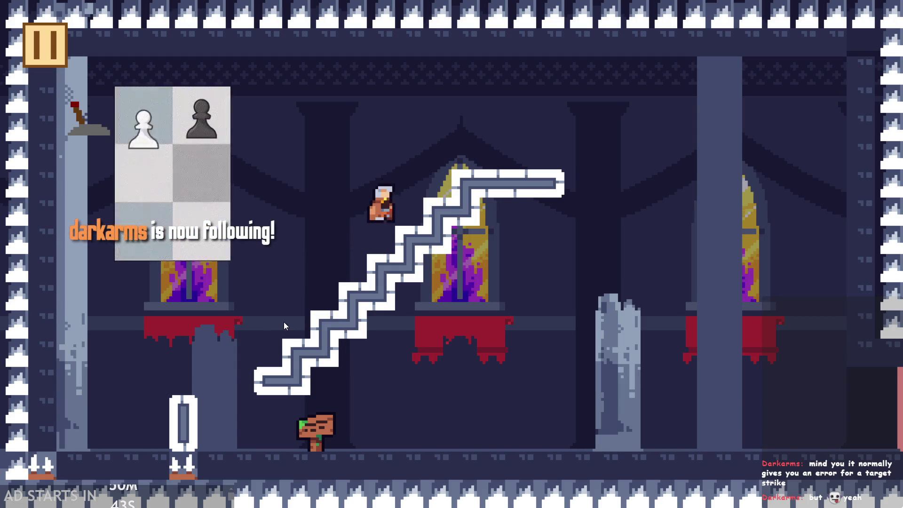
{"action": "key", "text": "space"}
{"action": "key", "text": "Right"}
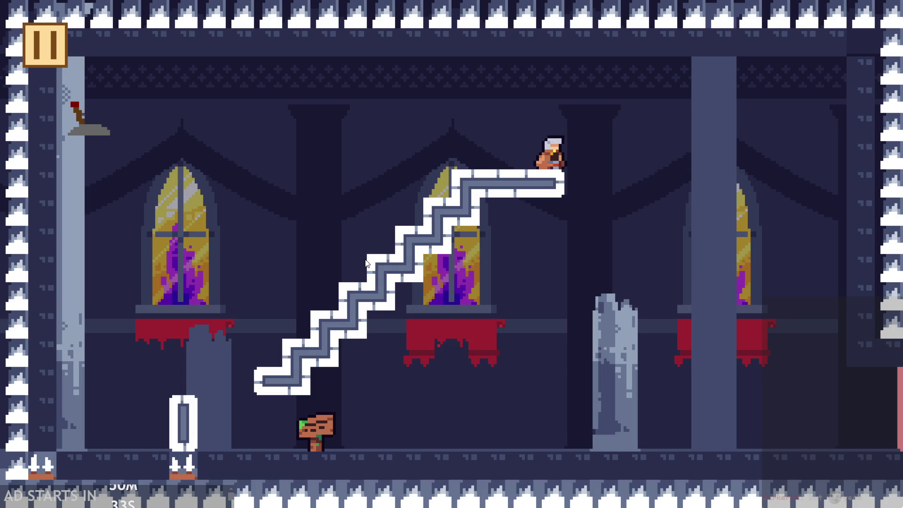
{"action": "key", "text": "space"}
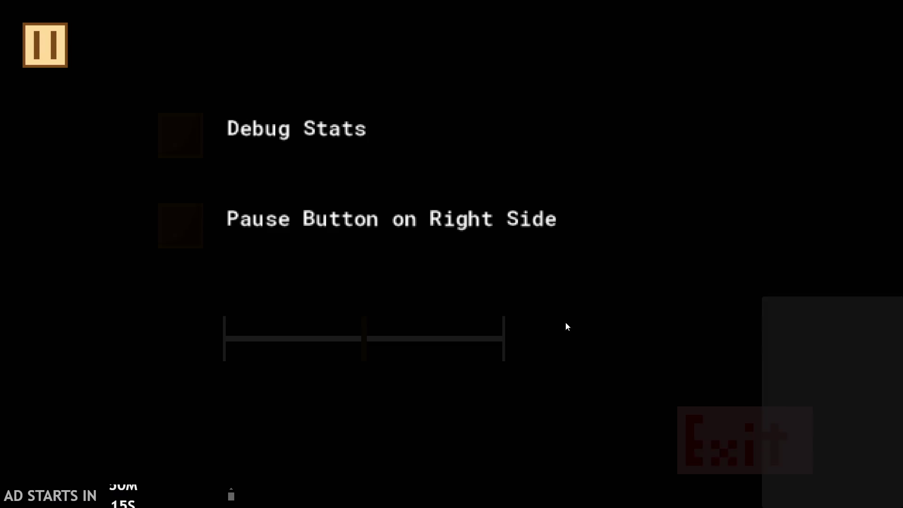
{"action": "left_click", "coordinate": [710, 455]}
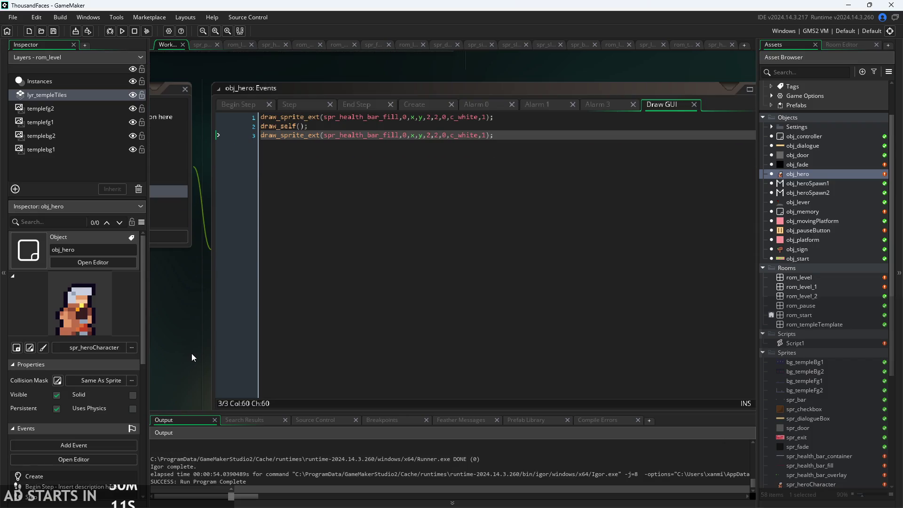
Step: Select and delete the duplicated draw_sprite_ext line 3 in obj_hero's Draw GUI code
{"action": "scroll", "coordinate": [193, 352], "scroll_direction": "up", "scroll_amount": 3}
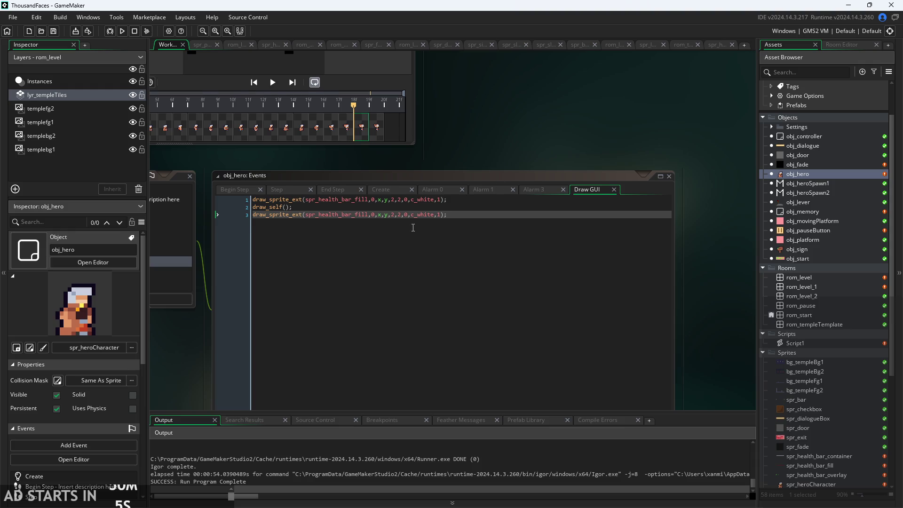
{"action": "scroll", "coordinate": [413, 226], "scroll_direction": "down", "scroll_amount": 3}
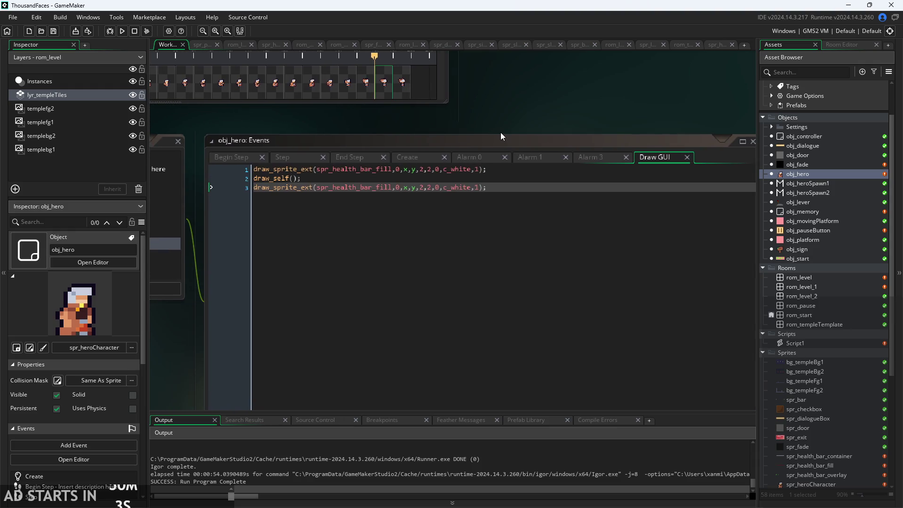
{"action": "scroll", "coordinate": [525, 126], "scroll_direction": "down", "scroll_amount": 2}
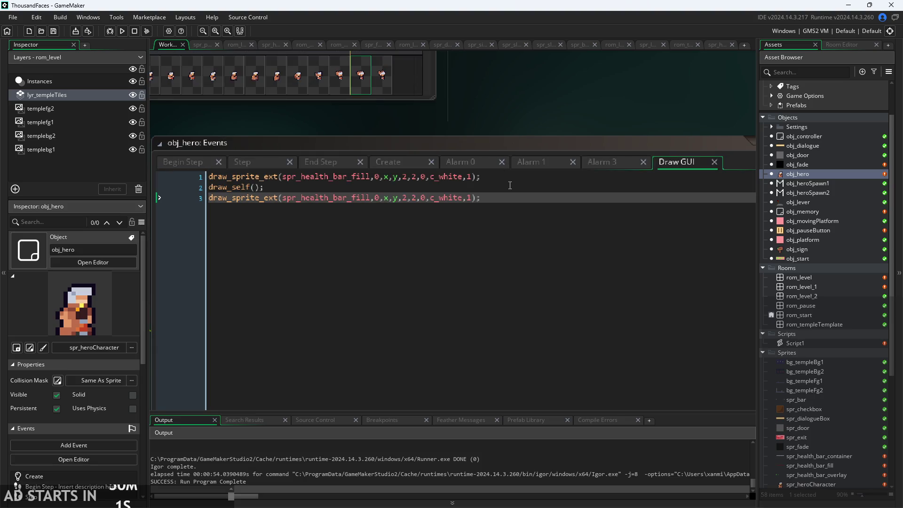
{"action": "left_click_drag", "start_coordinate": [481, 197], "coordinate": [356, 198]}
{"action": "key", "text": "shift+Home"}
{"action": "key", "text": "BackSpace"}
{"action": "key", "text": "BackSpace"}
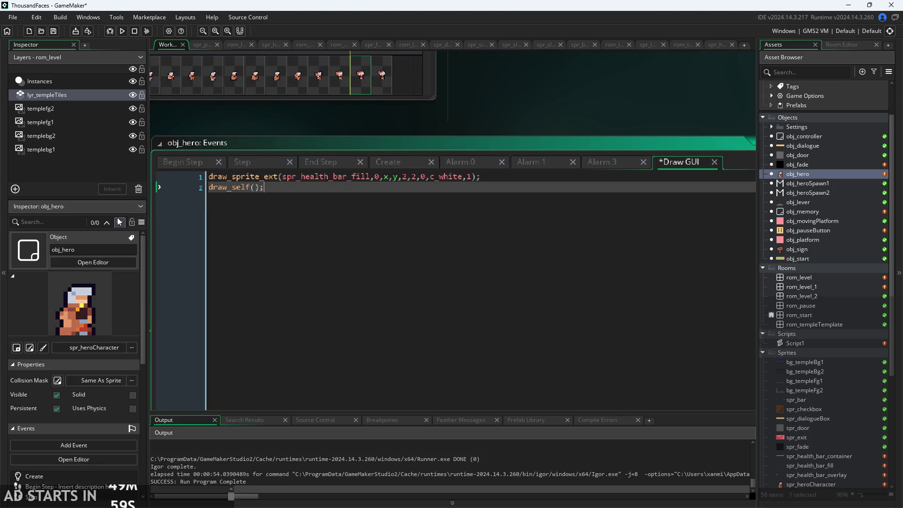
Step: Check the remaining draw_sprite_ext line and its tooltip documentation
{"action": "key", "text": "Up"}
{"action": "key", "text": "shift+Home"}
{"action": "left_click", "coordinate": [382, 187]}
{"action": "mouse_move", "coordinate": [267, 179]}
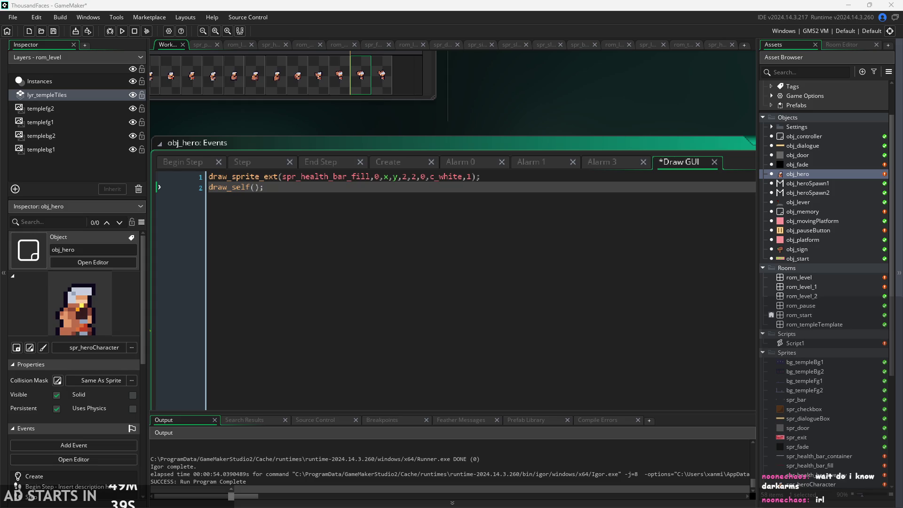
{"action": "left_click", "coordinate": [552, 175]}
Step: Save the two-line Draw GUI code and run the game for a fresh test build
{"action": "left_click", "coordinate": [572, 187]}
{"action": "key", "text": "ctrl+s"}
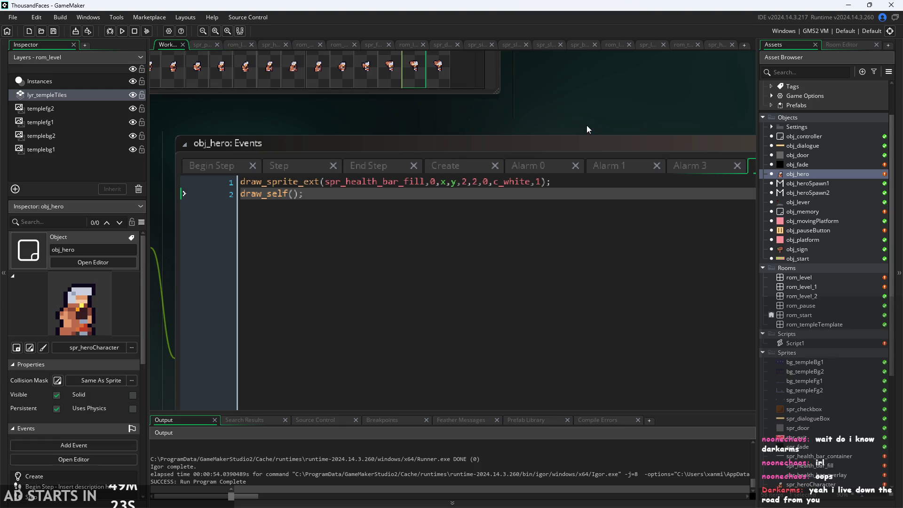
{"action": "left_click_drag", "start_coordinate": [587, 125], "coordinate": [624, 142]}
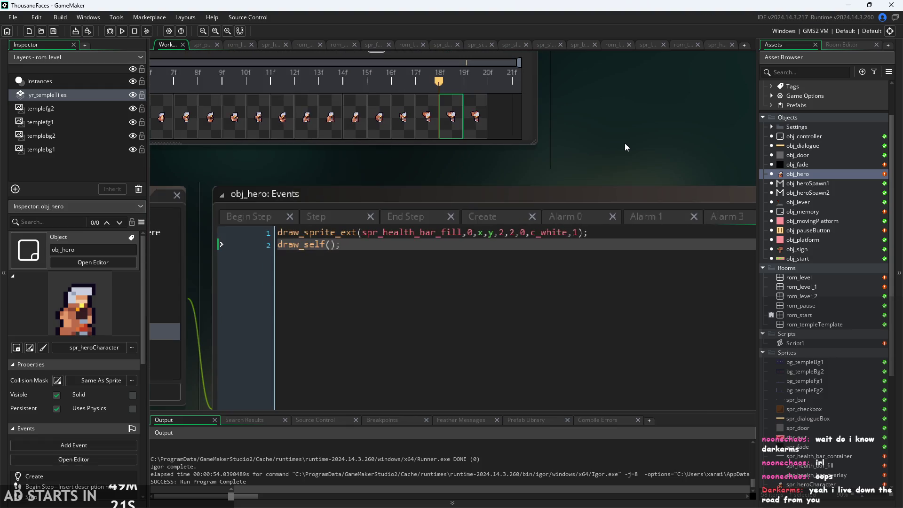
{"action": "scroll", "coordinate": [647, 149], "scroll_direction": "down", "scroll_amount": 1}
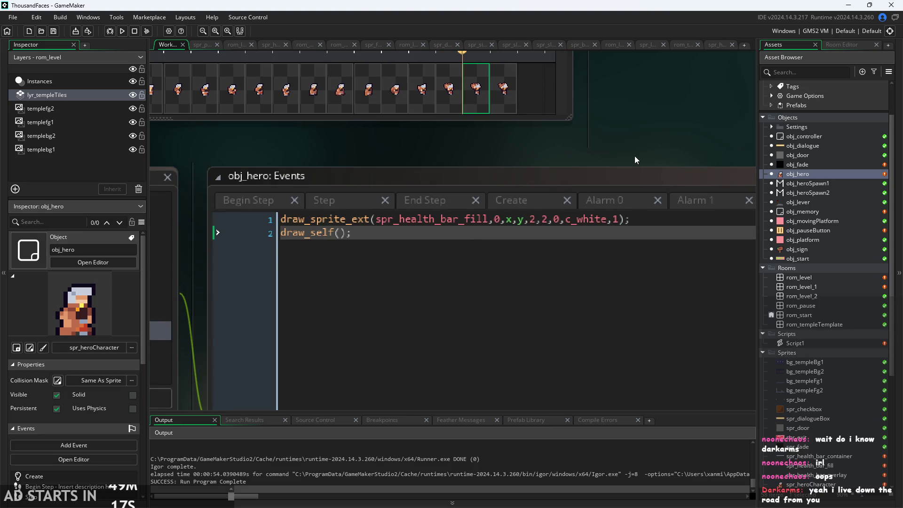
{"action": "scroll", "coordinate": [605, 162], "scroll_direction": "down", "scroll_amount": 2}
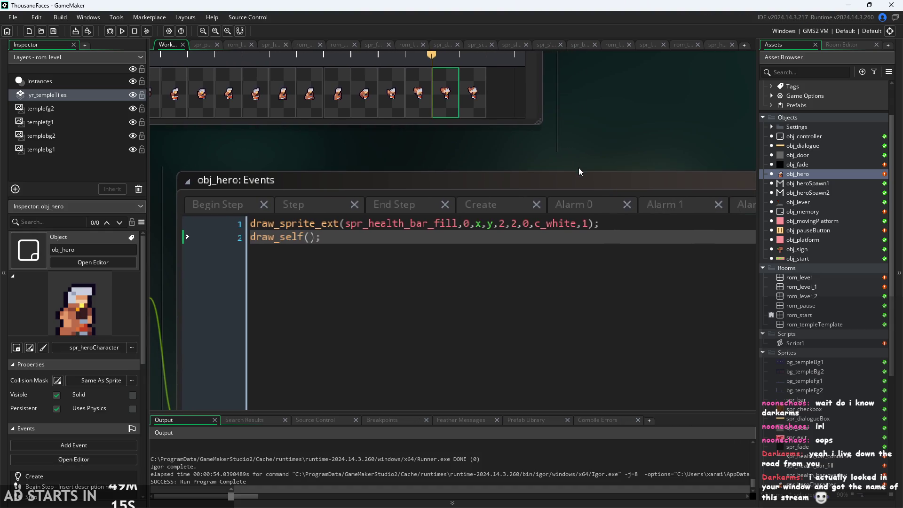
{"action": "scroll", "coordinate": [583, 188], "scroll_direction": "up", "scroll_amount": 1}
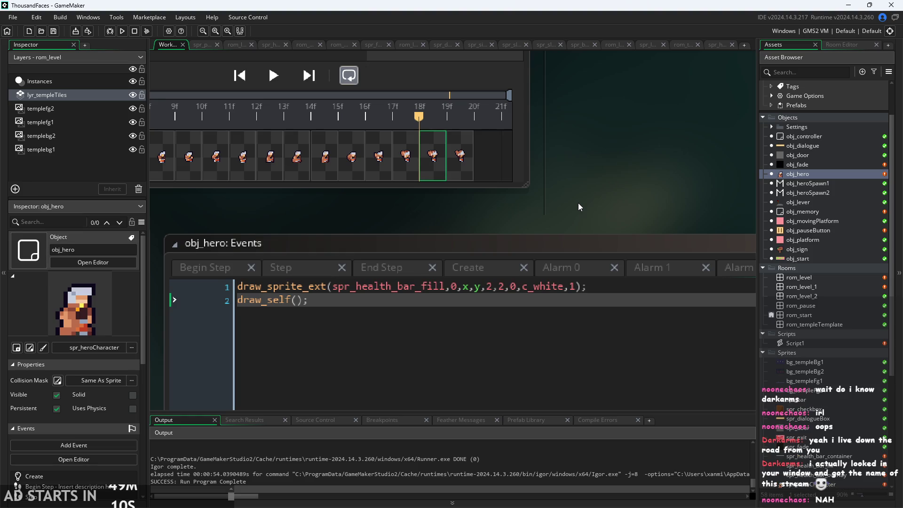
{"action": "left_click_drag", "start_coordinate": [588, 202], "coordinate": [574, 208]}
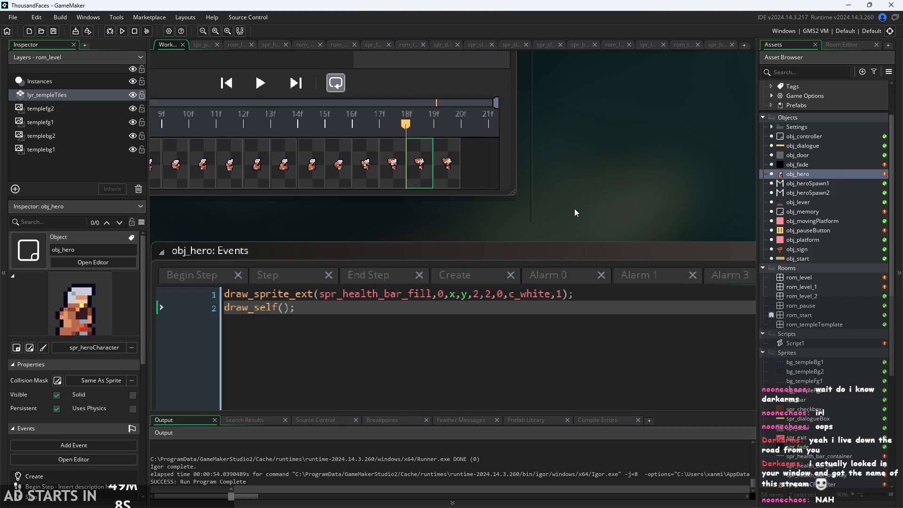
{"action": "left_click", "coordinate": [121, 31]}
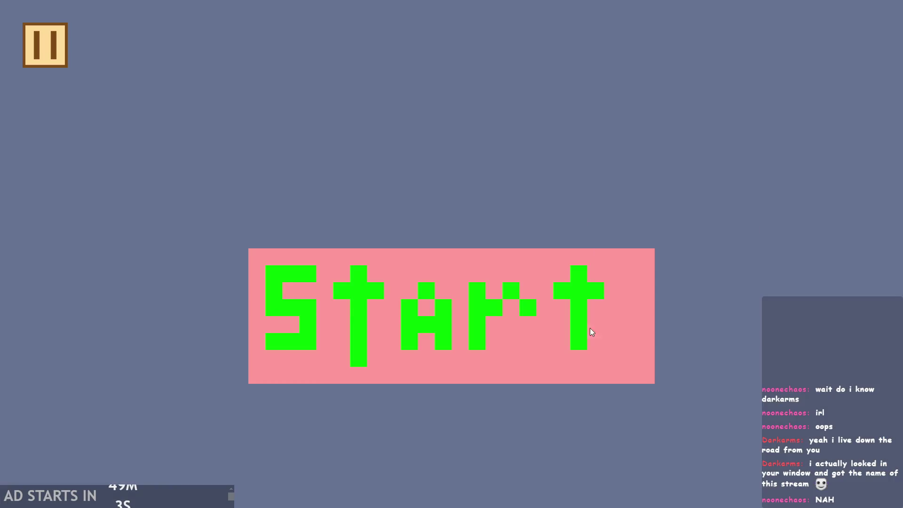
Step: Start the castle level, walk to the wooden sign and read its dialogue through
{"action": "left_click", "coordinate": [592, 331]}
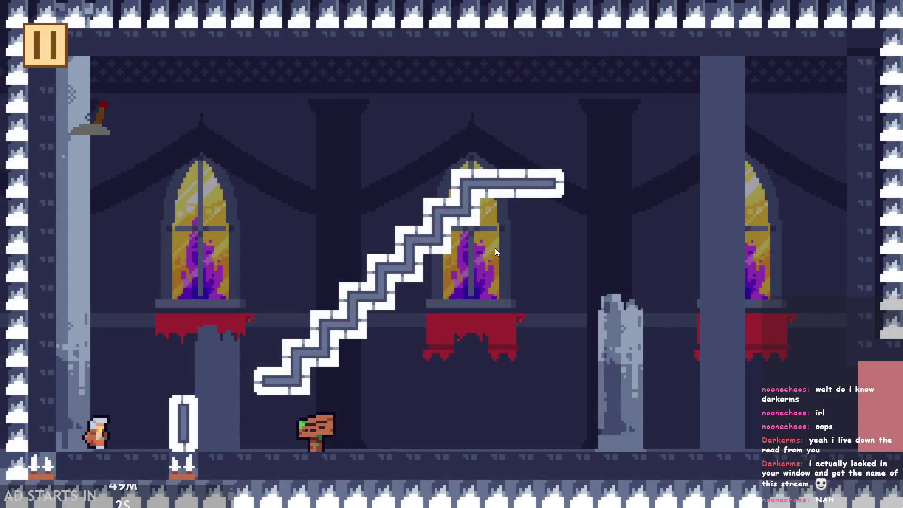
{"action": "key", "text": "Left"}
{"action": "key", "text": "Right"}
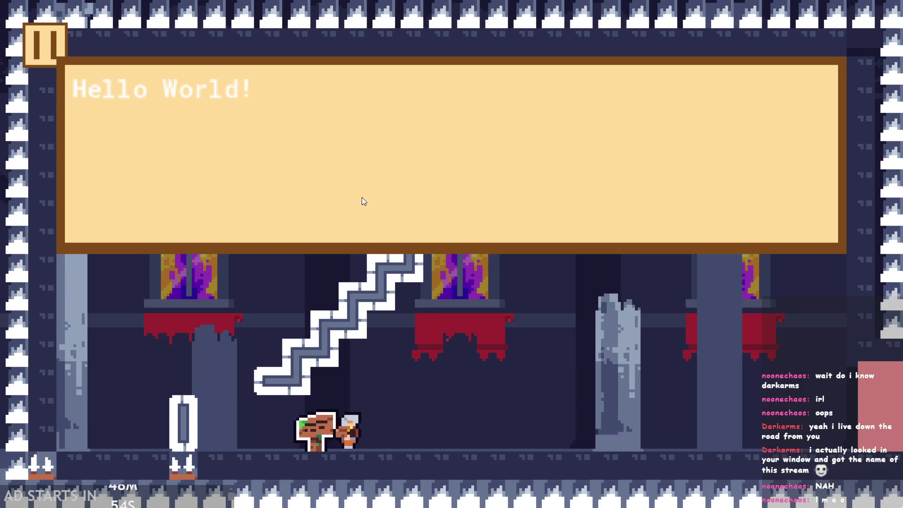
{"action": "key", "text": "Up"}
{"action": "key", "text": "Right"}
{"action": "key", "text": "Left"}
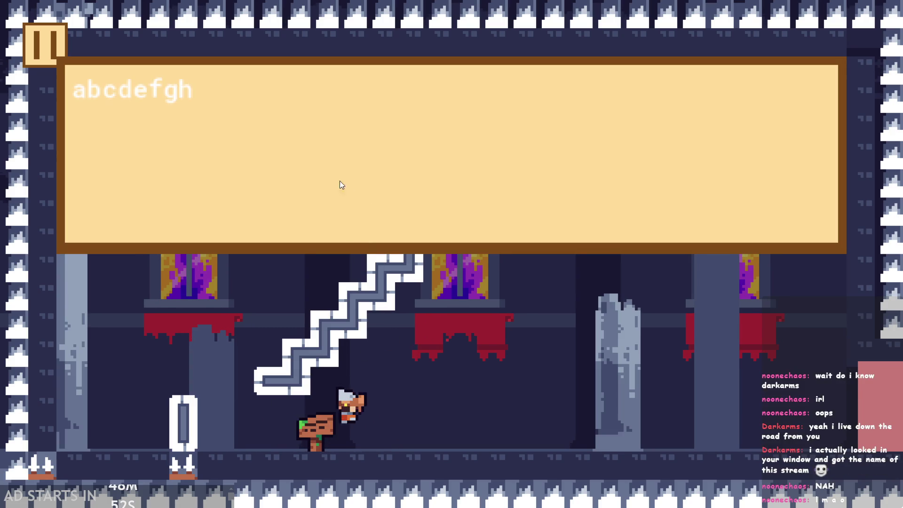
Step: Exit the test run from the pause menu and open obj_sign's event code
{"action": "key", "text": "Escape"}
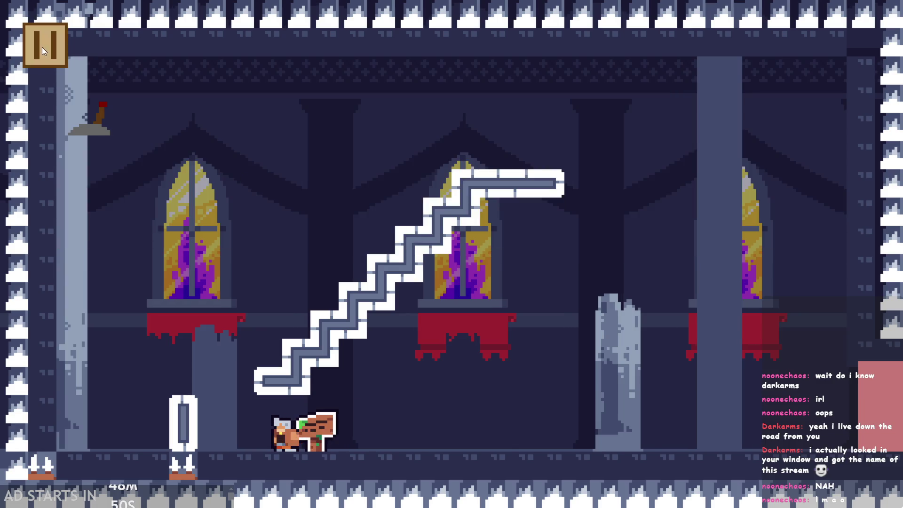
{"action": "left_click", "coordinate": [714, 416]}
{"action": "double_click", "coordinate": [825, 250]}
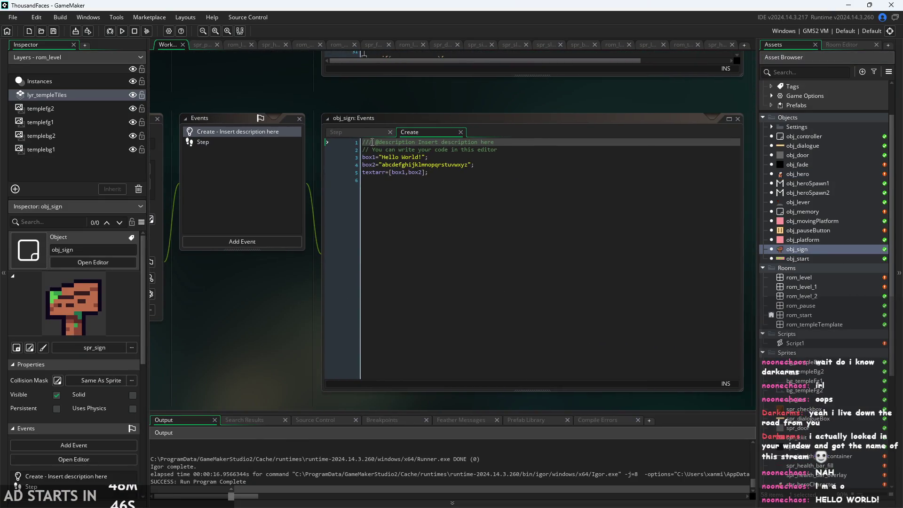
Step: Check obj_sign's Step key-check code and obj_start, then open the obj_dialogue object
{"action": "key", "text": "ctrl+Tab"}
{"action": "left_click", "coordinate": [497, 186]}
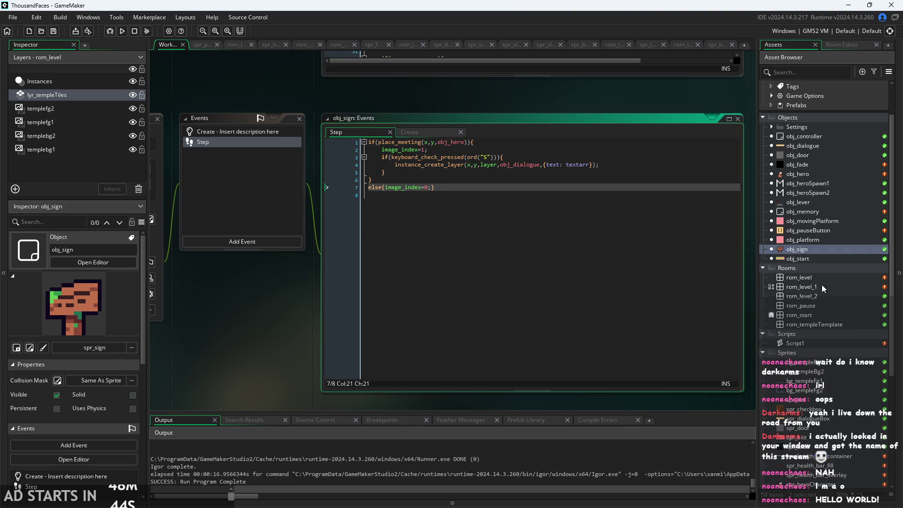
{"action": "double_click", "coordinate": [804, 259]}
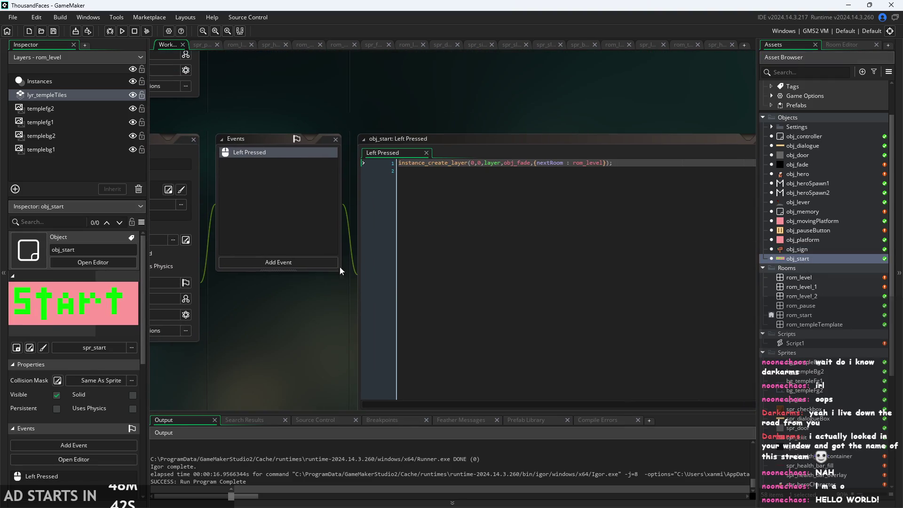
{"action": "double_click", "coordinate": [798, 249]}
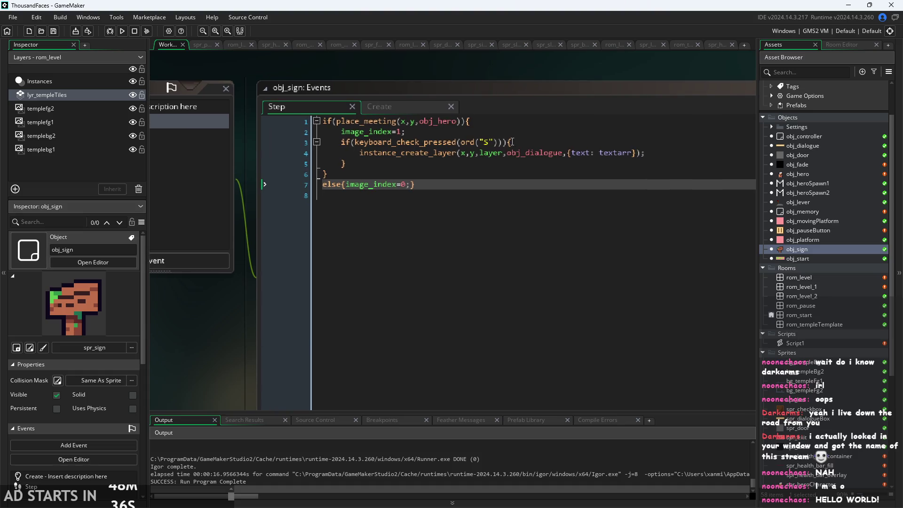
{"action": "left_click", "coordinate": [513, 142]}
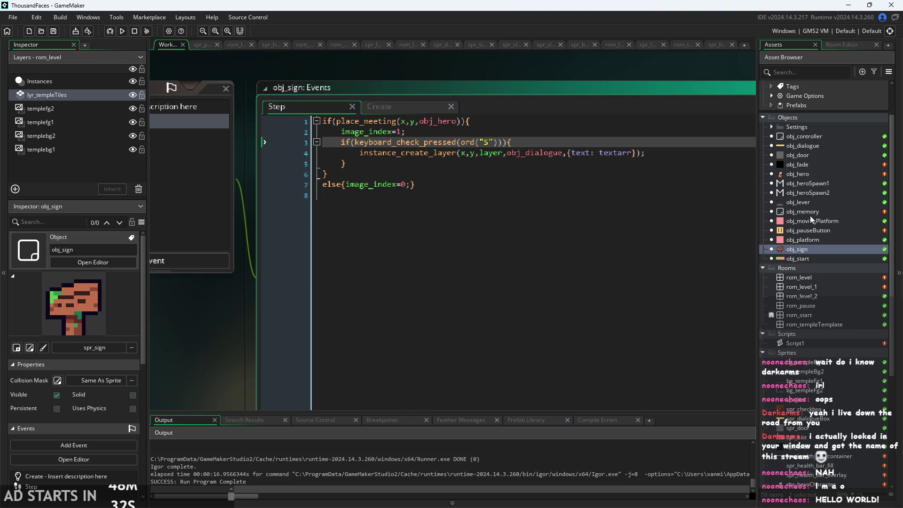
{"action": "double_click", "coordinate": [806, 147]}
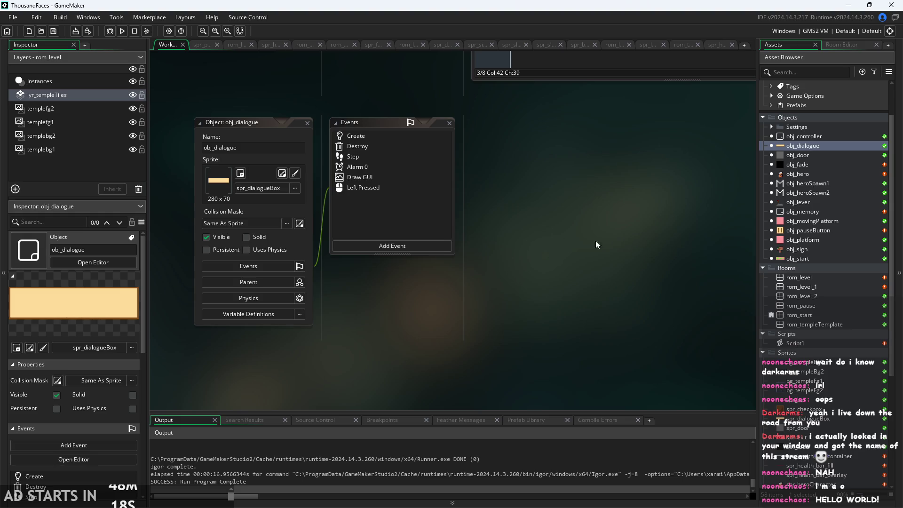
Step: Compare obj_dialogue's Create and Destroy code, toggling a breakpoint on Destroy's line 1
{"action": "scroll", "coordinate": [484, 278], "scroll_direction": "up", "scroll_amount": 2}
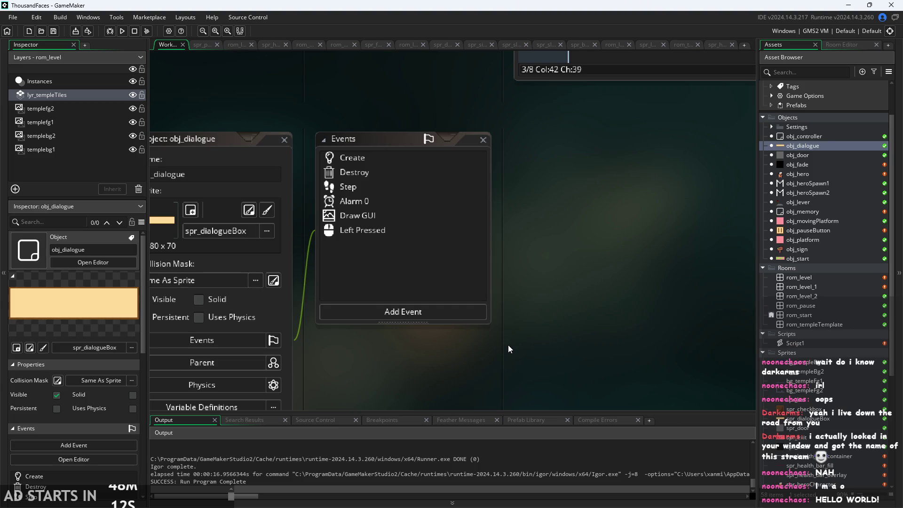
{"action": "scroll", "coordinate": [532, 303], "scroll_direction": "down", "scroll_amount": 2}
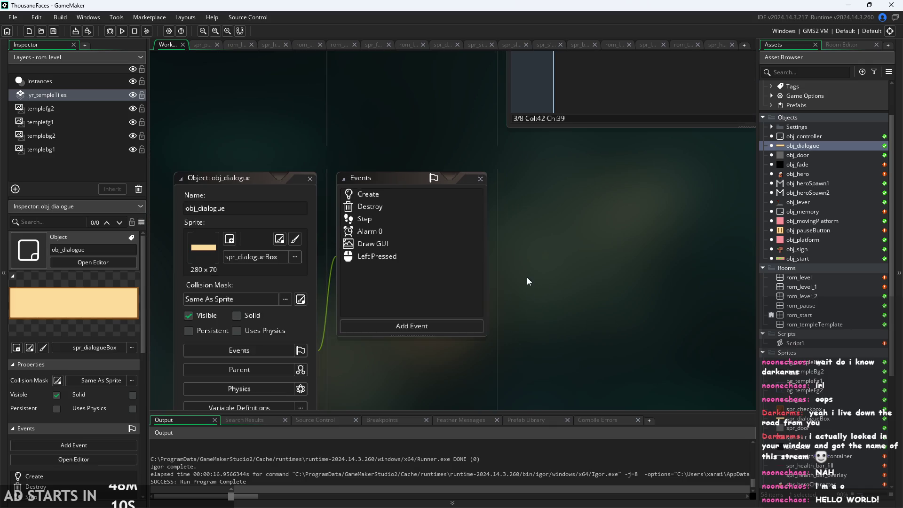
{"action": "left_click", "coordinate": [393, 194]}
{"action": "left_click", "coordinate": [408, 205]}
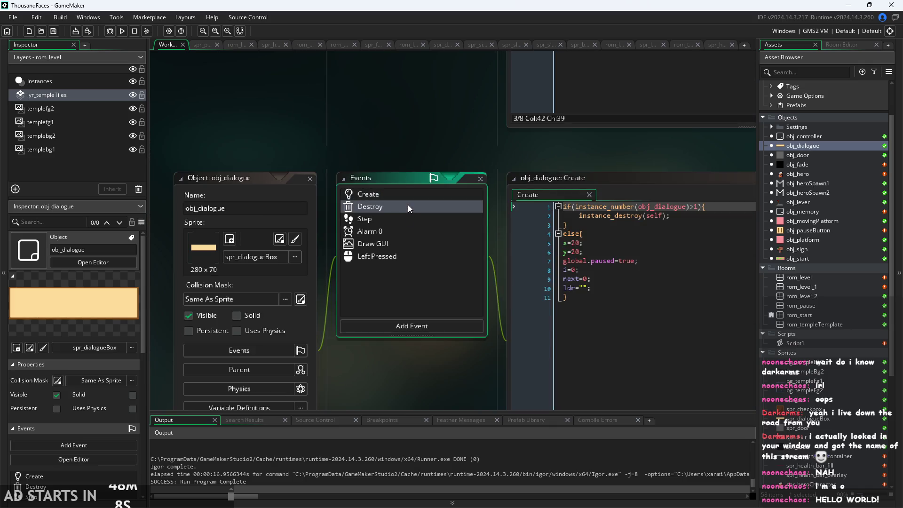
{"action": "left_click", "coordinate": [450, 207]}
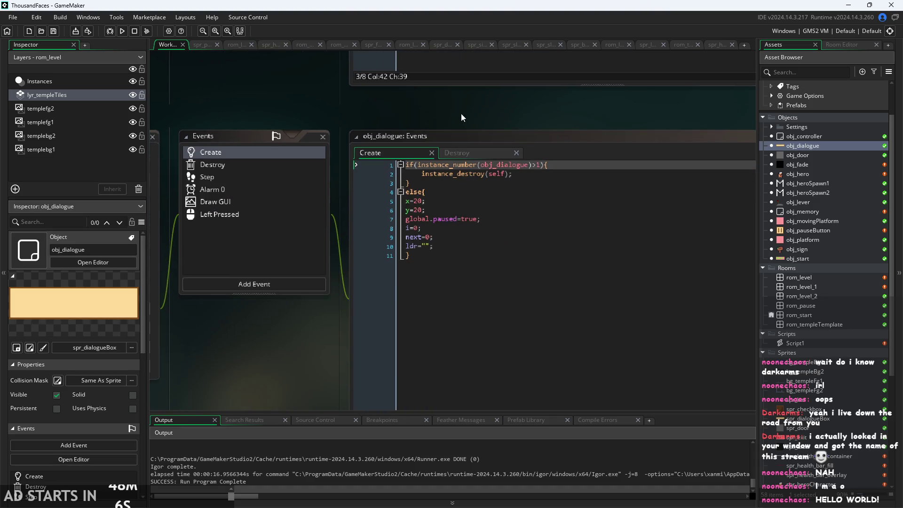
{"action": "left_click", "coordinate": [483, 218]}
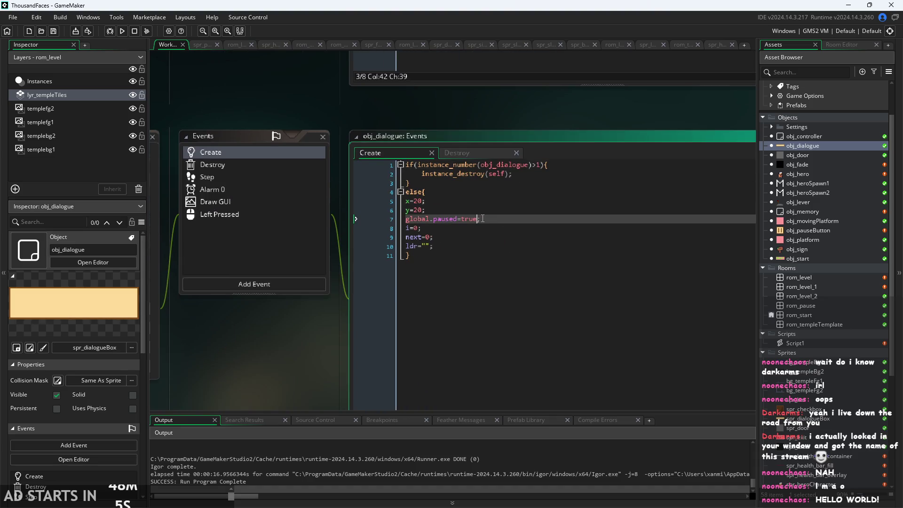
{"action": "left_click", "coordinate": [467, 154]}
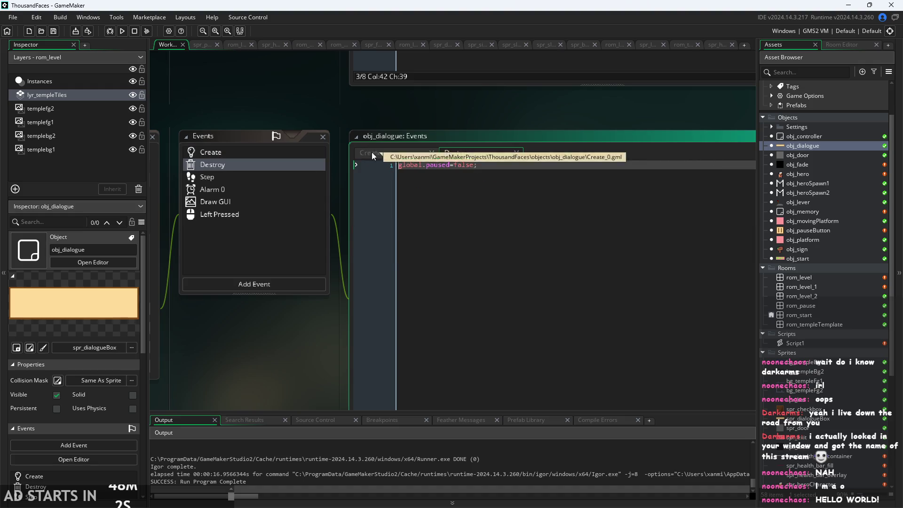
{"action": "left_click", "coordinate": [289, 182]}
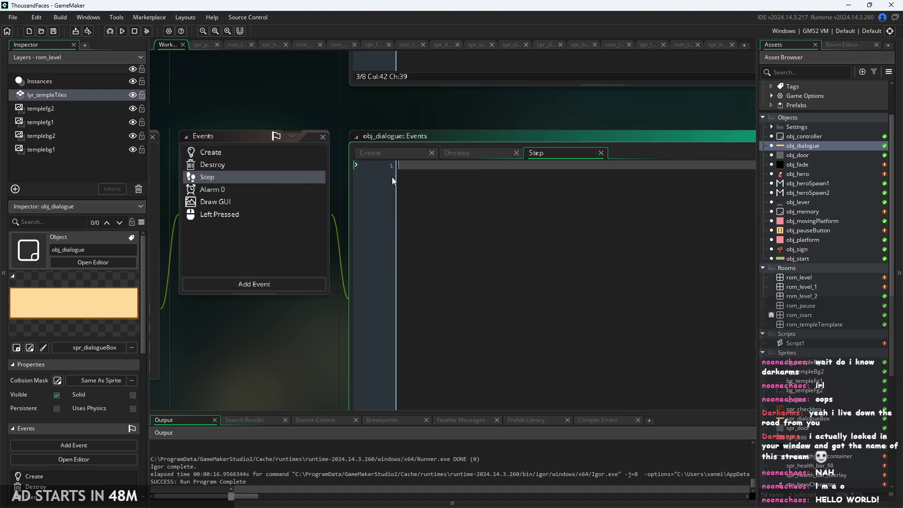
{"action": "middle_click", "coordinate": [578, 153]}
{"action": "key", "text": "F9"}
{"action": "left_click", "coordinate": [385, 155]}
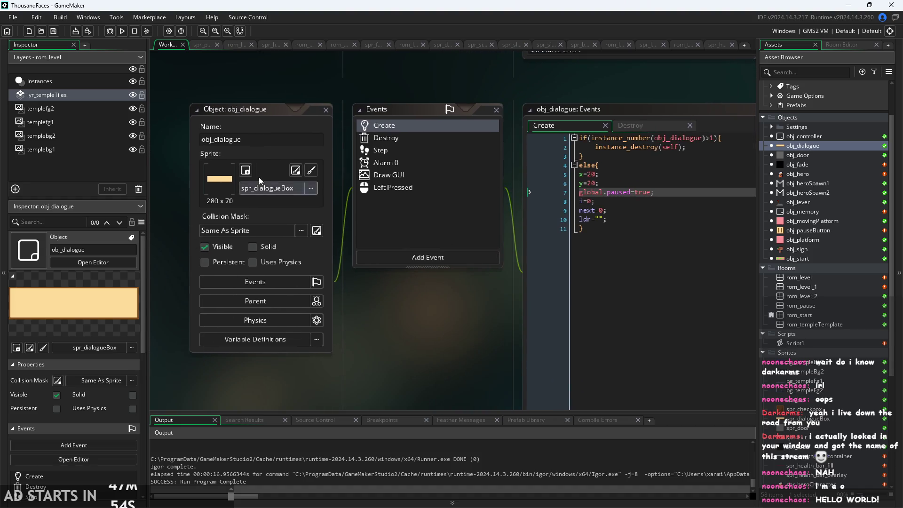
{"action": "left_click", "coordinate": [563, 198]}
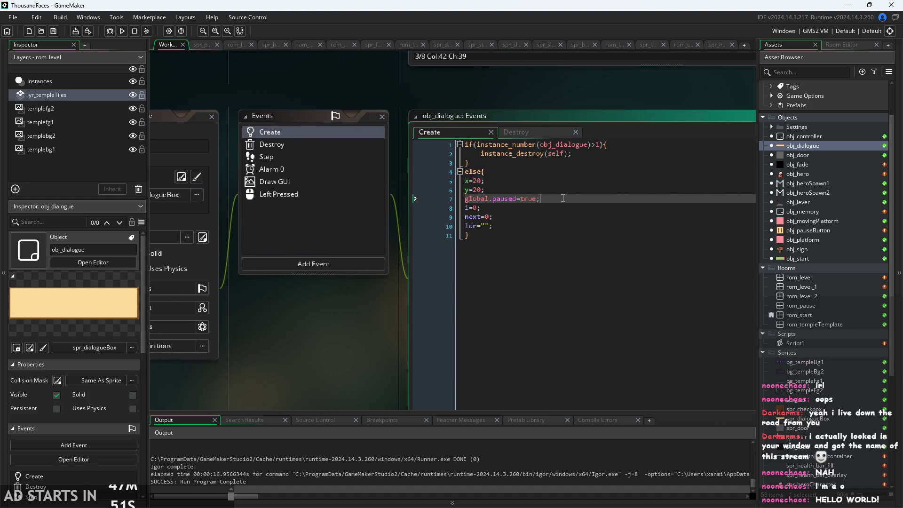
{"action": "key", "text": "Down"}
{"action": "left_click", "coordinate": [547, 199]}
Step: Look over the Destroy, Step, Alarm 0, Draw GUI and Left Pressed events, then run the game
{"action": "left_click", "coordinate": [540, 134]}
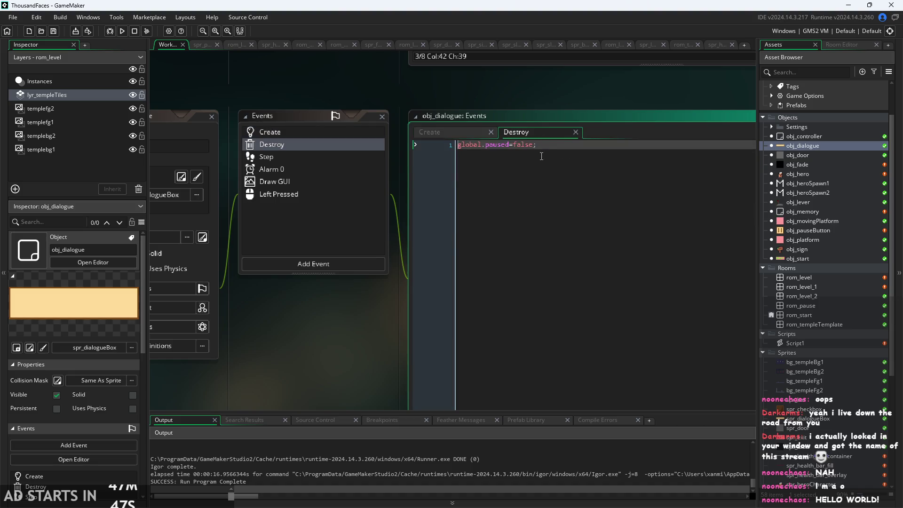
{"action": "left_click", "coordinate": [284, 158]}
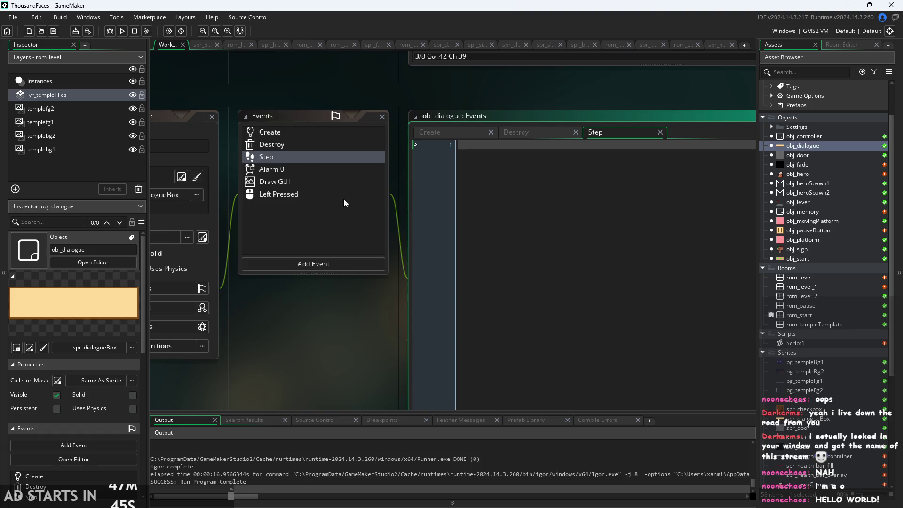
{"action": "left_click", "coordinate": [325, 169]}
{"action": "left_click", "coordinate": [323, 181]}
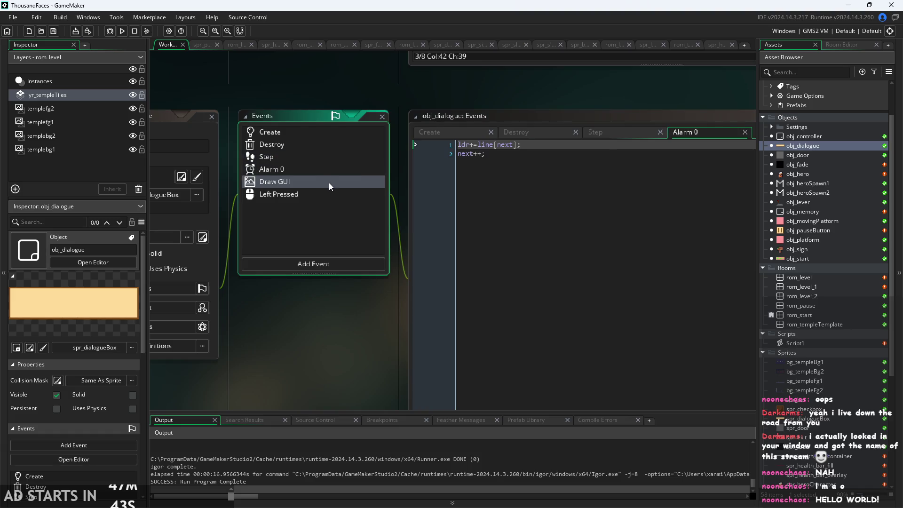
{"action": "left_click", "coordinate": [317, 195]}
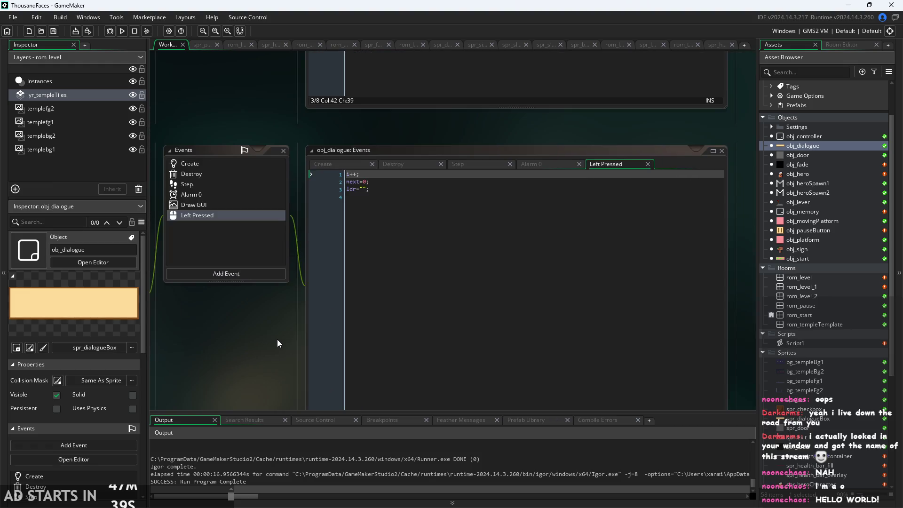
{"action": "left_click_drag", "start_coordinate": [277, 344], "coordinate": [296, 341]}
{"action": "key", "text": "F5"}
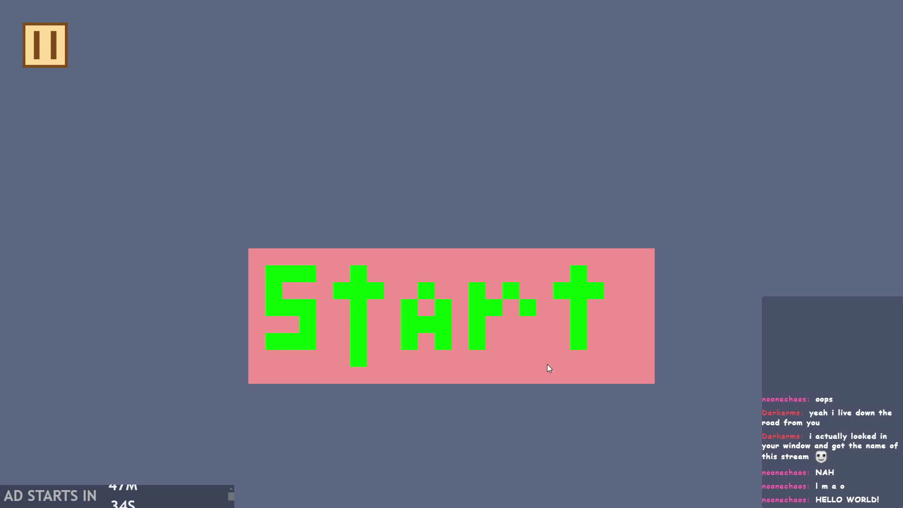
{"action": "left_click", "coordinate": [548, 365]}
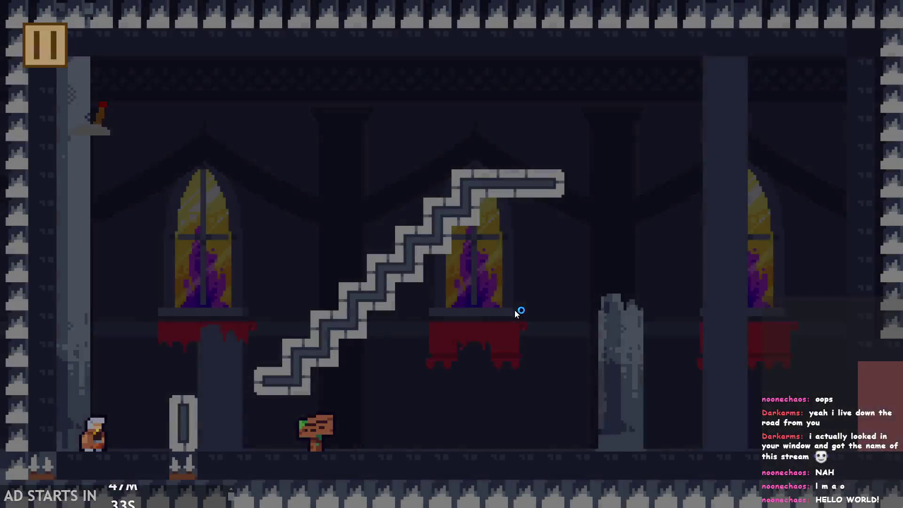
Step: Trigger the sign's alphabet dialogue, move and jump the hero near the stairs, then dismiss the box
{"action": "key", "text": "Right"}
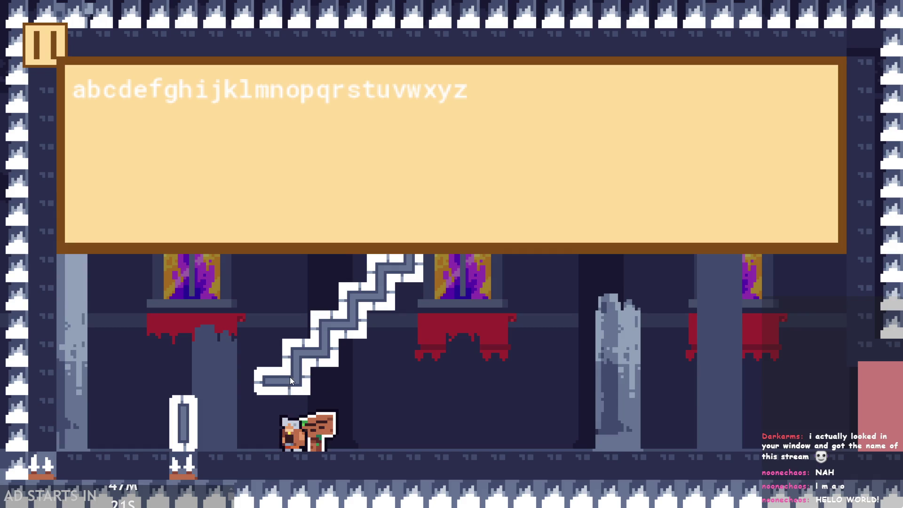
{"action": "key", "text": "Right"}
{"action": "key", "text": "Left"}
{"action": "key", "text": "Up"}
{"action": "key", "text": "Right"}
{"action": "key", "text": "Left"}
{"action": "key", "text": "Right"}
{"action": "key", "text": "Left"}
{"action": "key", "text": "Right"}
{"action": "left_click", "coordinate": [128, 127]}
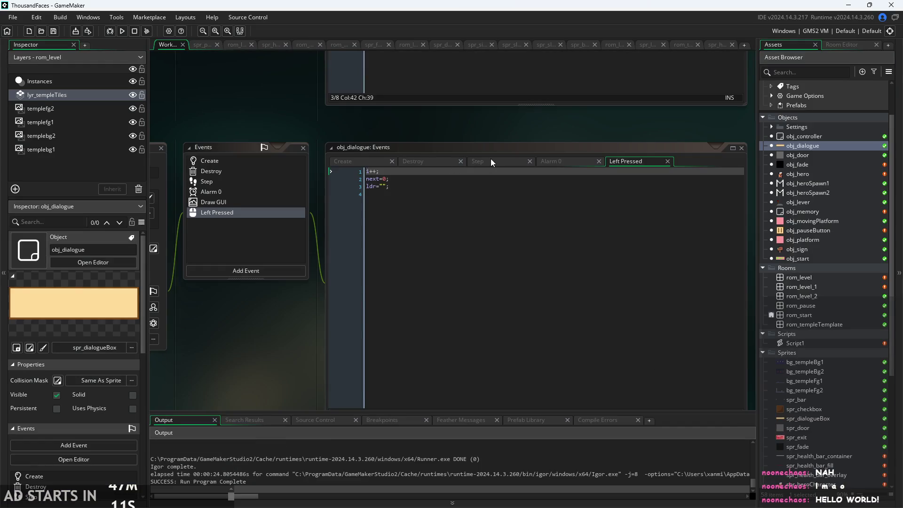
Step: Delete the global.paused=false; line from obj_dialogue's Destroy event
{"action": "left_click", "coordinate": [490, 162]}
{"action": "left_click", "coordinate": [416, 161]}
{"action": "left_click", "coordinate": [368, 163]}
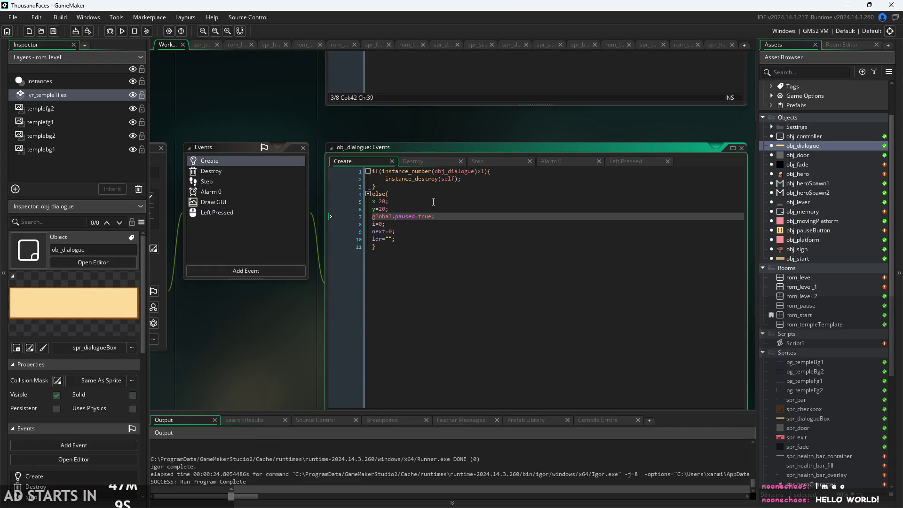
{"action": "left_click", "coordinate": [517, 161]}
{"action": "left_click", "coordinate": [569, 161]}
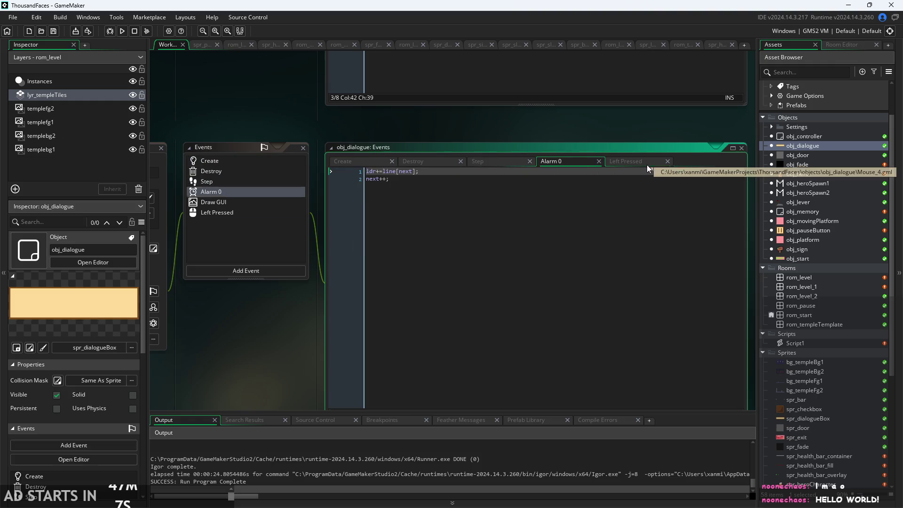
{"action": "left_click", "coordinate": [647, 165]}
{"action": "left_click", "coordinate": [338, 163]}
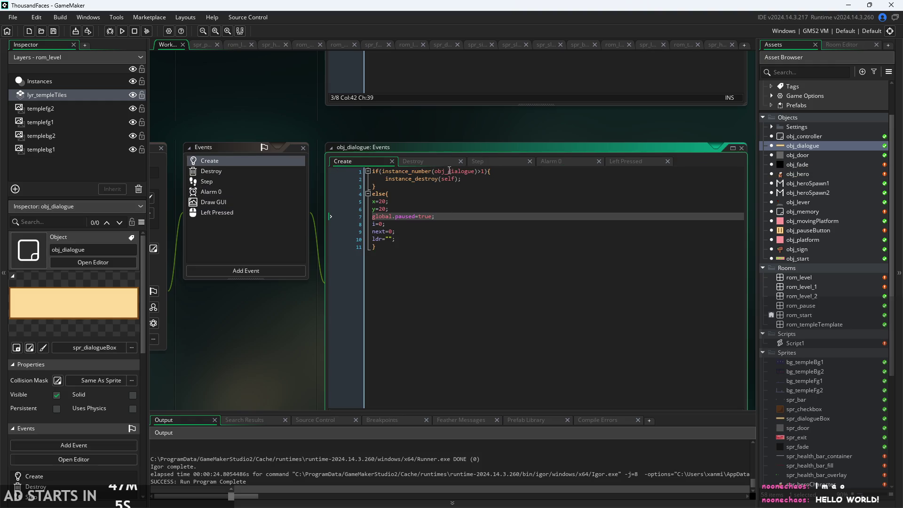
{"action": "left_click", "coordinate": [431, 161]}
{"action": "left_click_drag", "start_coordinate": [441, 174], "coordinate": [315, 168]}
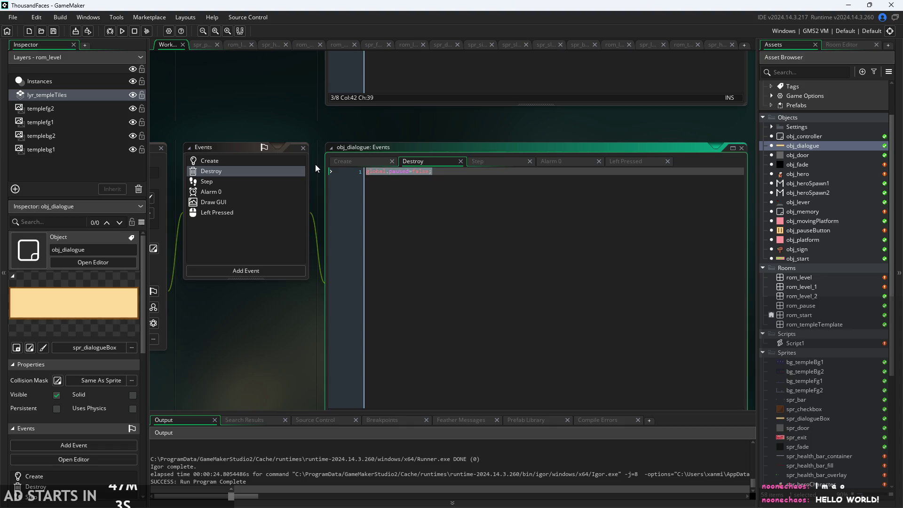
{"action": "key", "text": "Delete"}
Step: Review the Alarm 0, Create and empty Step event code again
{"action": "left_click", "coordinate": [513, 163]}
{"action": "left_click", "coordinate": [582, 160]}
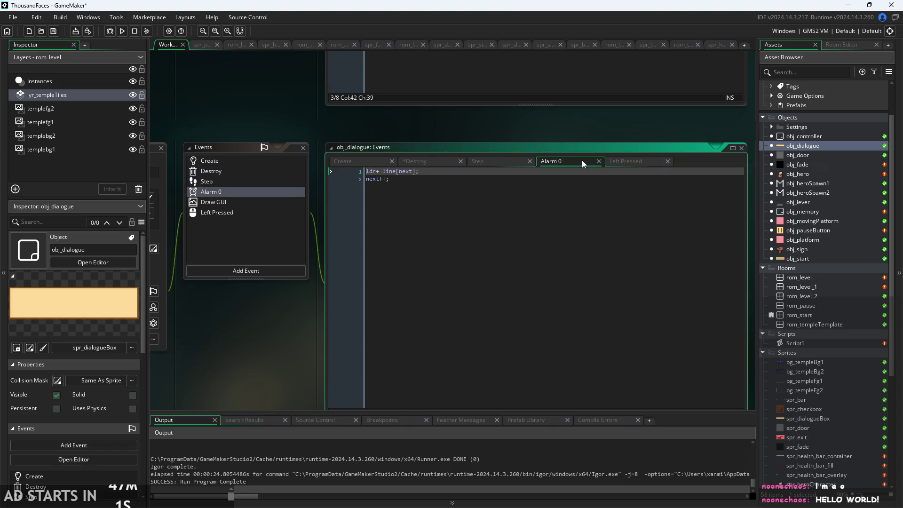
{"action": "left_click", "coordinate": [346, 160]}
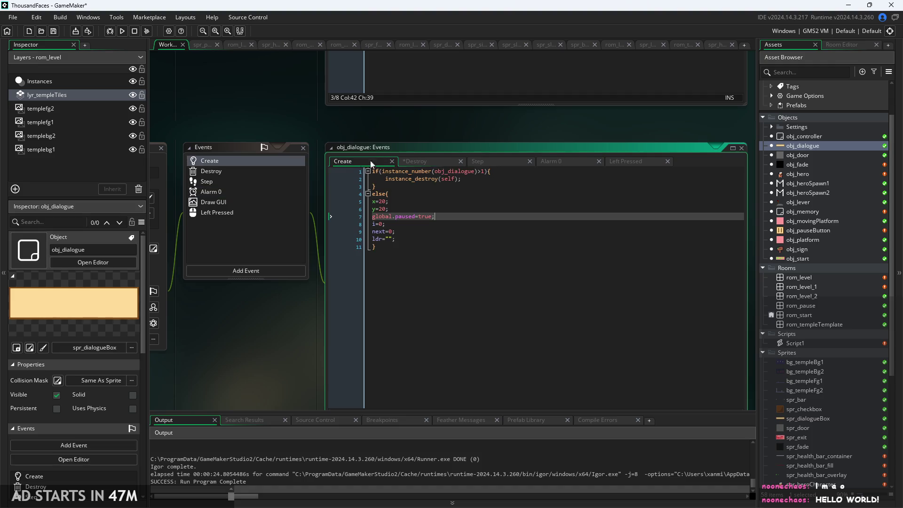
{"action": "left_click", "coordinate": [496, 160]}
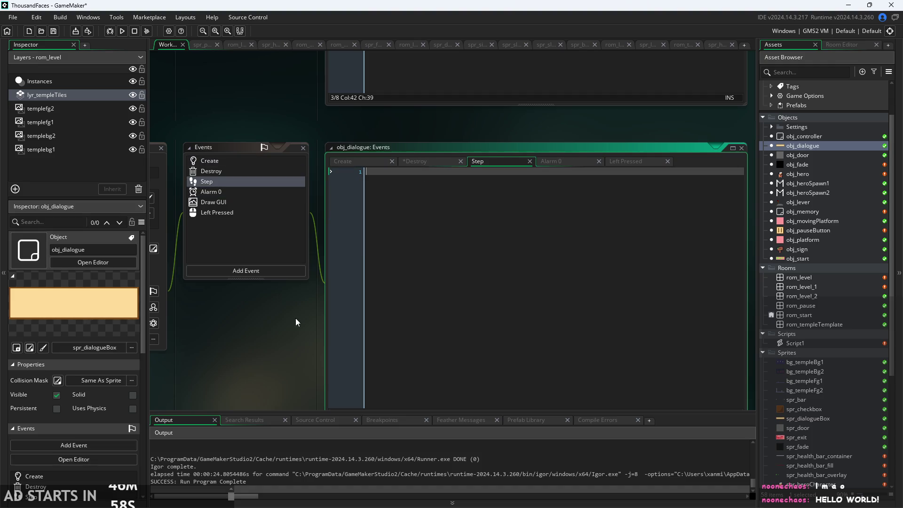
{"action": "left_click", "coordinate": [625, 164]}
{"action": "left_click", "coordinate": [575, 163]}
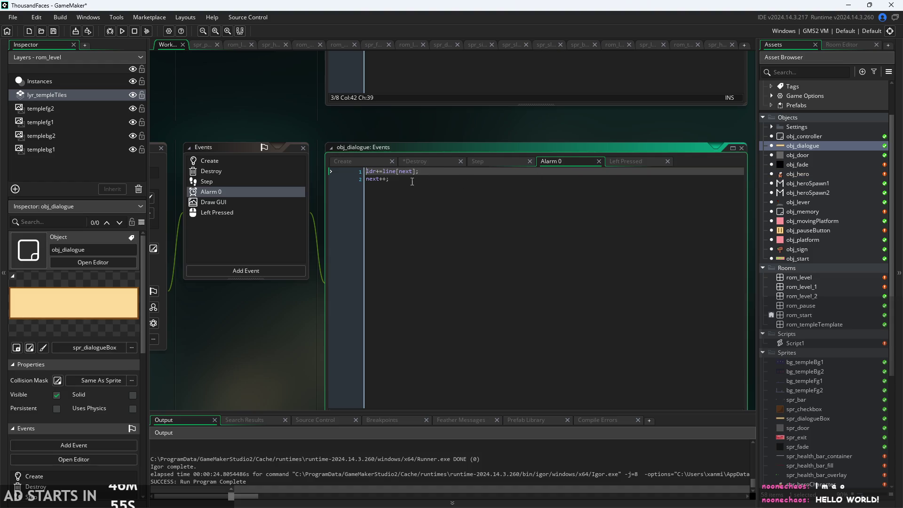
{"action": "left_click", "coordinate": [423, 162]}
{"action": "left_click", "coordinate": [364, 162]}
Step: Enlarge the events list and browse through the events to the Draw GUI code
{"action": "scroll", "coordinate": [276, 340], "scroll_direction": "up", "scroll_amount": 2}
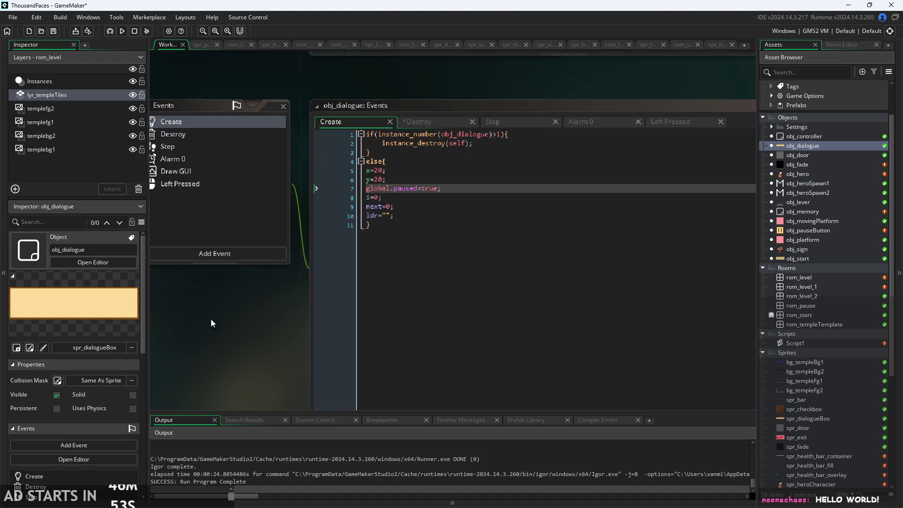
{"action": "left_click_drag", "start_coordinate": [236, 281], "coordinate": [357, 287]}
{"action": "left_click", "coordinate": [294, 169]}
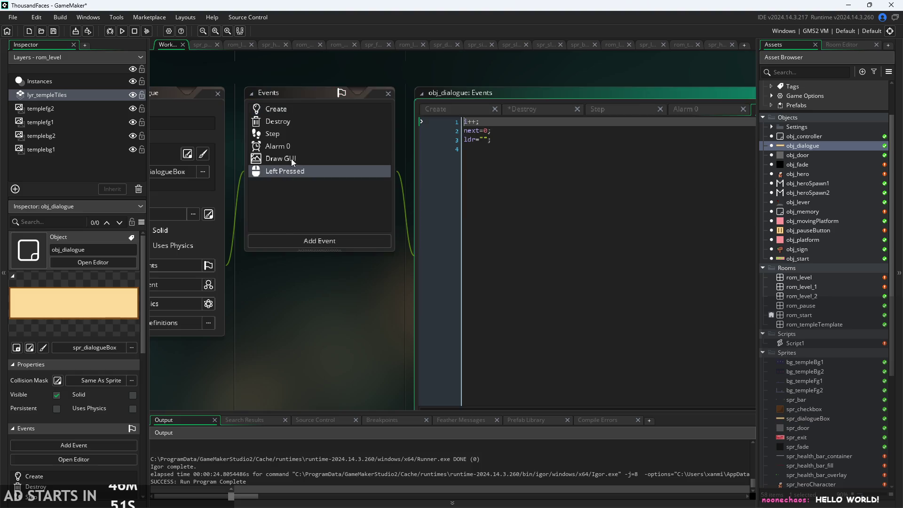
{"action": "left_click", "coordinate": [295, 158]}
{"action": "left_click", "coordinate": [299, 143]}
{"action": "left_click", "coordinate": [299, 133]}
{"action": "left_click", "coordinate": [303, 121]}
{"action": "left_click", "coordinate": [306, 109]}
{"action": "left_click", "coordinate": [304, 159]}
Step: Insert global.paused=false; before instance_destroy() in Draw GUI's else branch, then save and run the game
{"action": "left_click_drag", "start_coordinate": [360, 300], "coordinate": [162, 319]}
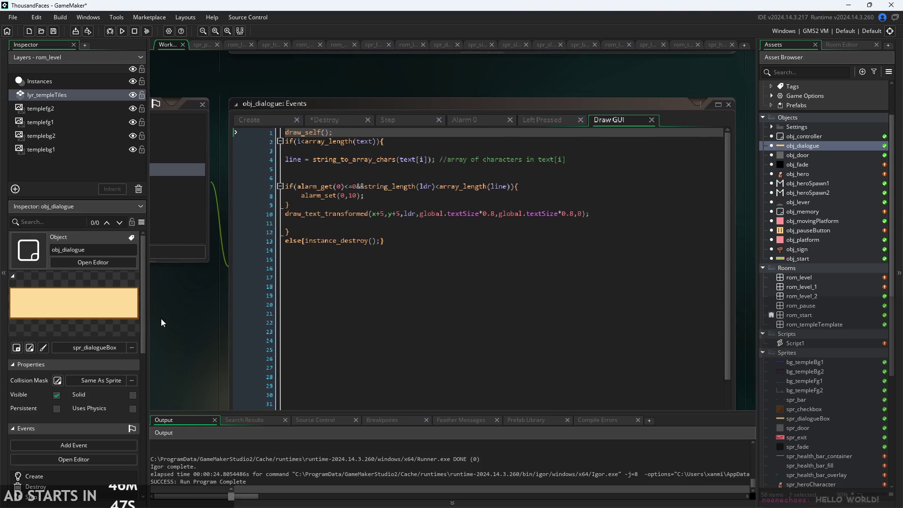
{"action": "scroll", "coordinate": [185, 317], "scroll_direction": "up", "scroll_amount": 2}
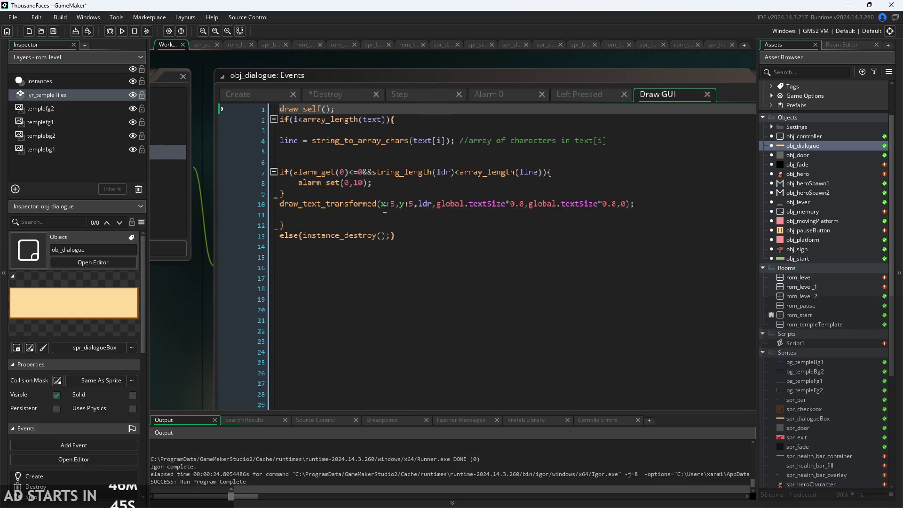
{"action": "left_click", "coordinate": [381, 213]}
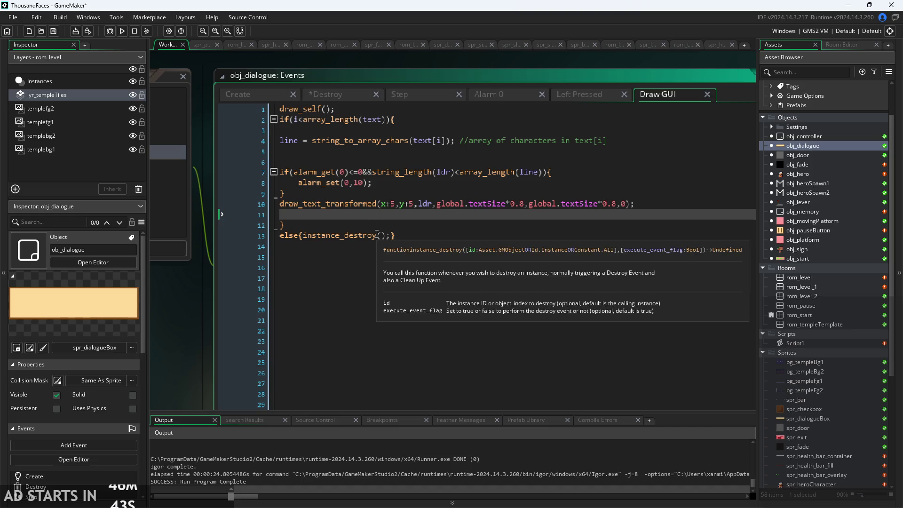
{"action": "left_click", "coordinate": [303, 237]}
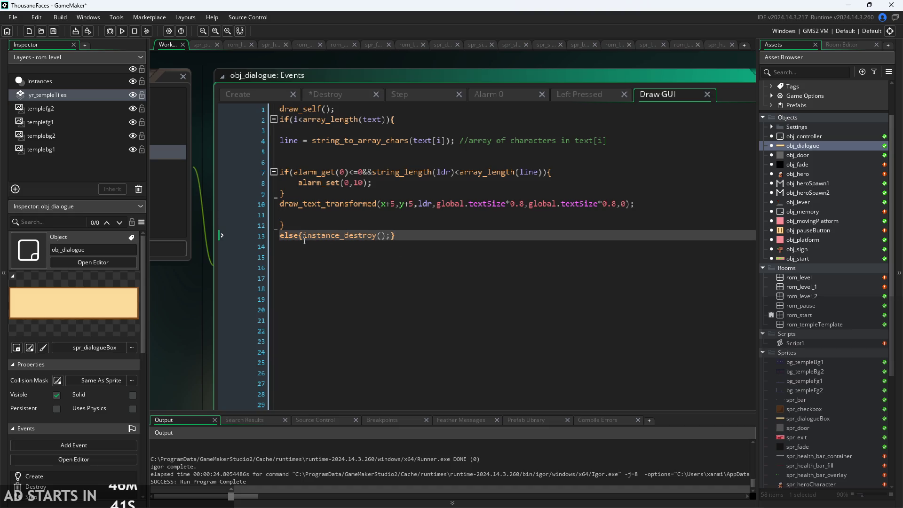
{"action": "key", "text": "Return"}
{"action": "left_click", "coordinate": [386, 246]}
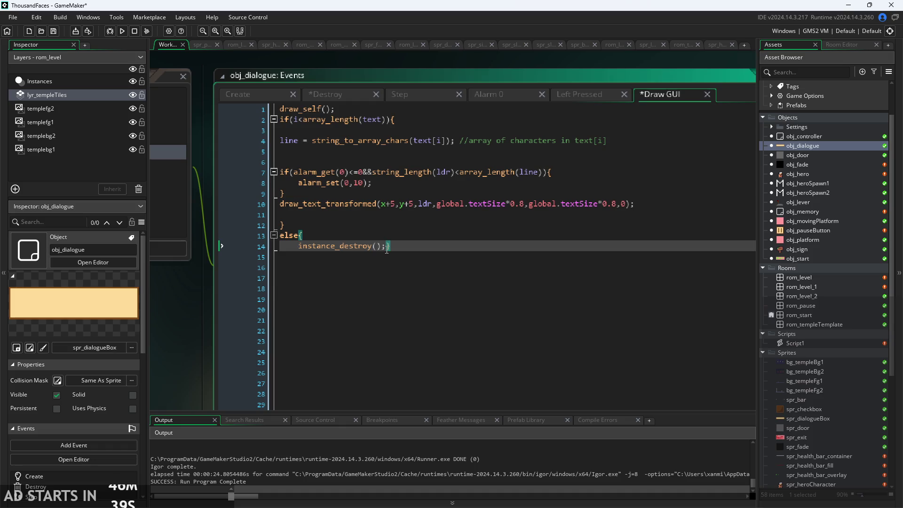
{"action": "key", "text": "Return"}
{"action": "left_click", "coordinate": [409, 235]}
{"action": "key", "text": "Return"}
{"action": "type", "text": "global.paused=false;"}
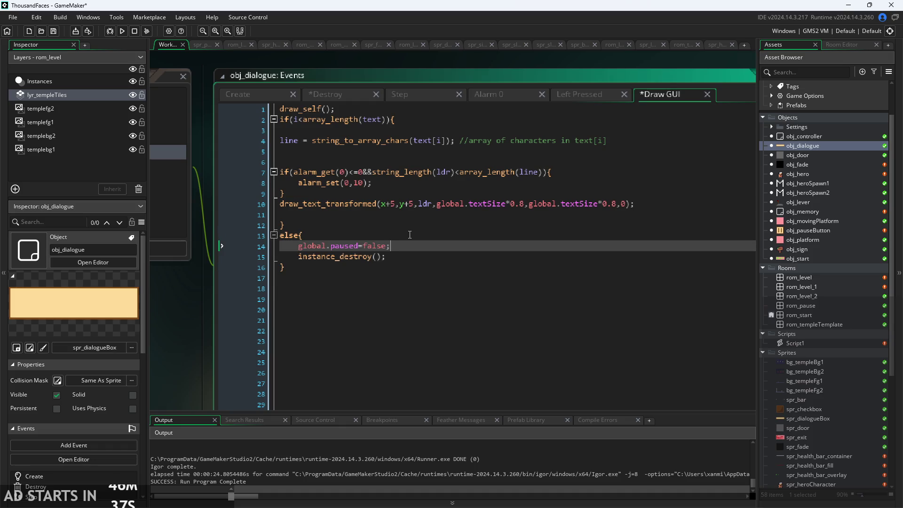
{"action": "key", "text": "F5"}
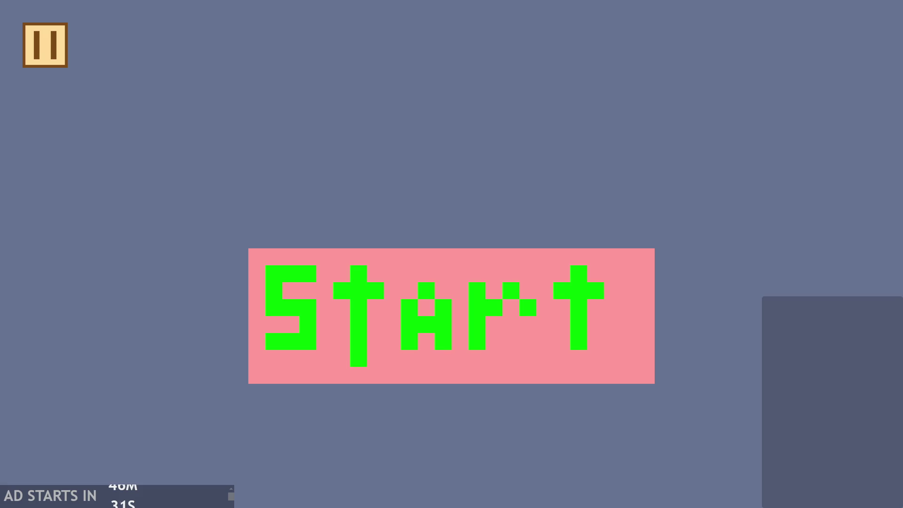
{"action": "left_click", "coordinate": [518, 329]}
Step: Walk right to the signpost, let 'Hello World!' and the alphabet play, then dismiss the box
{"action": "key", "text": "Right"}
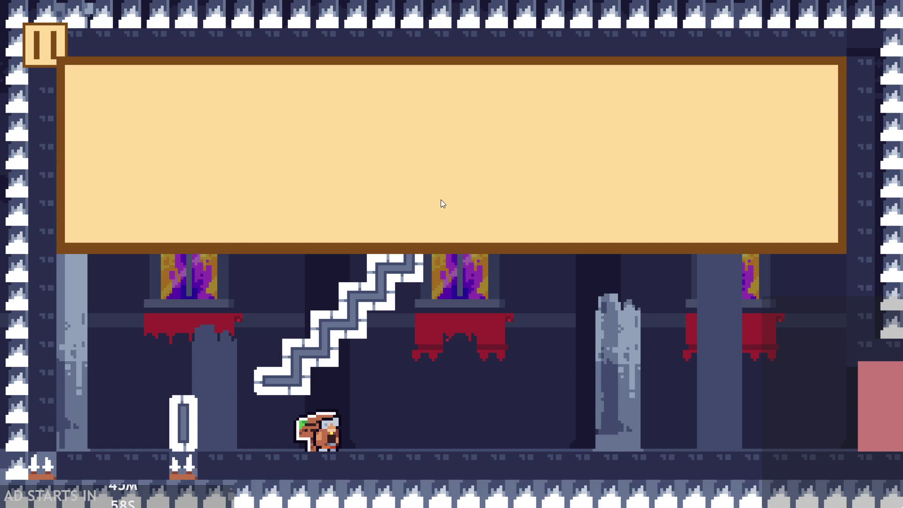
{"action": "left_click", "coordinate": [442, 199]}
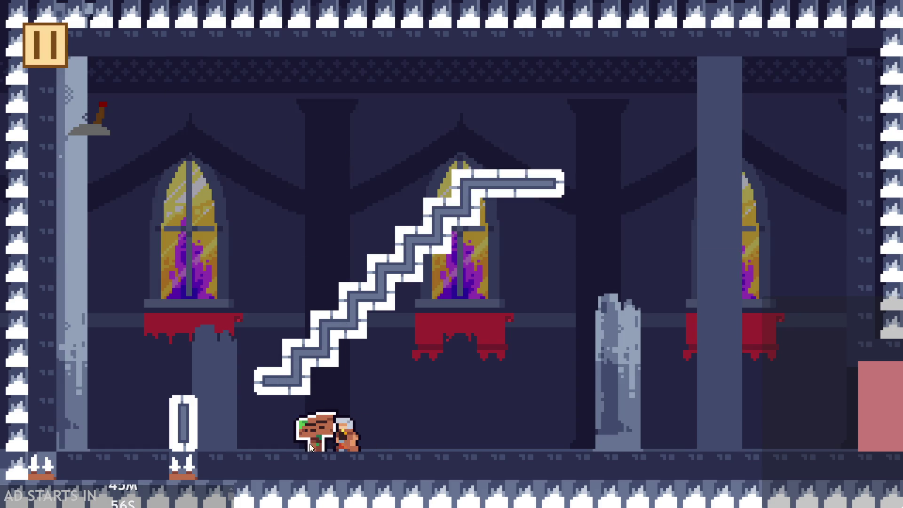
Step: Move, jump and throw the character's head near the sign, landing on the bottom stair
{"action": "left_click", "coordinate": [470, 388]}
{"action": "key", "text": "Left"}
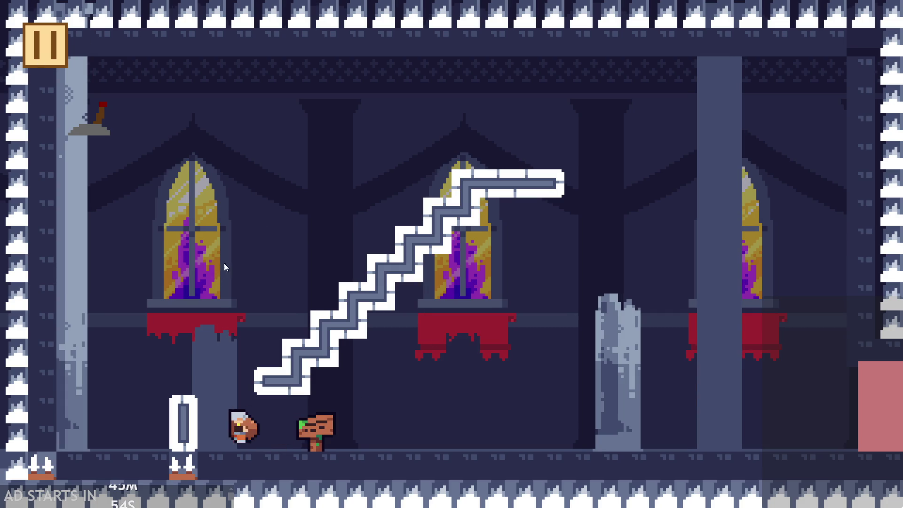
{"action": "key", "text": "space"}
{"action": "left_click", "coordinate": [358, 255]}
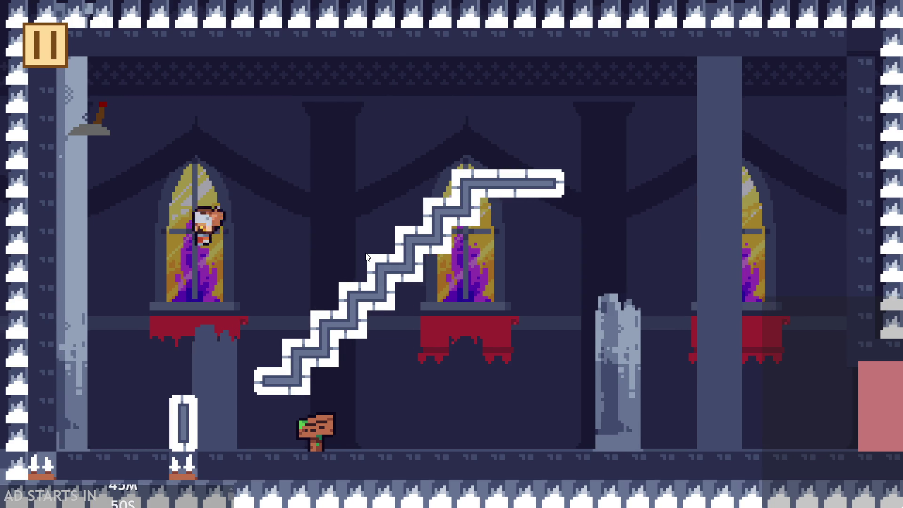
{"action": "key", "text": "space"}
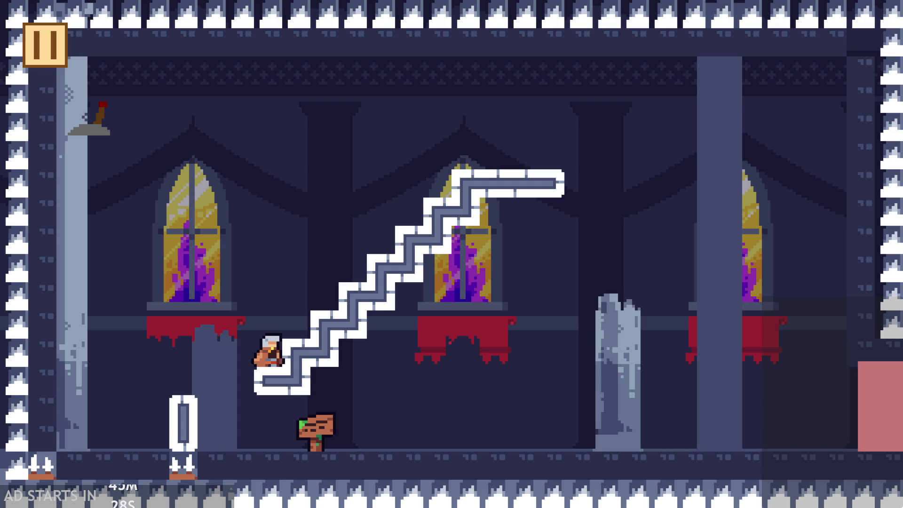
Step: Climb the staircase, flip the lever and leap between the stairs' top and bottom
{"action": "key", "text": "Up"}
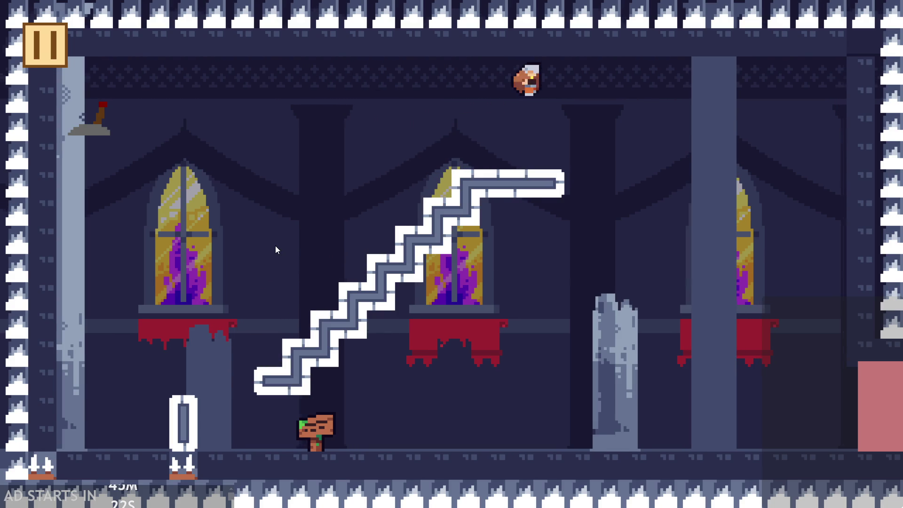
{"action": "key", "text": "Up"}
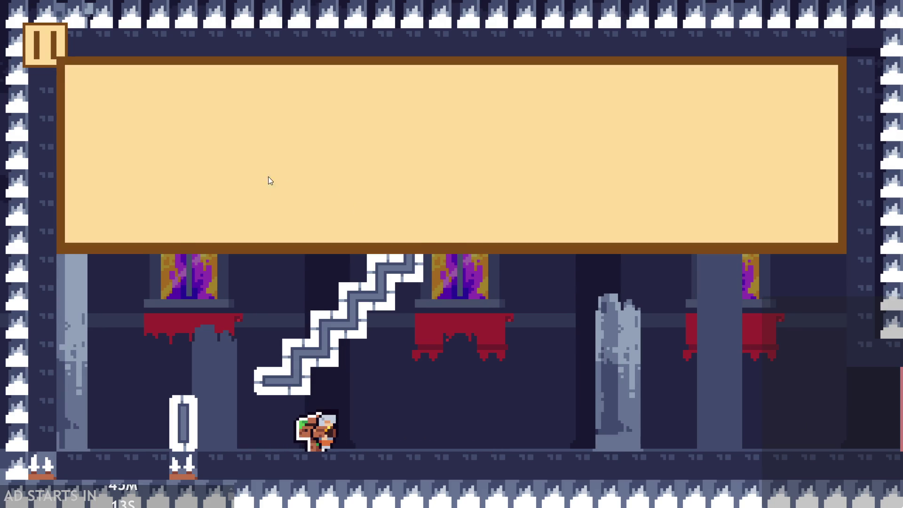
{"action": "left_click", "coordinate": [270, 181]}
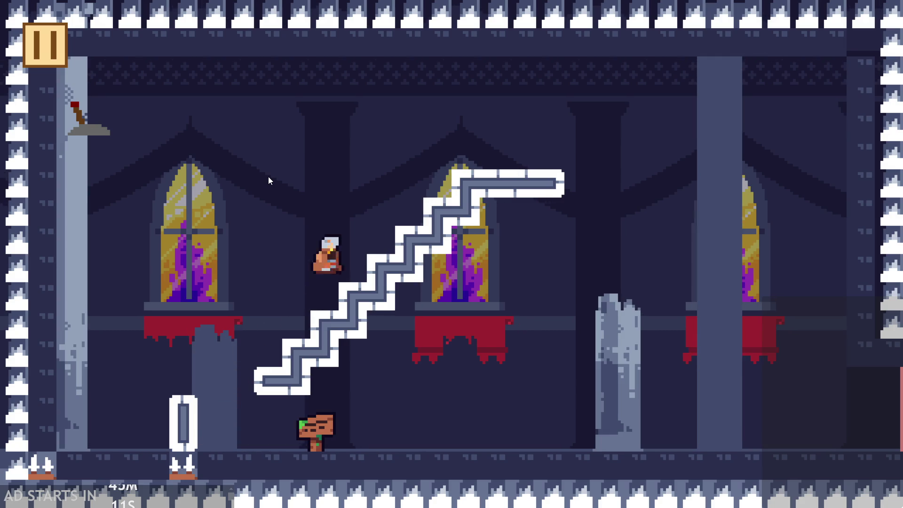
{"action": "left_click", "coordinate": [269, 181]}
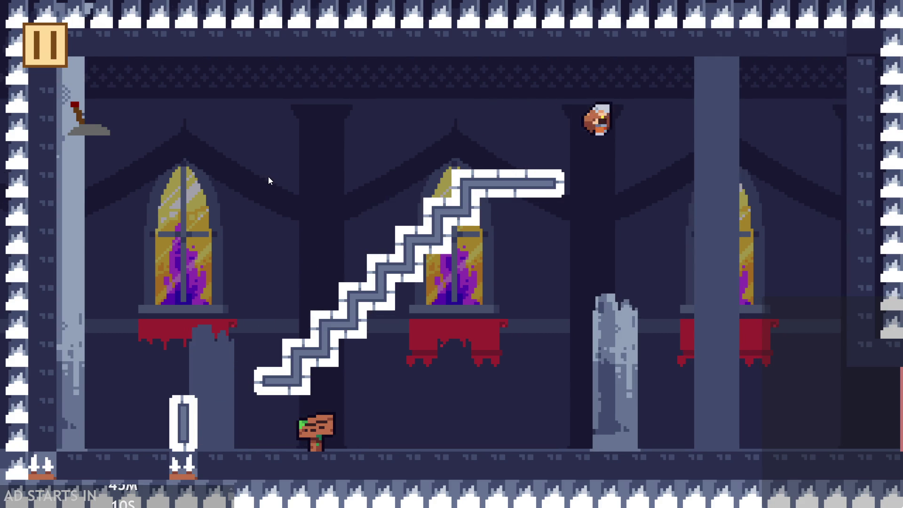
{"action": "left_click", "coordinate": [268, 178]}
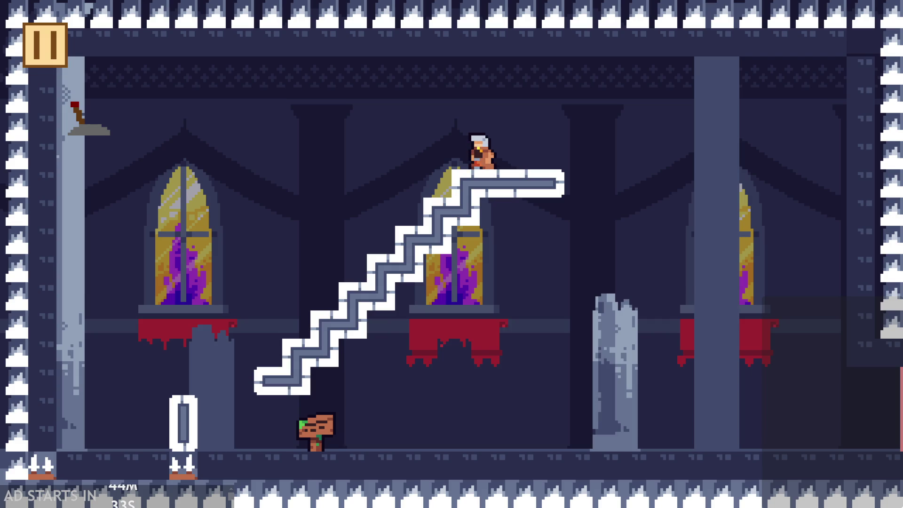
{"action": "left_click", "coordinate": [405, 244]}
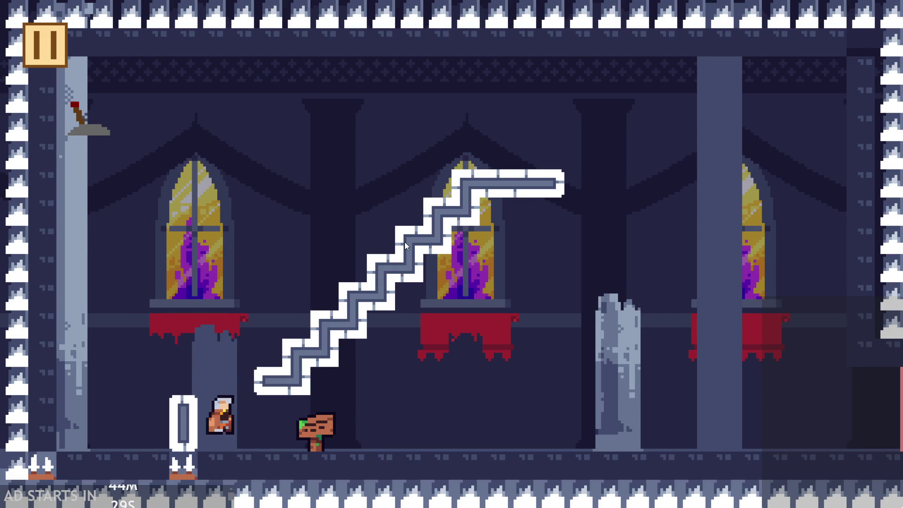
{"action": "left_click", "coordinate": [404, 242]}
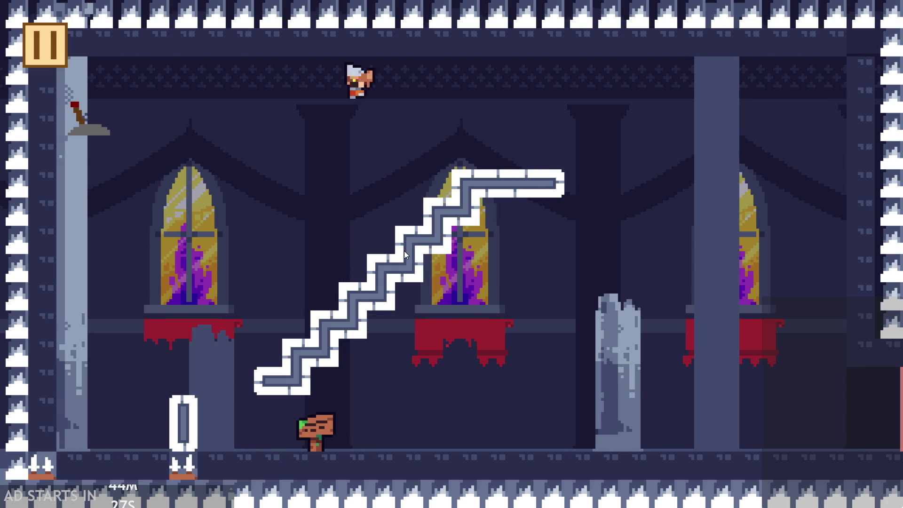
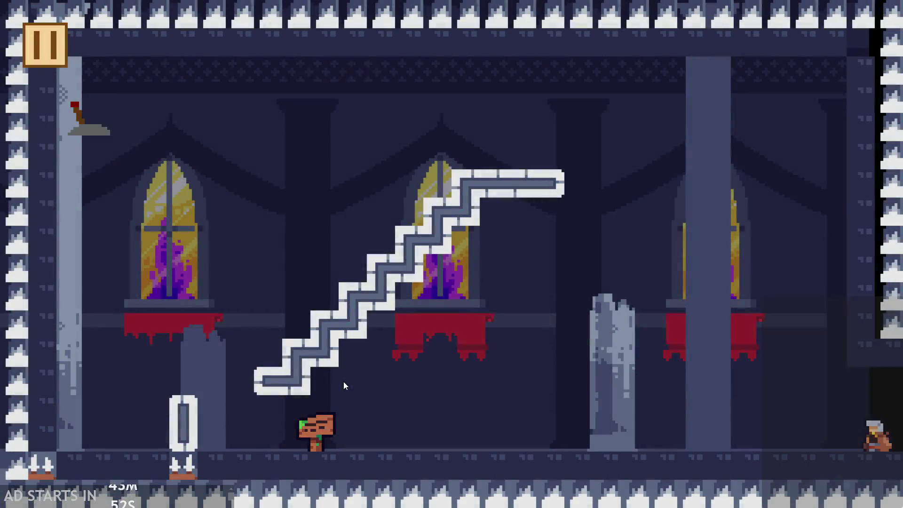
Step: Walk the character left and right across the temple rooms into the stair room
{"action": "key", "text": "Left"}
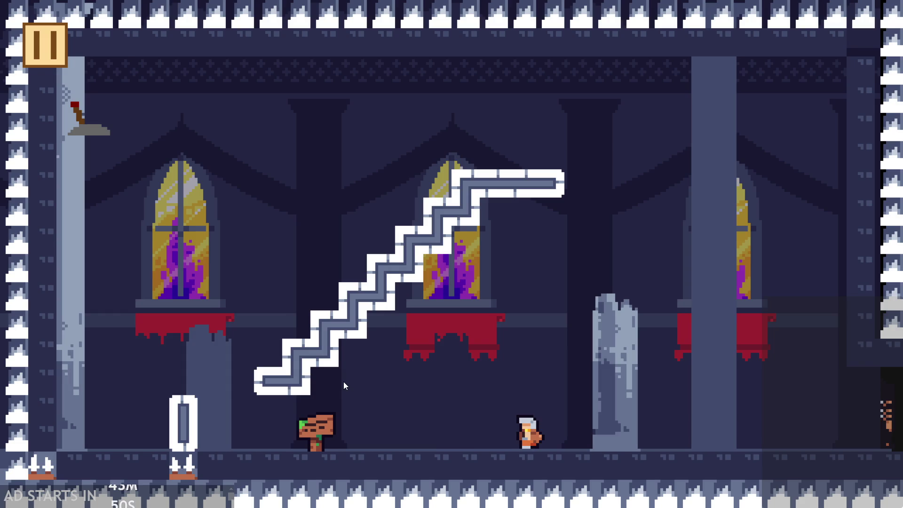
{"action": "key", "text": "Right"}
{"action": "key", "text": "Right"}
{"action": "key", "text": "Left"}
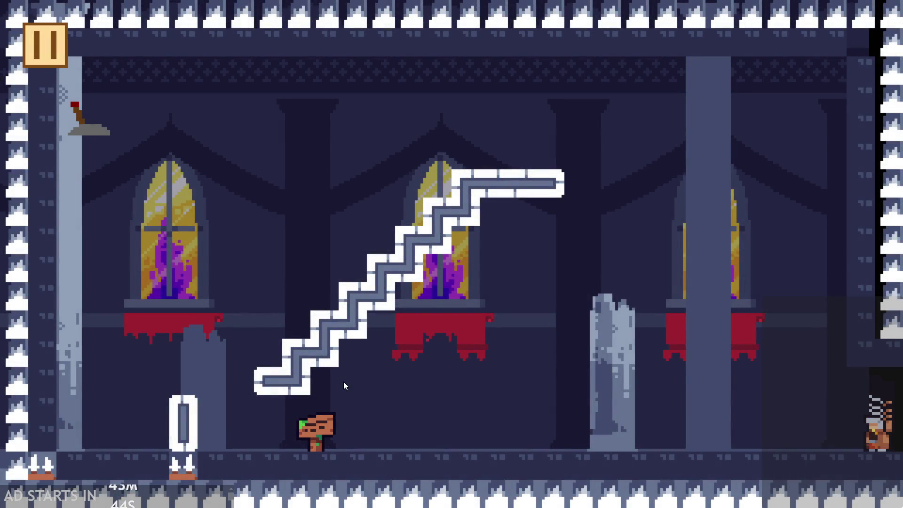
{"action": "key", "text": "Left"}
Step: Jump onto the staircase, climb it to the right, then pause to show the settings screen
{"action": "key", "text": "Left"}
{"action": "key", "text": "Right"}
{"action": "key", "text": "Left"}
{"action": "key", "text": "Up"}
{"action": "key", "text": "Right"}
{"action": "left_click", "coordinate": [43, 52]}
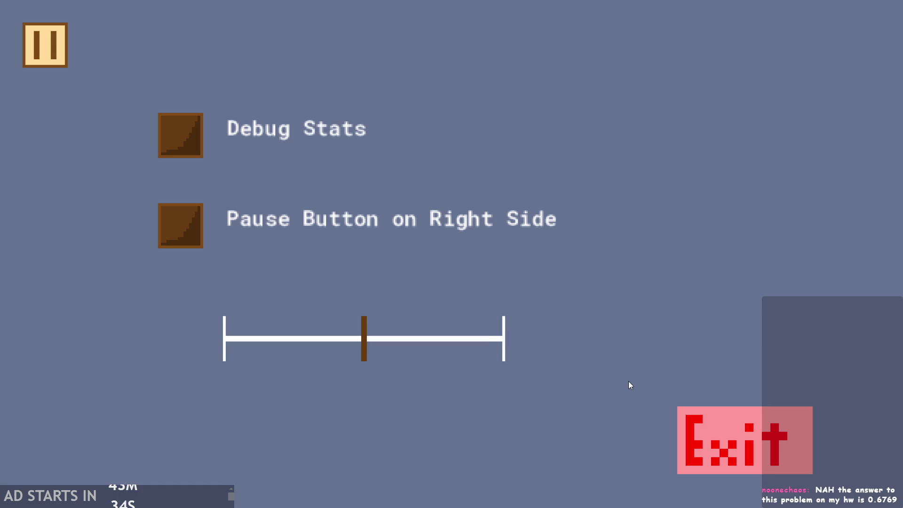
Step: Exit the playtest back to the editor and look over obj_dialogue's Draw GUI code
{"action": "left_click", "coordinate": [720, 439]}
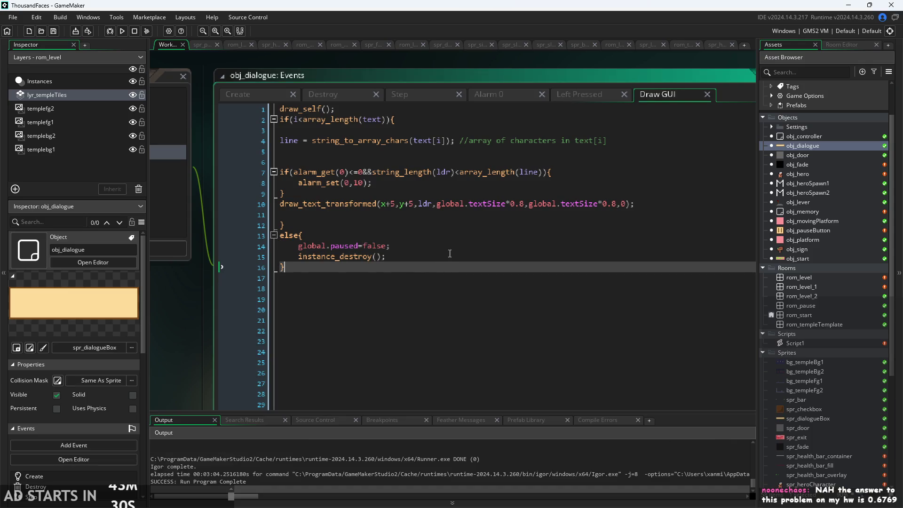
{"action": "left_click", "coordinate": [459, 239]}
{"action": "scroll", "coordinate": [206, 325], "scroll_direction": "up", "scroll_amount": 3, "text": "ctrl"}
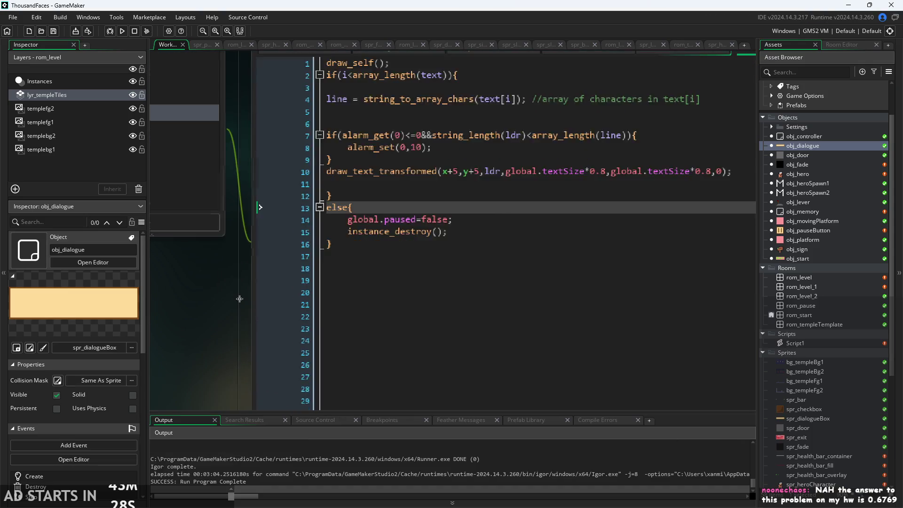
{"action": "scroll", "coordinate": [200, 332], "scroll_direction": "down", "scroll_amount": 2, "text": "ctrl"}
Step: Check lines 14–15 of the Draw GUI code and select the word false on line 14
{"action": "left_click", "coordinate": [382, 275]}
{"action": "left_click", "coordinate": [383, 267]}
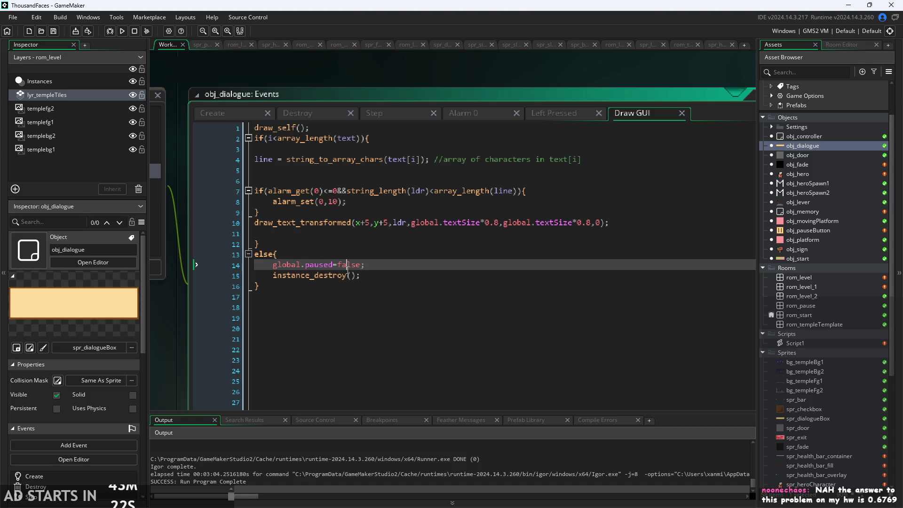
{"action": "left_click", "coordinate": [375, 277]}
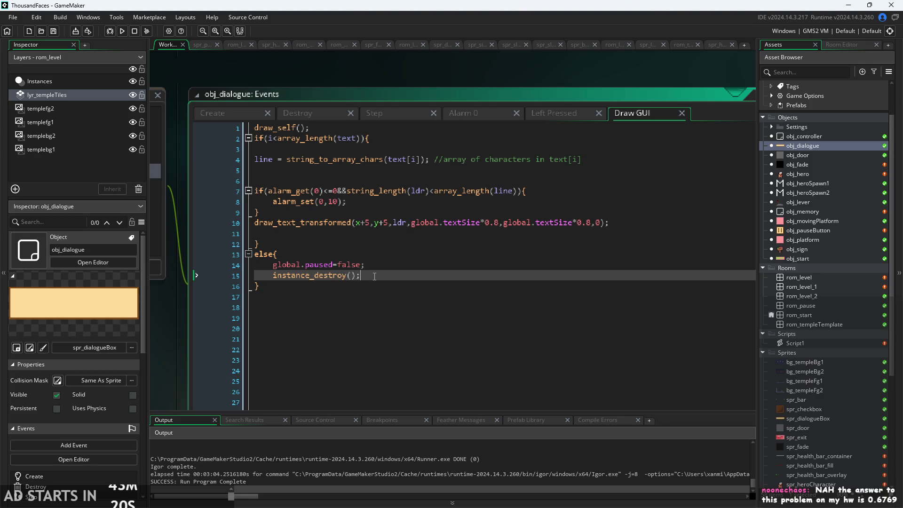
{"action": "left_click", "coordinate": [367, 265]}
{"action": "left_click", "coordinate": [366, 275]}
{"action": "double_click", "coordinate": [349, 266]}
{"action": "left_click_drag", "start_coordinate": [450, 80], "coordinate": [448, 102]}
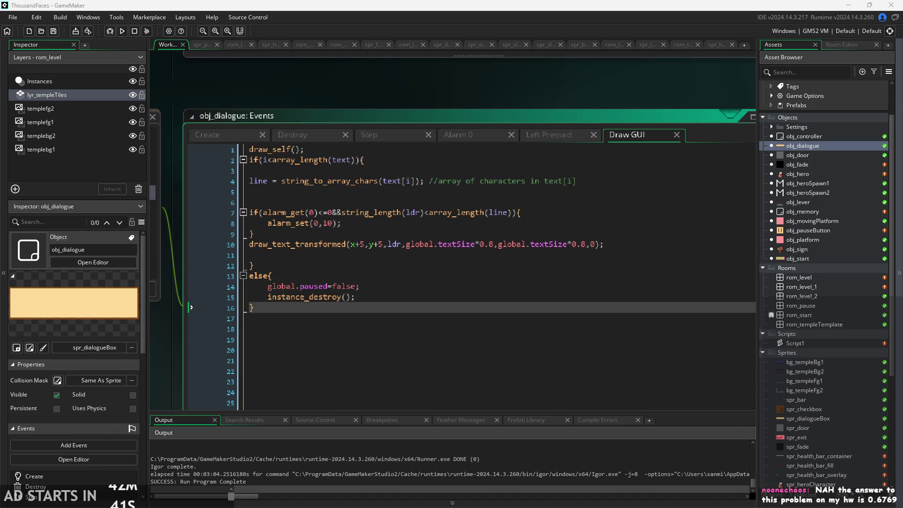
{"action": "scroll", "coordinate": [808, 382], "scroll_direction": "down", "scroll_amount": 6}
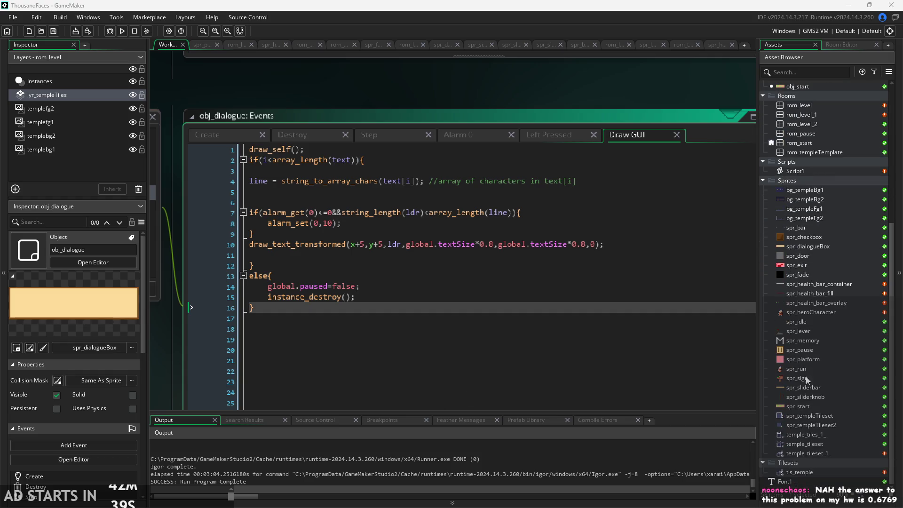
Step: Rename spr_health_bar_fill to cheese, then run the game and start it from the title screen
{"action": "double_click", "coordinate": [806, 294]}
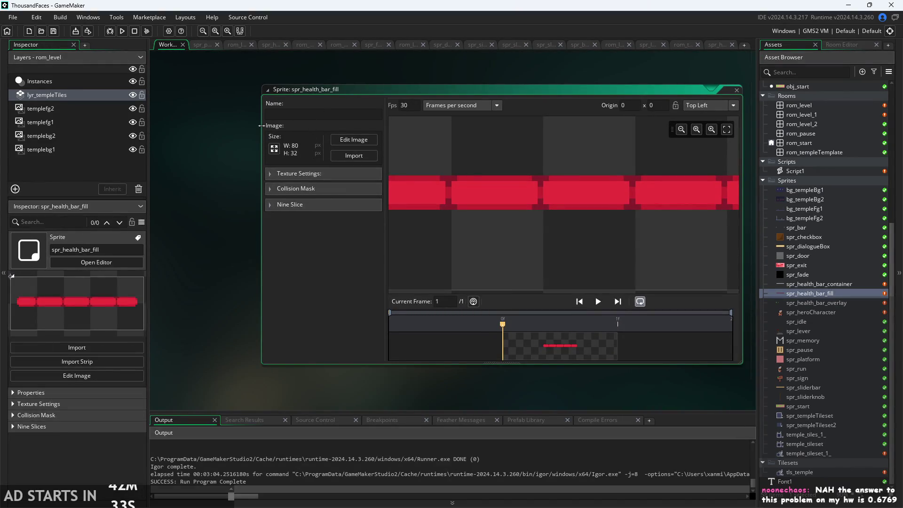
{"action": "type", "text": "cheese"}
{"action": "key", "text": "Return"}
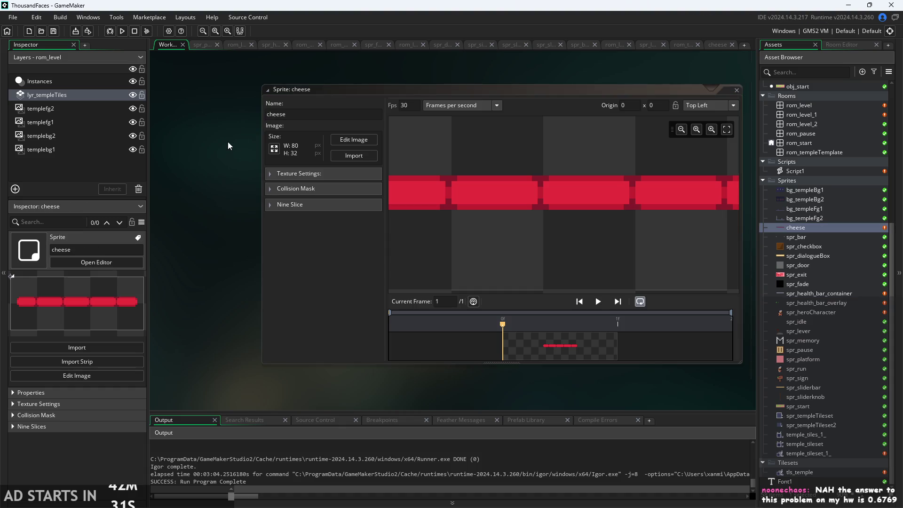
{"action": "left_click", "coordinate": [123, 31]}
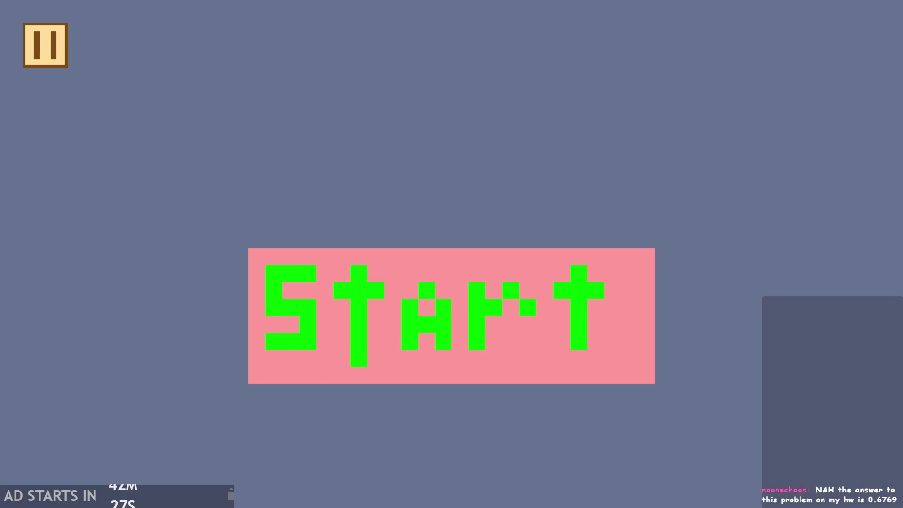
{"action": "left_click", "coordinate": [430, 310]}
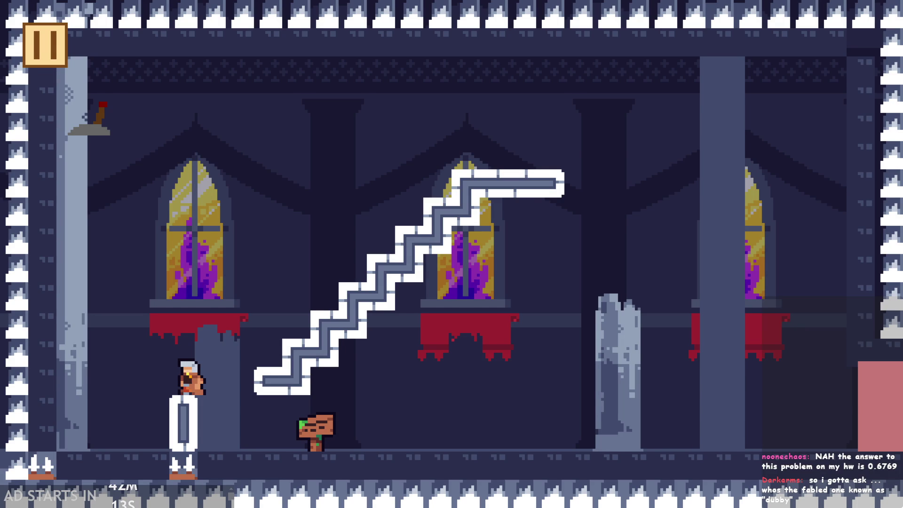
Step: Climb the staircase and jump left across the room to reach the wall lever
{"action": "key", "text": "Right"}
{"action": "key", "text": "space"}
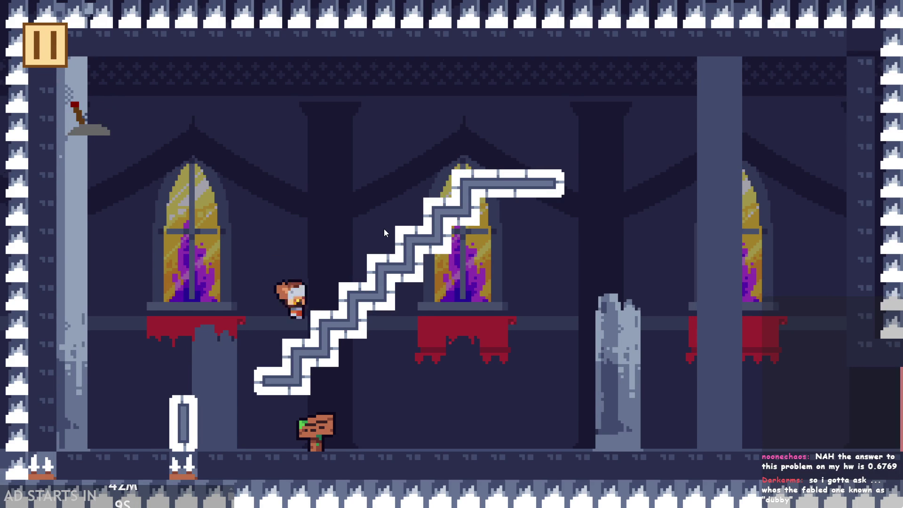
{"action": "key", "text": "Left"}
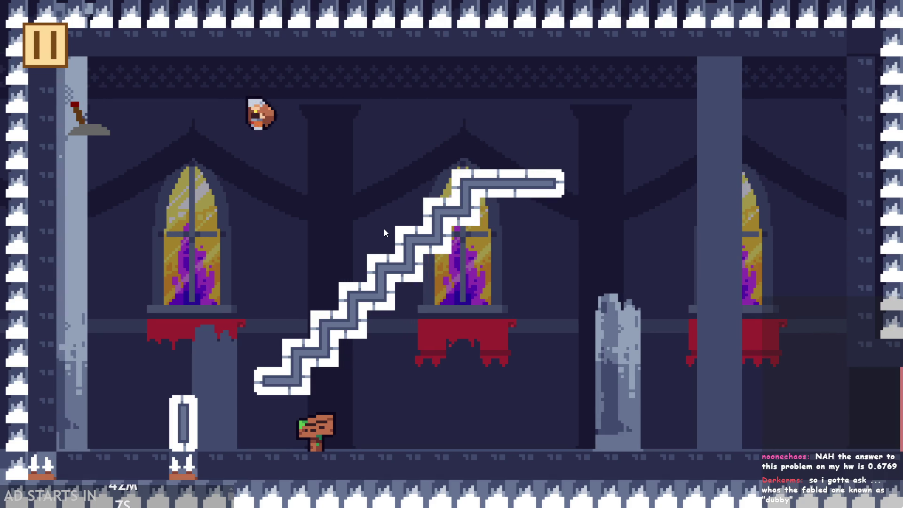
{"action": "key", "text": "Right"}
{"action": "key", "text": "space"}
{"action": "key", "text": "Left"}
{"action": "key", "text": "Right"}
{"action": "key", "text": "space"}
{"action": "key", "text": "Left"}
{"action": "key", "text": "space"}
{"action": "key", "text": "Right"}
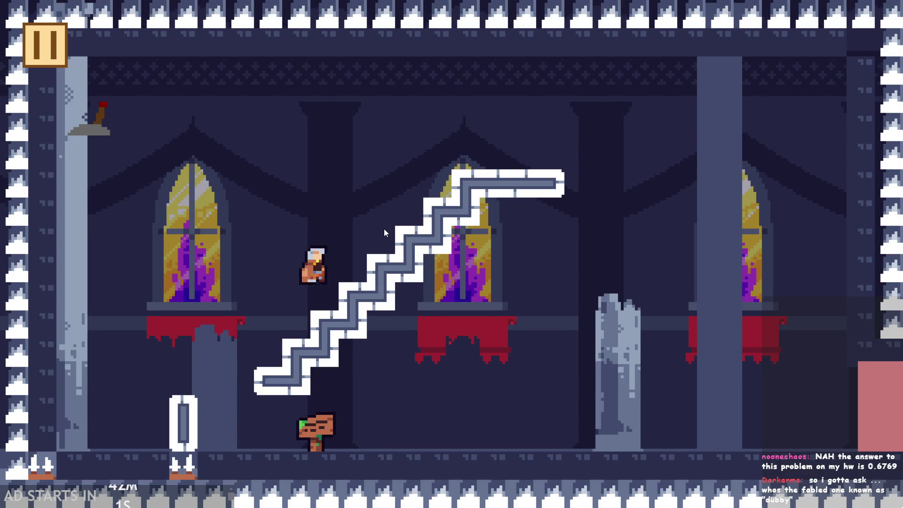
{"action": "key", "text": "Left"}
{"action": "key", "text": "space"}
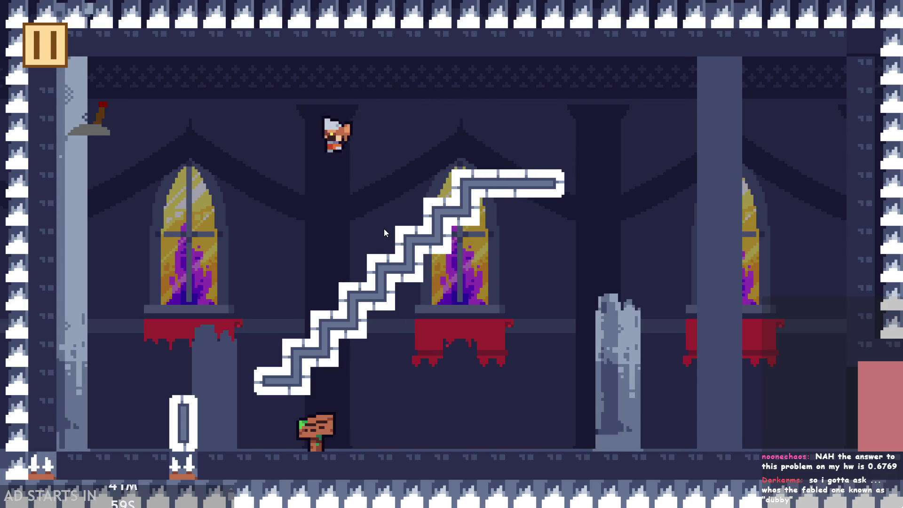
{"action": "key", "text": "space"}
Step: Toggle the lever to remove, restore and remove the pink block again, jumping over the stairs
{"action": "key", "text": "Right"}
{"action": "key", "text": "Left"}
{"action": "key", "text": "space"}
{"action": "key", "text": "Right"}
{"action": "key", "text": "Left"}
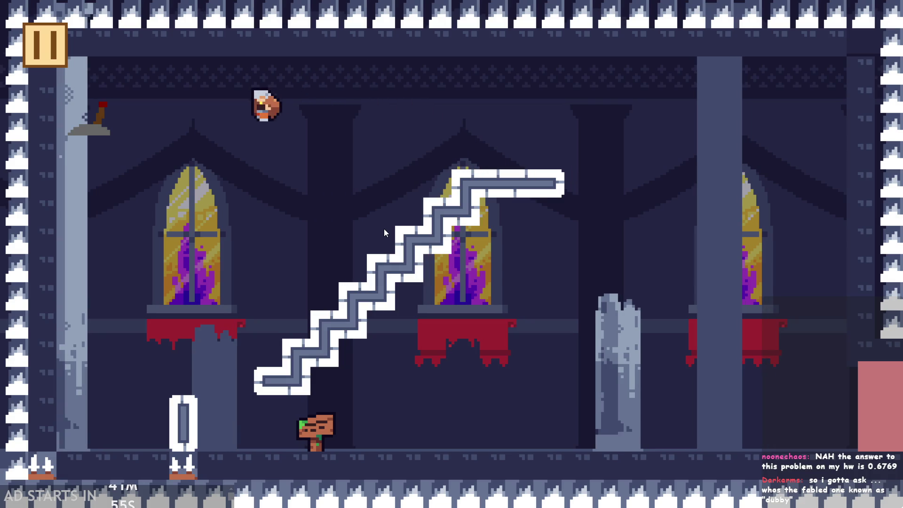
{"action": "key", "text": "Right"}
{"action": "key", "text": "space"}
{"action": "key", "text": "Left"}
{"action": "key", "text": "Right"}
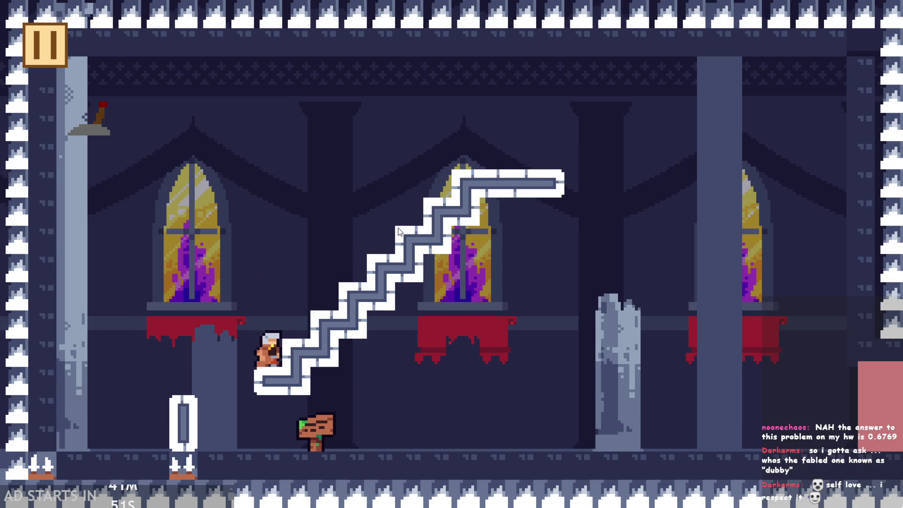
{"action": "key", "text": "Left"}
{"action": "key", "text": "Right"}
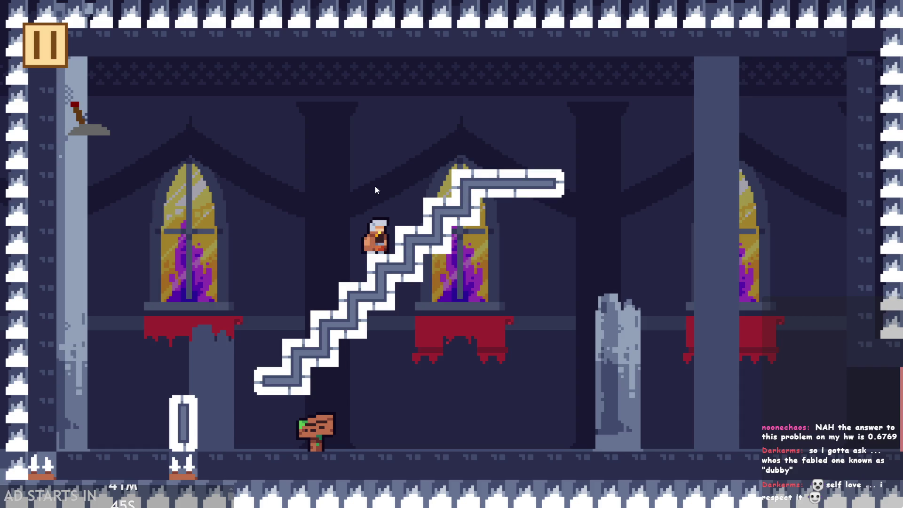
Step: Fly around above the staircase and to the lever, landing on the bottom-right floor
{"action": "key", "text": "Up"}
{"action": "key", "text": "Left"}
{"action": "key", "text": "Up"}
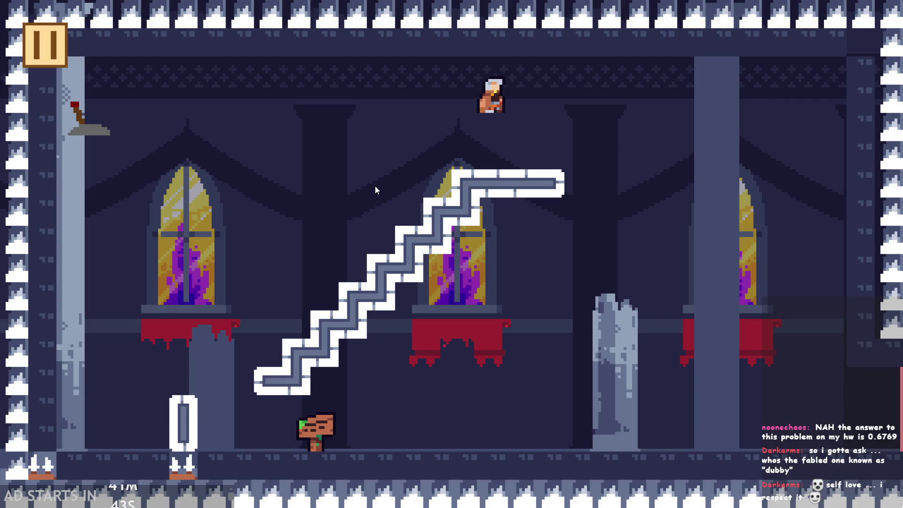
{"action": "key", "text": "Left"}
{"action": "key", "text": "Right"}
{"action": "key", "text": "Left"}
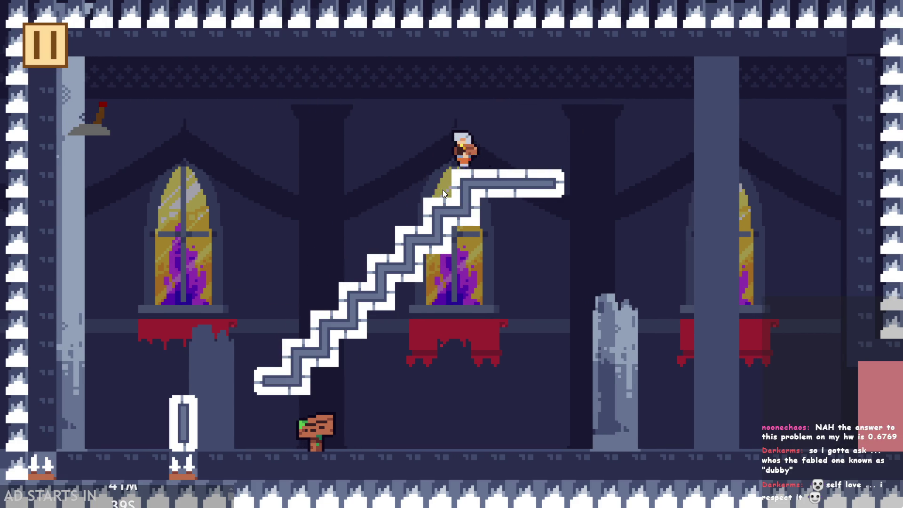
{"action": "key", "text": "Left"}
{"action": "key", "text": "Right"}
{"action": "key", "text": "Up"}
{"action": "key", "text": "Right"}
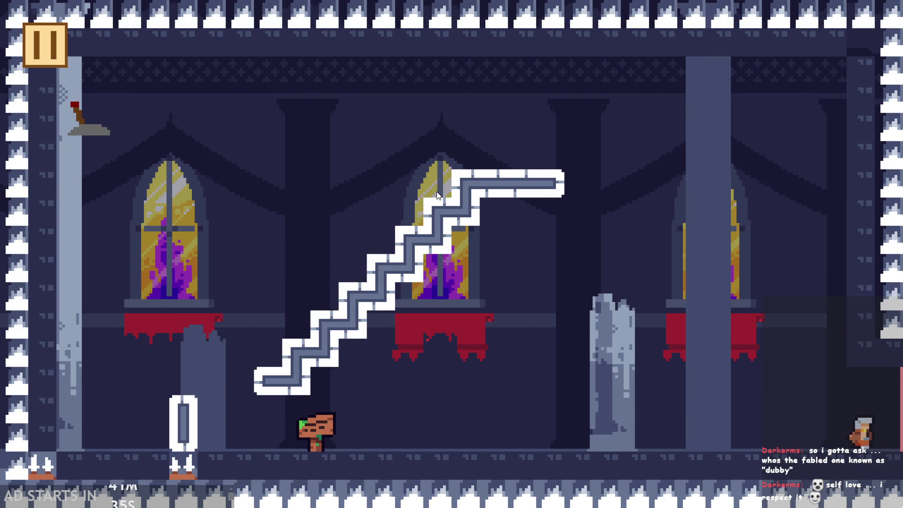
Step: Run across the floor, wall-jump off the left wall, and flip the lever from its ledge
{"action": "key", "text": "Left"}
{"action": "key", "text": "Right"}
{"action": "key", "text": "Right"}
{"action": "key", "text": "Up"}
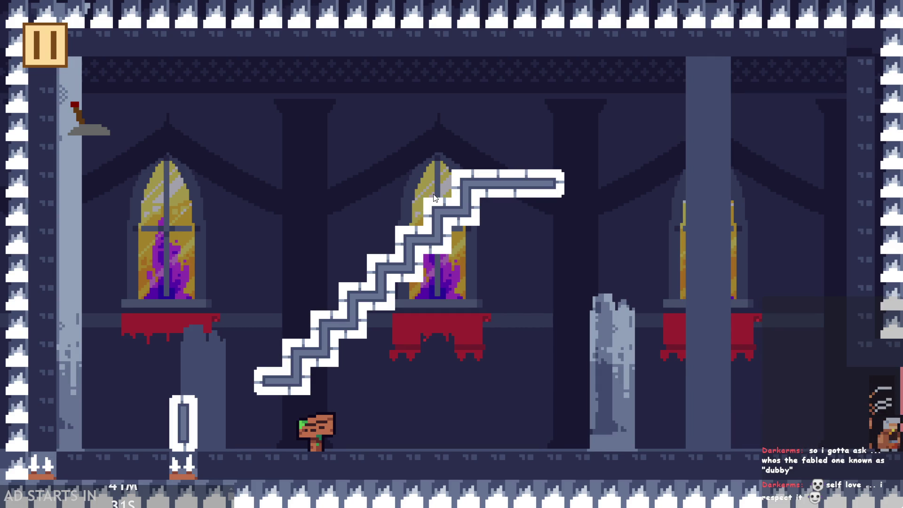
{"action": "key", "text": "Left"}
{"action": "key", "text": "Left"}
{"action": "key", "text": "Up"}
{"action": "key", "text": "Up"}
{"action": "key", "text": "Left"}
{"action": "key", "text": "Up"}
{"action": "key", "text": "Right"}
{"action": "key", "text": "Left"}
{"action": "key", "text": "Right"}
{"action": "key", "text": "Up"}
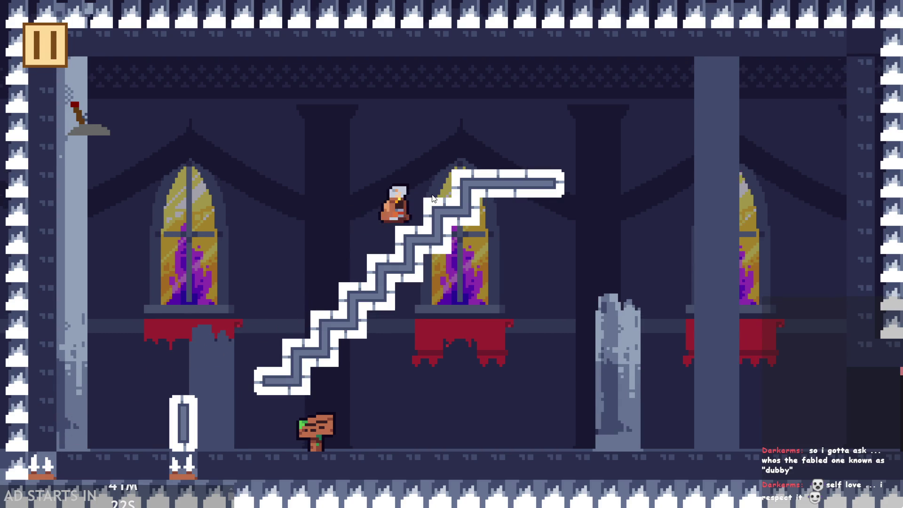
{"action": "key", "text": "Left"}
{"action": "key", "text": "Up"}
{"action": "key", "text": "Right"}
{"action": "key", "text": "Up"}
{"action": "key", "text": "Left"}
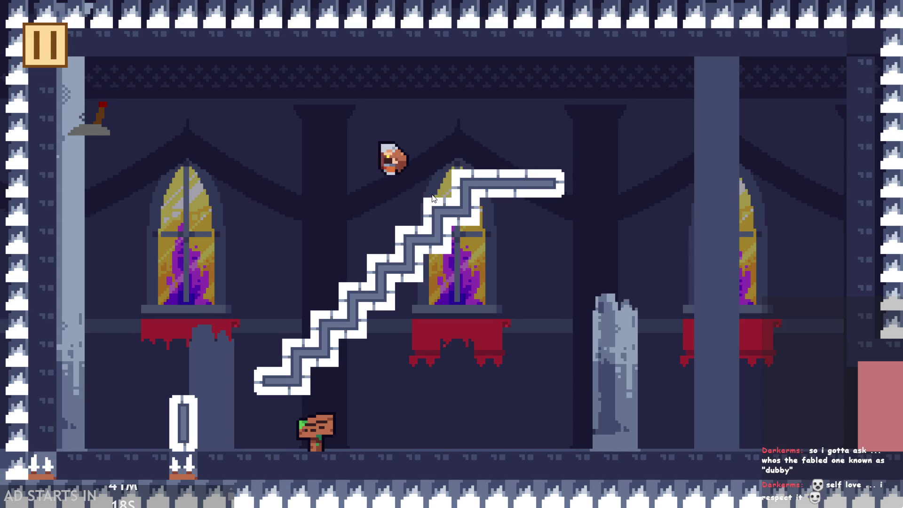
Step: Flip the lever back, climb the stairs, then pause and exit the game to the editor
{"action": "key", "text": "Left"}
{"action": "key", "text": "Up"}
{"action": "key", "text": "Right"}
{"action": "key", "text": "Up"}
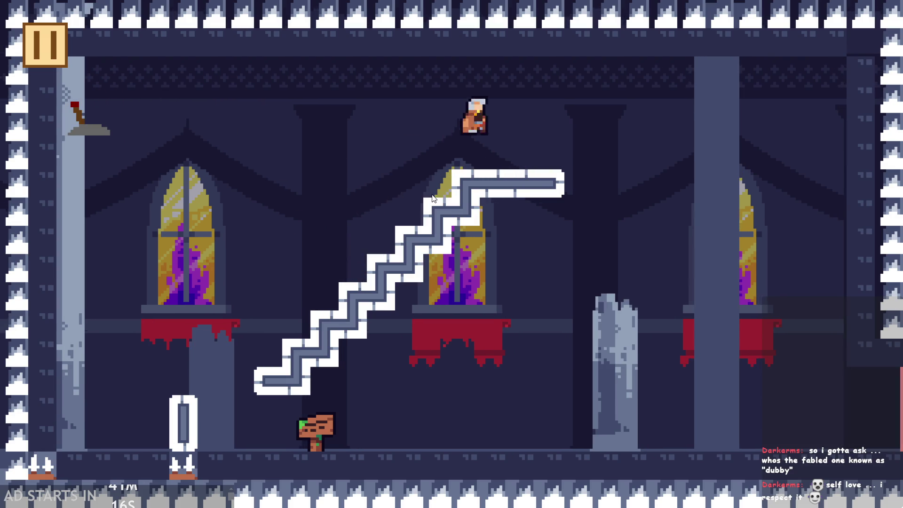
{"action": "key", "text": "Right"}
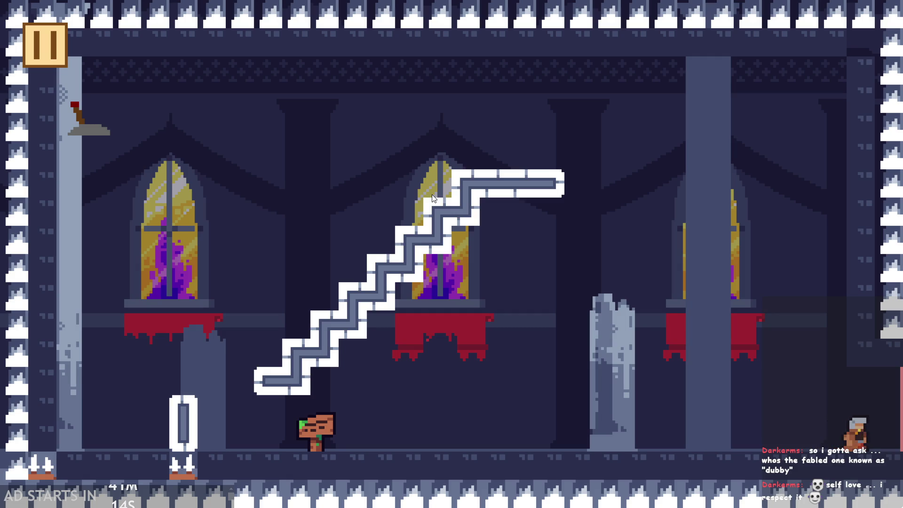
{"action": "key", "text": "Left"}
{"action": "left_click", "coordinate": [52, 46]}
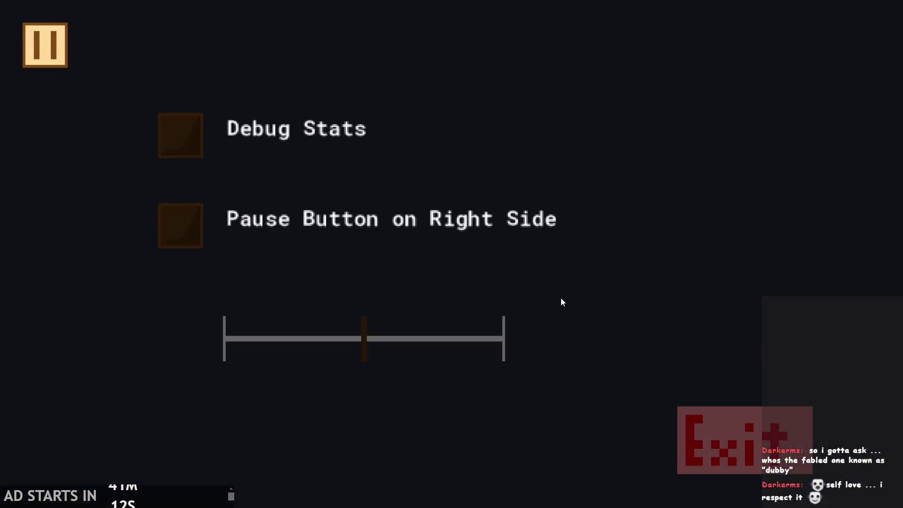
{"action": "left_click", "coordinate": [713, 419]}
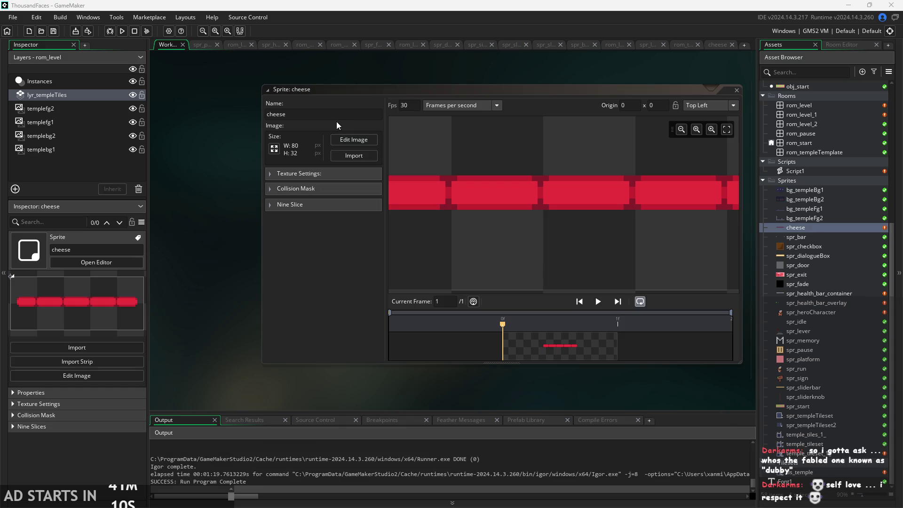
Step: Confirm the name spr_health_bar_fill, run the game, hop onto the stairs, then quit
{"action": "left_click", "coordinate": [171, 94]}
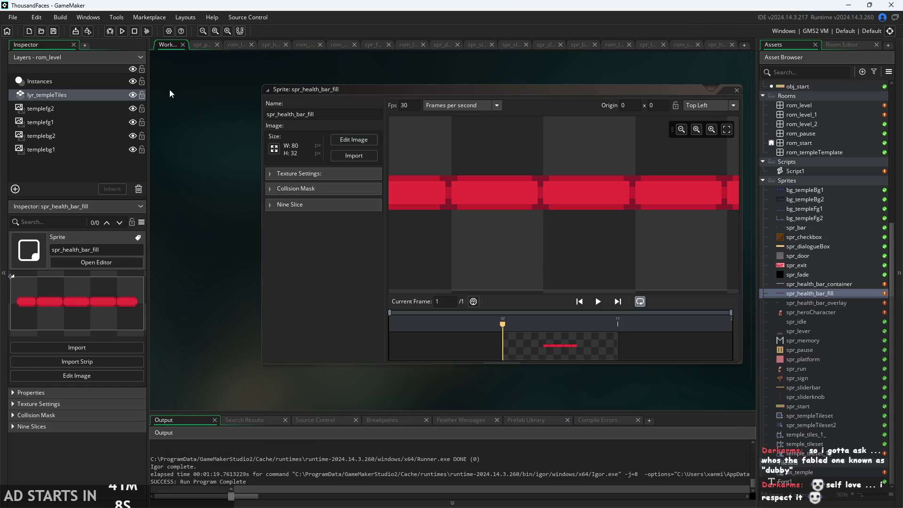
{"action": "left_click", "coordinate": [127, 33]}
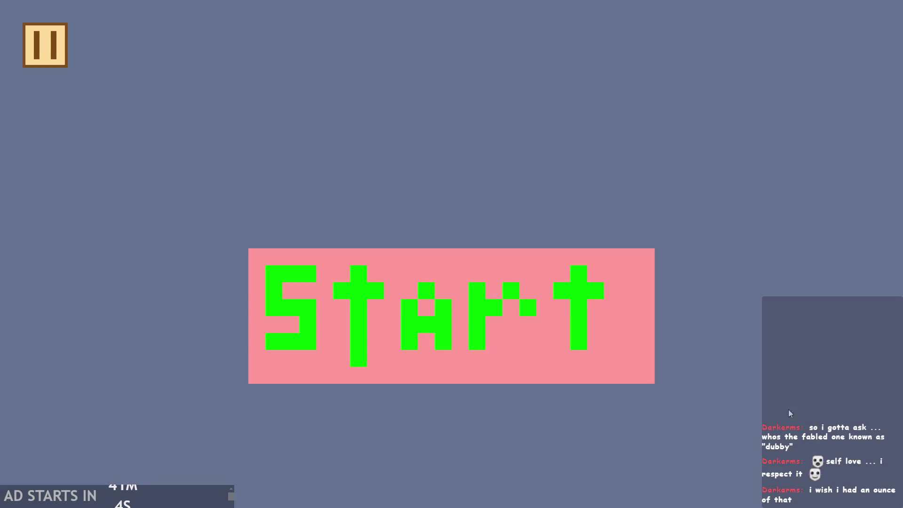
{"action": "left_click", "coordinate": [401, 342]}
{"action": "key", "text": "Right"}
{"action": "key", "text": "space"}
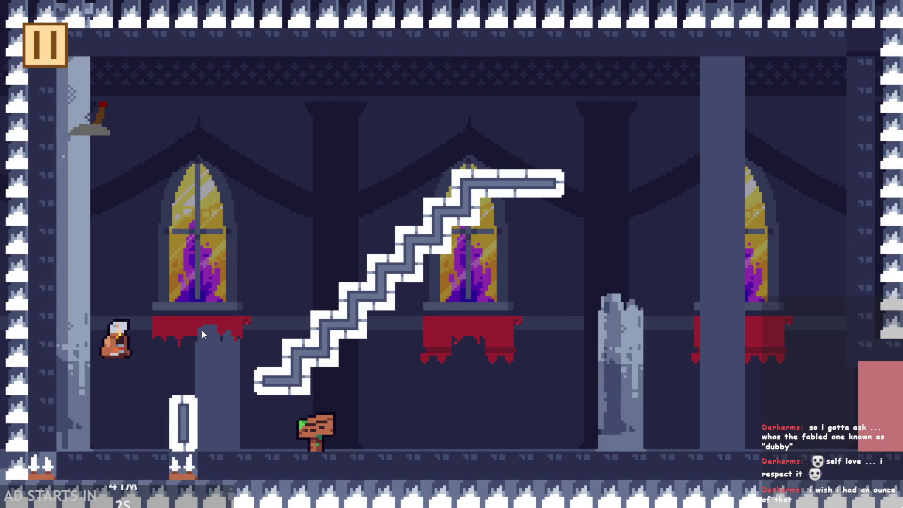
{"action": "key", "text": "space"}
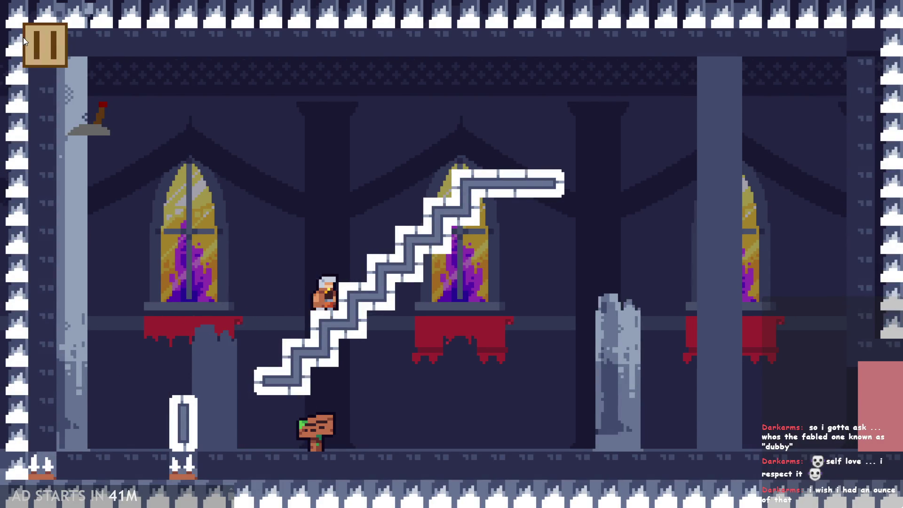
{"action": "left_click", "coordinate": [24, 40]}
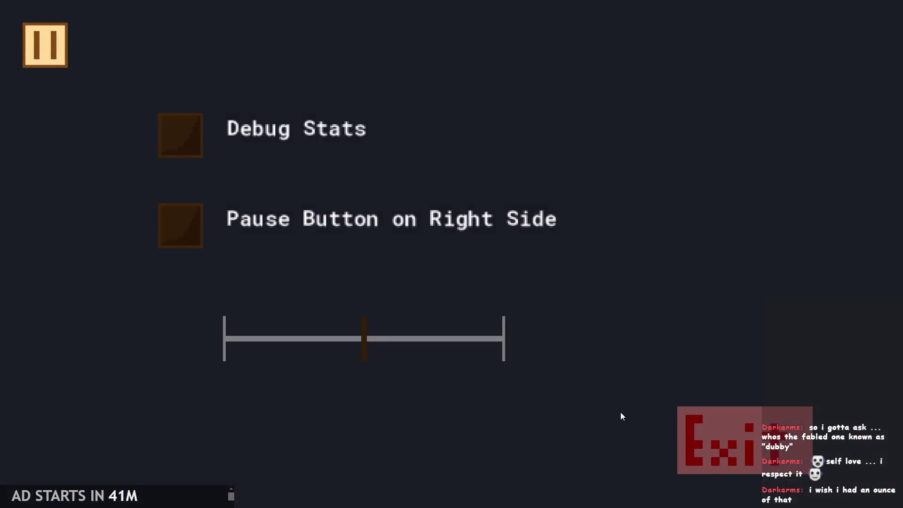
{"action": "left_click", "coordinate": [718, 438]}
Step: Delete the spr_health_bar_fill sprite from the Asset Browser
{"action": "right_click", "coordinate": [841, 290]}
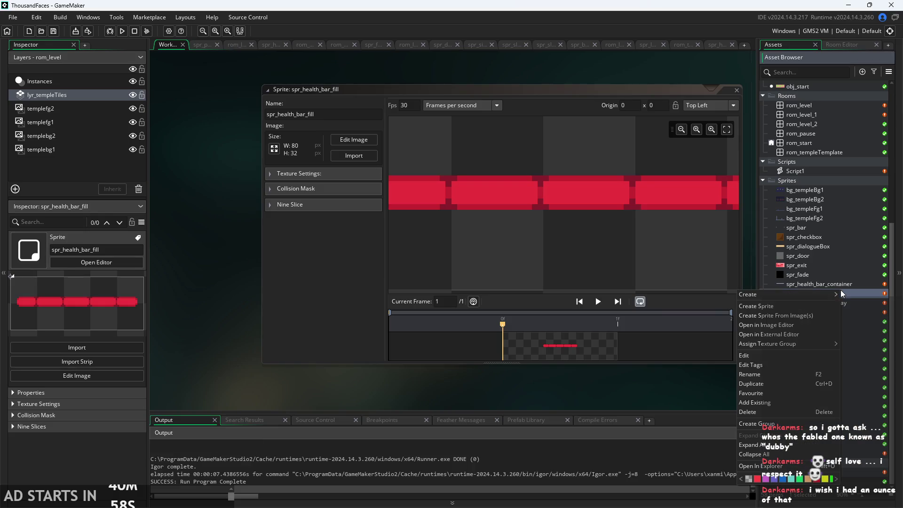
{"action": "left_click", "coordinate": [771, 413]}
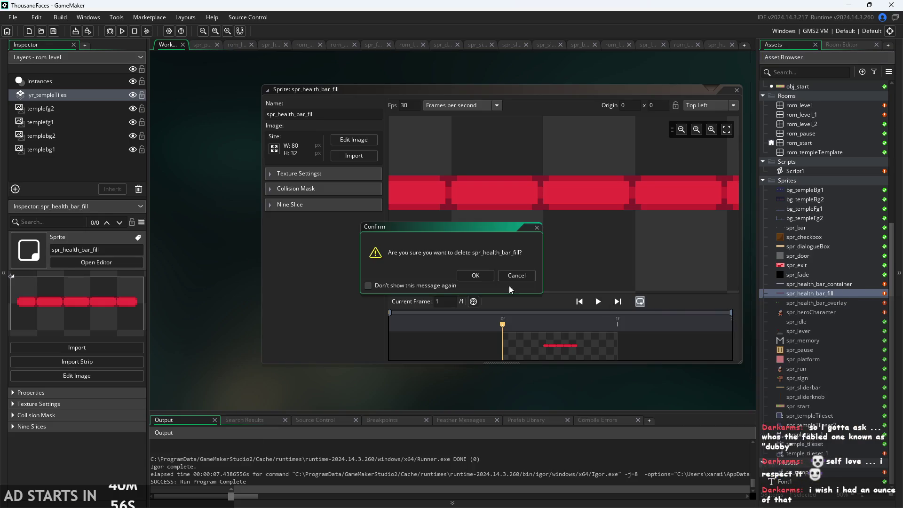
{"action": "left_click", "coordinate": [465, 276]}
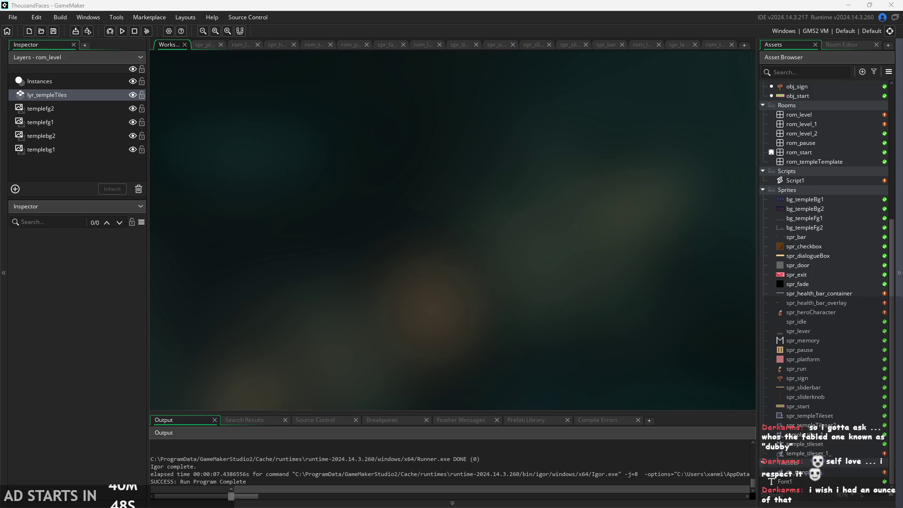
{"action": "left_click_drag", "start_coordinate": [794, 183], "coordinate": [794, 191]}
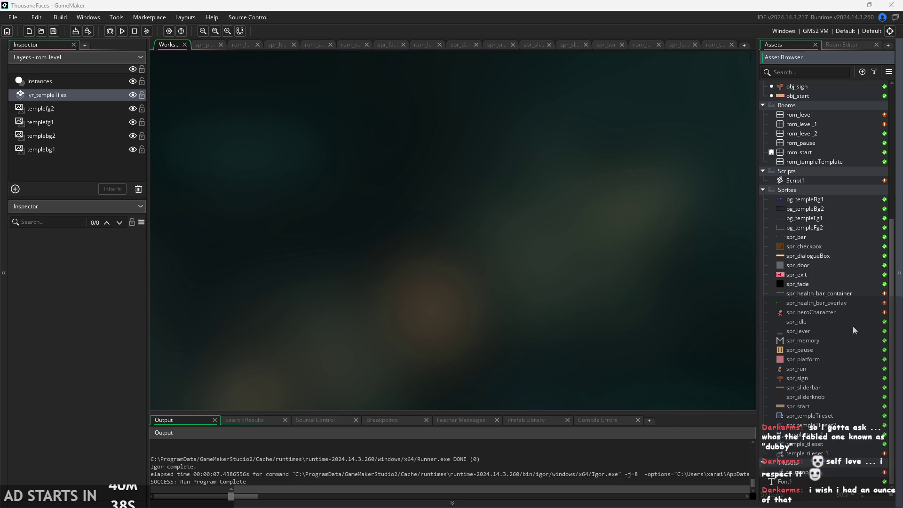
{"action": "left_click_drag", "start_coordinate": [830, 190], "coordinate": [825, 188]}
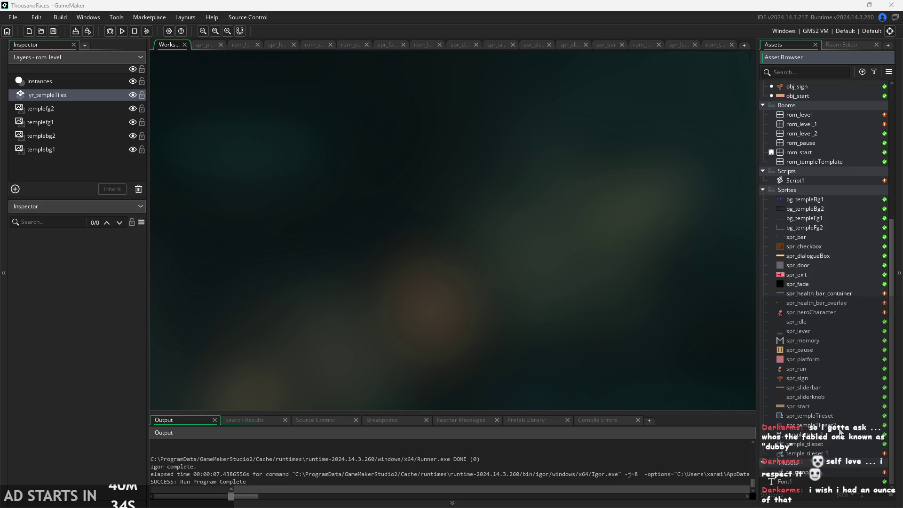
Step: Create a new sprite from the recent health_bar_fill image in the Sprites group
{"action": "right_click", "coordinate": [811, 186]}
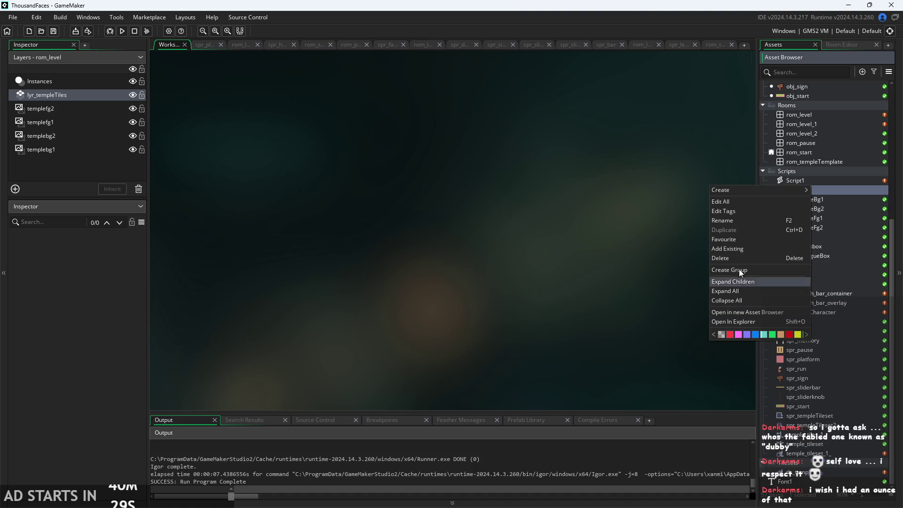
{"action": "left_click", "coordinate": [679, 307]}
{"action": "right_click", "coordinate": [850, 200]}
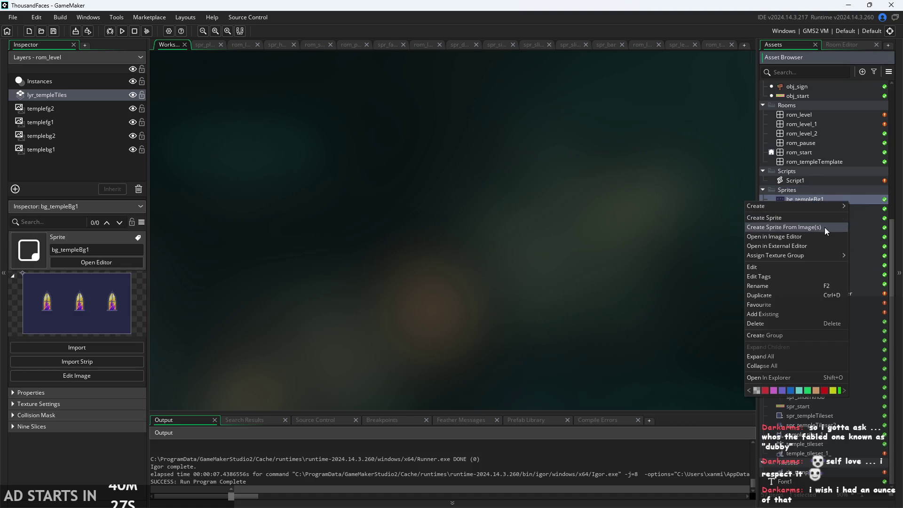
{"action": "left_click", "coordinate": [780, 226]}
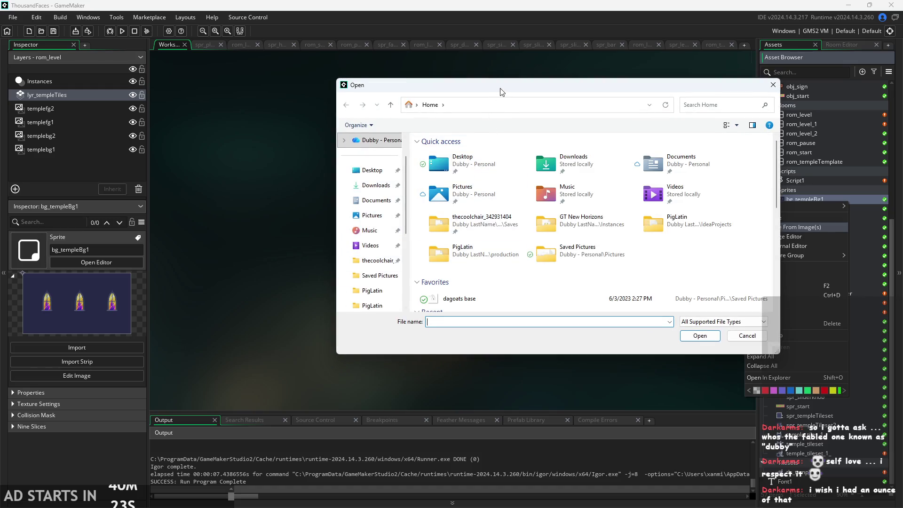
{"action": "left_click_drag", "start_coordinate": [501, 92], "coordinate": [410, 96]}
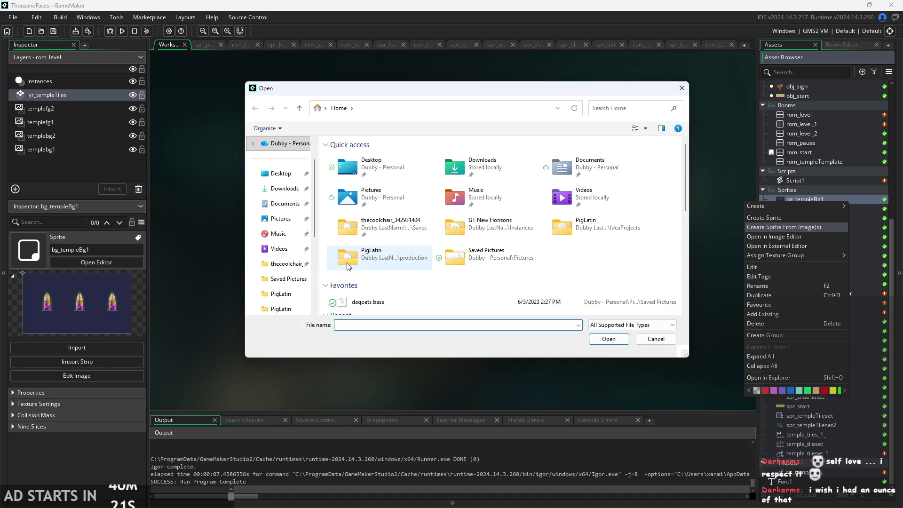
{"action": "scroll", "coordinate": [413, 266], "scroll_direction": "down", "scroll_amount": 2}
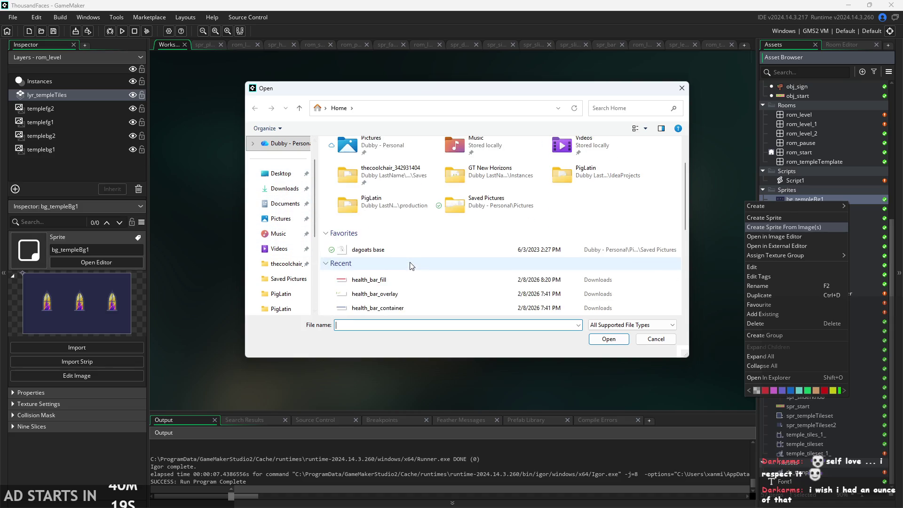
{"action": "double_click", "coordinate": [396, 279]}
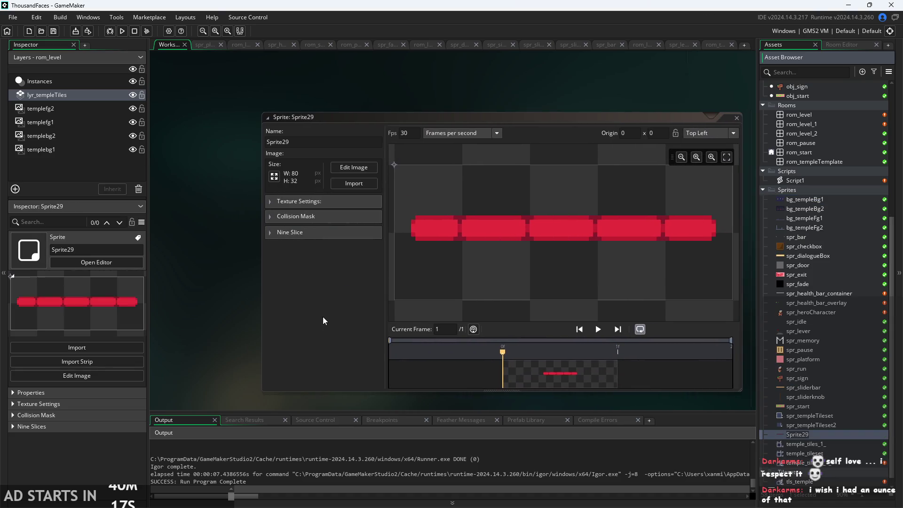
Step: Name Sprite29 spr_health_bar_fill by pasting the name and trimming the duplicate spr_ prefix
{"action": "type", "text": "sor_"}
{"action": "key", "text": "BackSpace"}
{"action": "key", "text": "BackSpace"}
{"action": "key", "text": "BackSpace"}
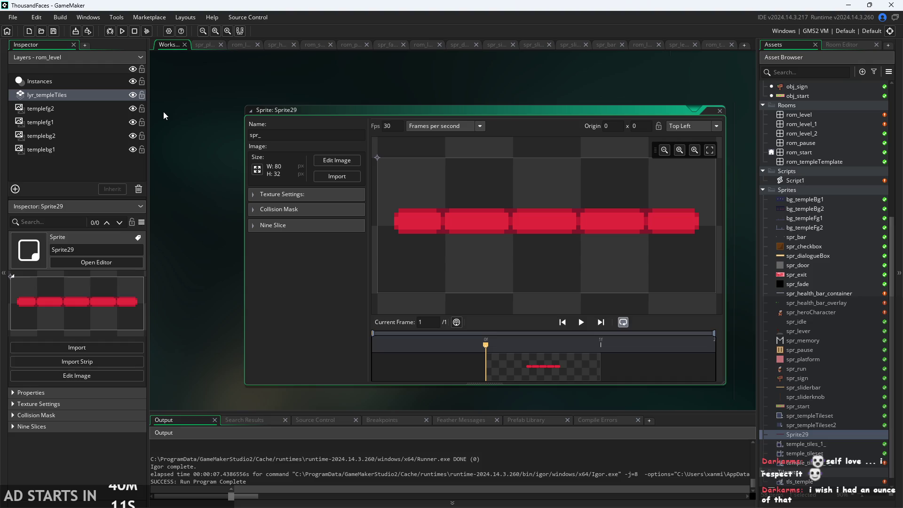
{"action": "type", "text": "spr_health_bar_fill"}
{"action": "key", "text": "BackSpace"}
{"action": "key", "text": "Return"}
{"action": "left_click", "coordinate": [113, 71]}
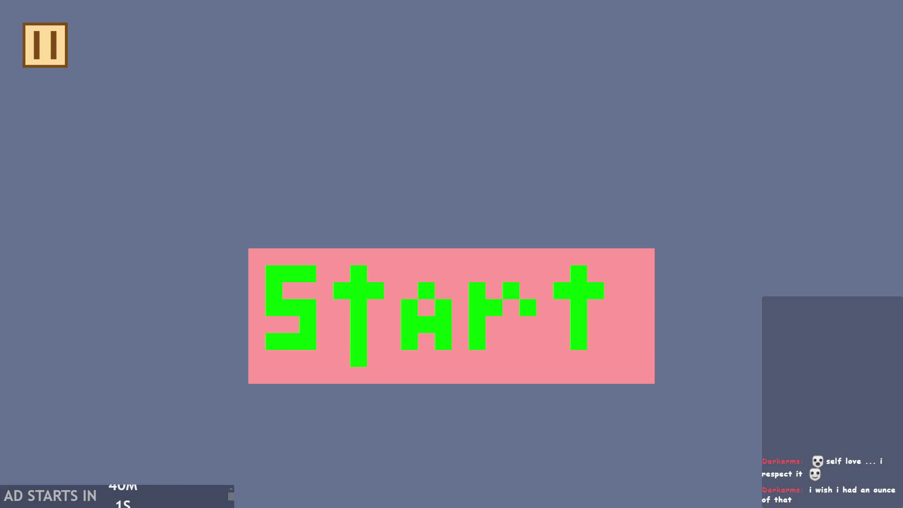
Step: Start the game from the title screen and run the player up the stairs to the top platform
{"action": "left_click", "coordinate": [513, 309]}
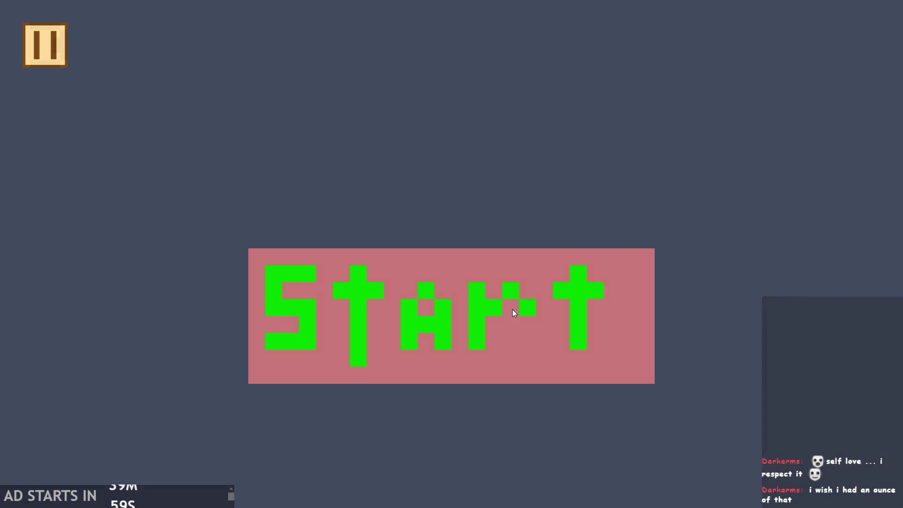
{"action": "key", "text": "Right"}
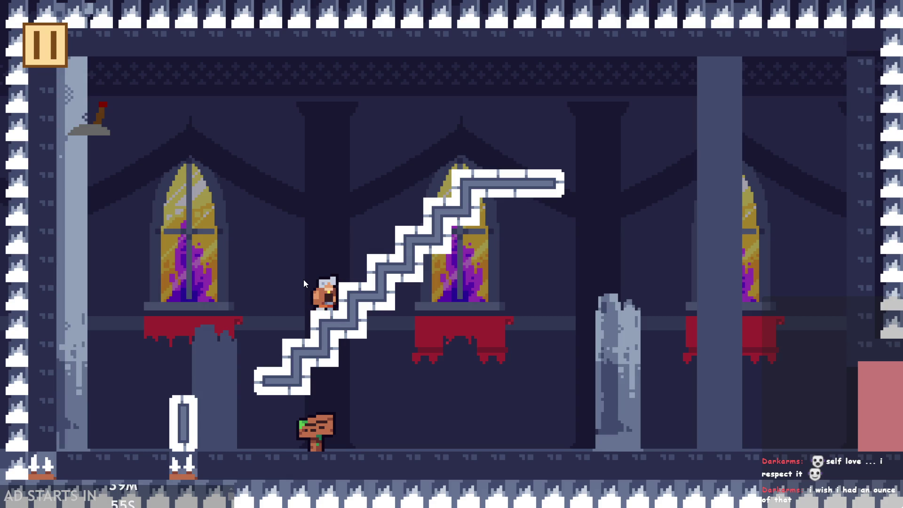
{"action": "key", "text": "Right"}
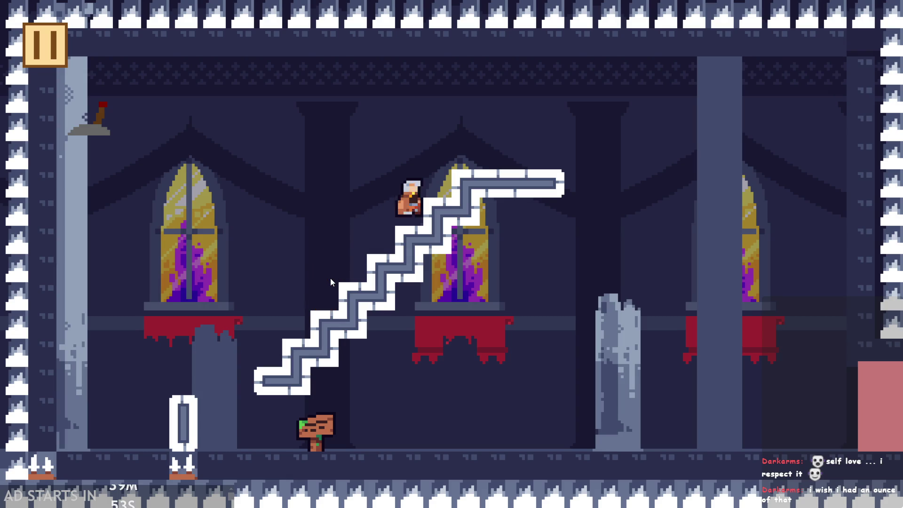
{"action": "key", "text": "space"}
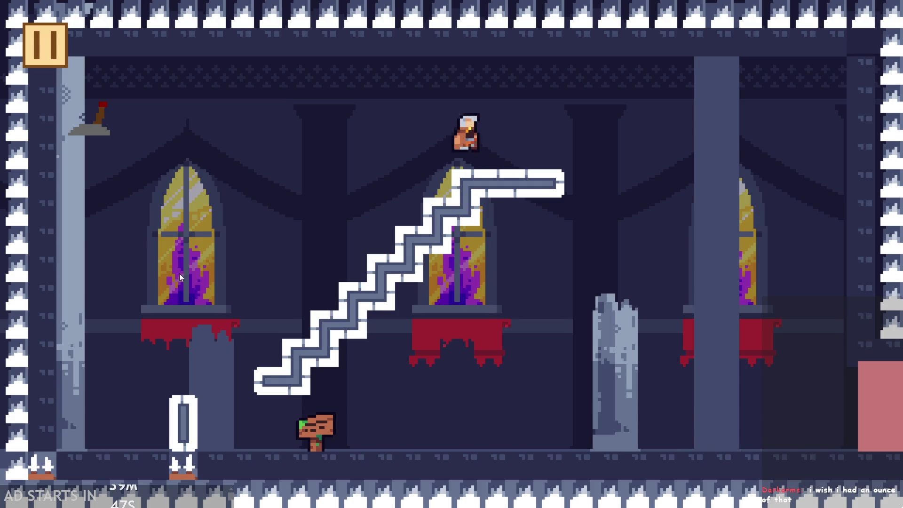
Step: Jump the player left to the wall lever, then climb back to the top platform
{"action": "key", "text": "Left"}
{"action": "key", "text": "Right"}
{"action": "key", "text": "space"}
{"action": "key", "text": "Left"}
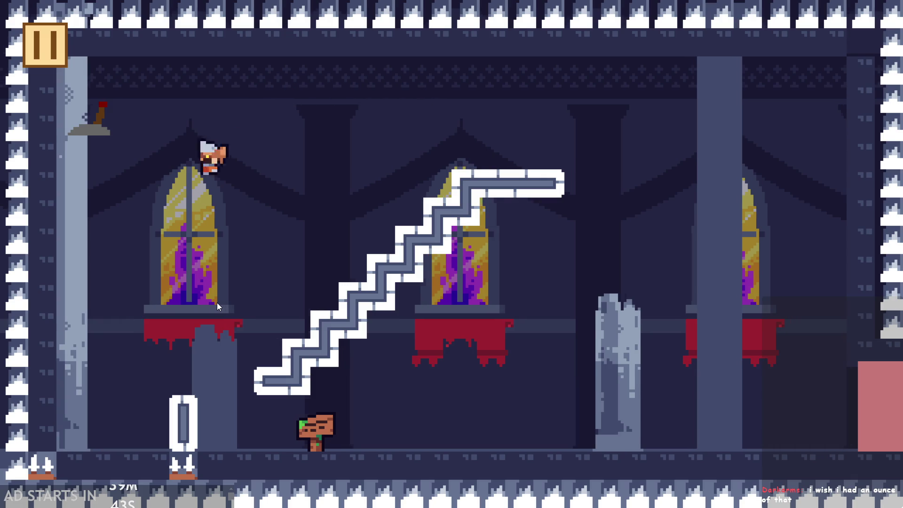
{"action": "key", "text": "Right"}
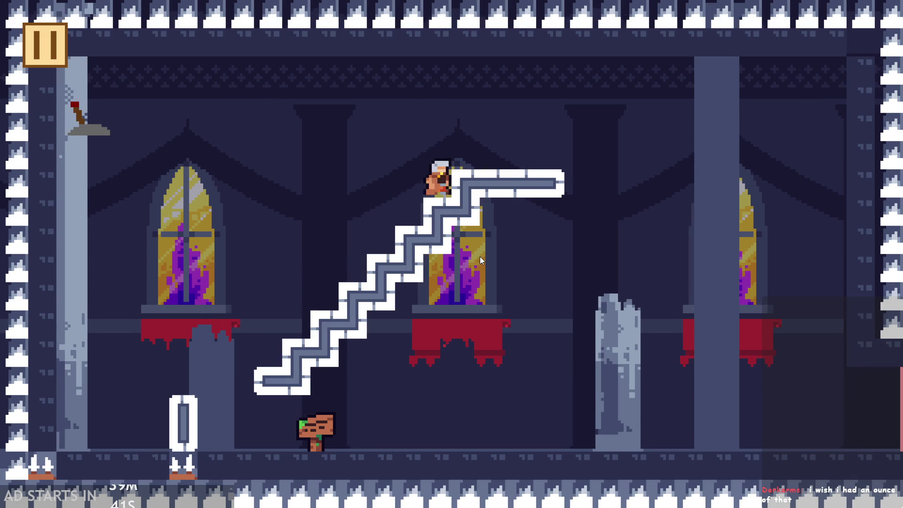
{"action": "key", "text": "space"}
{"action": "key", "text": "Left"}
{"action": "key", "text": "Right"}
{"action": "key", "text": "space"}
{"action": "key", "text": "Left"}
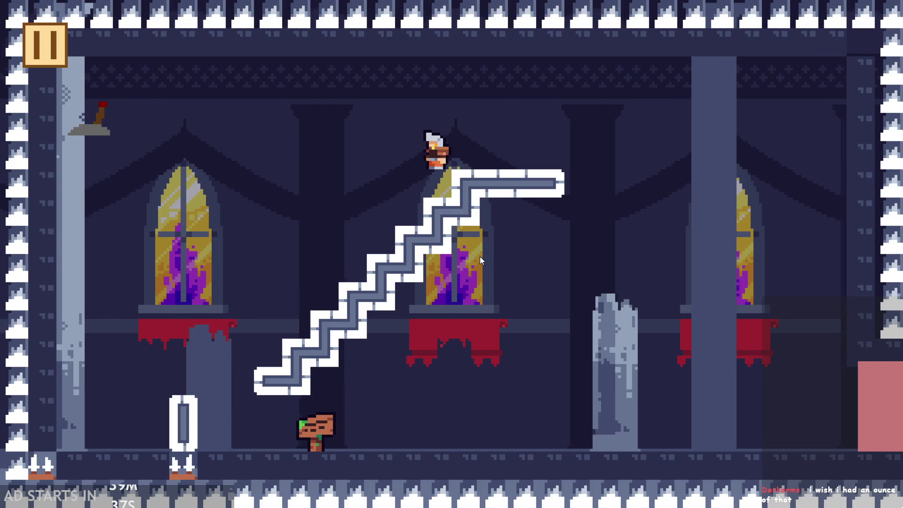
Step: Jump the player over the stairs toward the upper left, landing beside the signpost
{"action": "key", "text": "Left"}
{"action": "key", "text": "space"}
{"action": "key", "text": "Right"}
{"action": "key", "text": "Left"}
{"action": "key", "text": "space"}
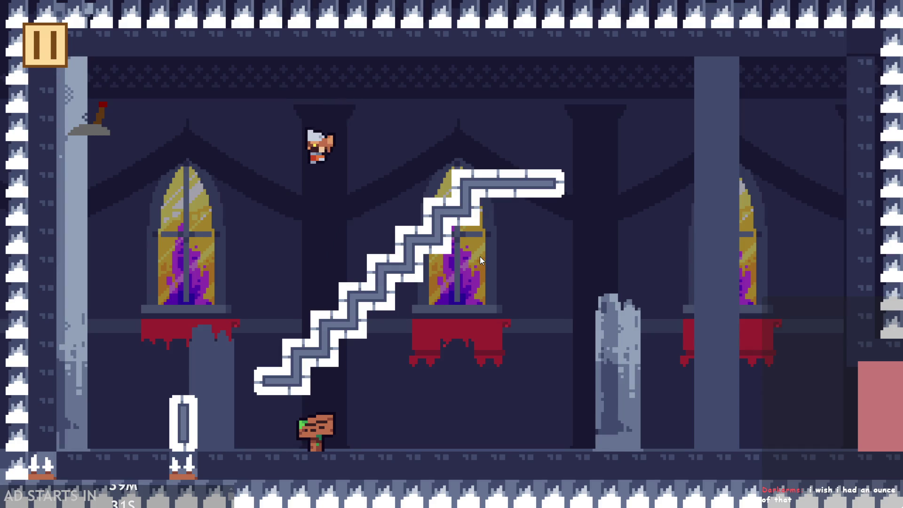
{"action": "key", "text": "Right"}
{"action": "key", "text": "Left"}
{"action": "key", "text": "Right"}
{"action": "key", "text": "space"}
{"action": "key", "text": "Left"}
{"action": "key", "text": "space"}
{"action": "key", "text": "space"}
{"action": "key", "text": "Left"}
Step: Keep jumping the player over the stairs, along the left wall and floor
{"action": "key", "text": "space"}
{"action": "key", "text": "Right"}
{"action": "key", "text": "Left"}
{"action": "key", "text": "space"}
{"action": "key", "text": "Right"}
{"action": "key", "text": "space"}
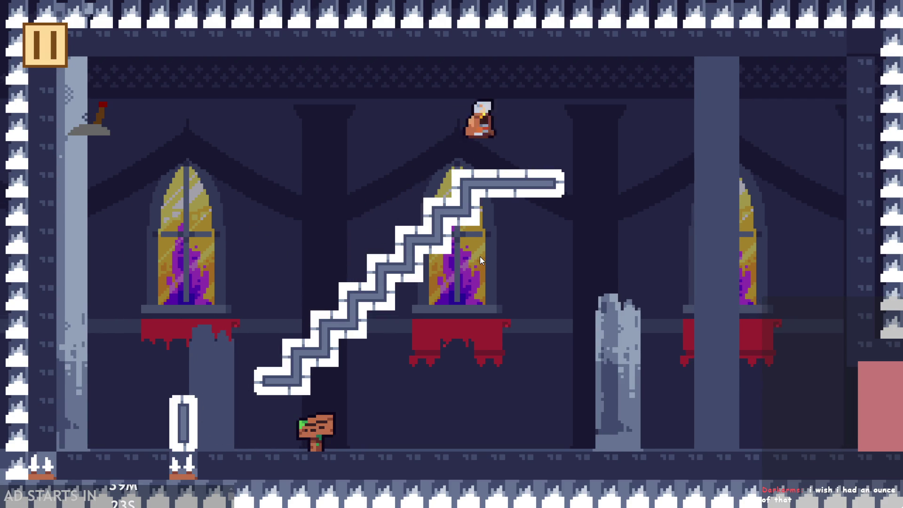
{"action": "key", "text": "Left"}
{"action": "key", "text": "space"}
{"action": "key", "text": "Right"}
{"action": "key", "text": "space"}
{"action": "key", "text": "Right"}
{"action": "key", "text": "Left"}
{"action": "key", "text": "Right"}
{"action": "key", "text": "Left"}
{"action": "key", "text": "space"}
Step: Flip the wall lever to show the pink block, then return above the stairs
{"action": "key", "text": "space"}
{"action": "key", "text": "Right"}
{"action": "key", "text": "Left"}
{"action": "key", "text": "Right"}
{"action": "key", "text": "space"}
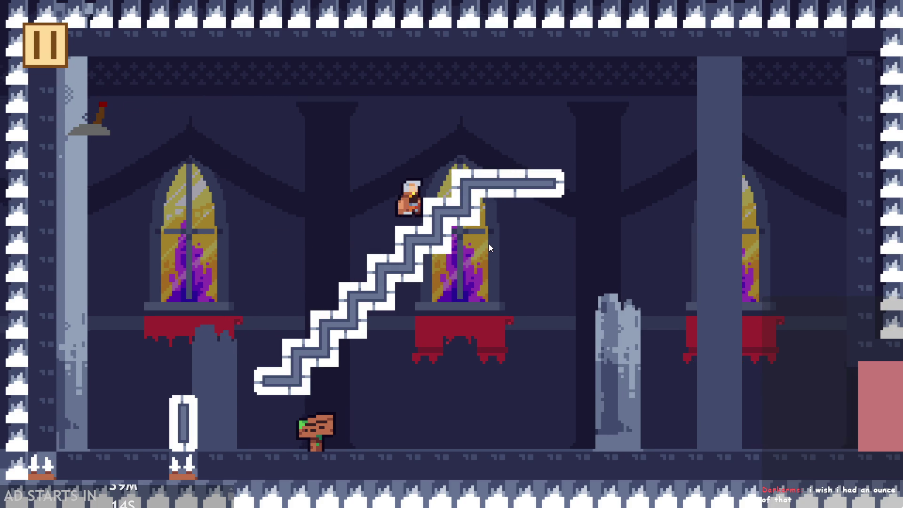
{"action": "key", "text": "Right"}
{"action": "key", "text": "space"}
{"action": "key", "text": "Left"}
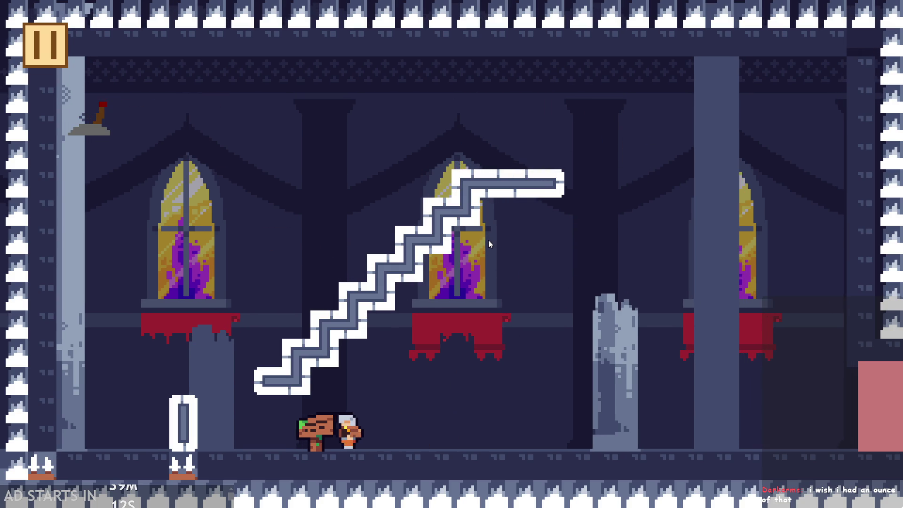
{"action": "key", "text": "Left"}
{"action": "key", "text": "Right"}
{"action": "key", "text": "space"}
{"action": "key", "text": "Left"}
{"action": "key", "text": "Right"}
{"action": "key", "text": "Left"}
{"action": "key", "text": "Right"}
{"action": "key", "text": "space"}
Step: Flip the lever to remove the pink block, then flip it again to restore it
{"action": "key", "text": "Left"}
{"action": "key", "text": "Right"}
{"action": "key", "text": "space"}
{"action": "key", "text": "Right"}
{"action": "key", "text": "space"}
{"action": "key", "text": "Left"}
Step: Climb the stairs, jump high left, and flip the wall lever once more
{"action": "key", "text": "Right"}
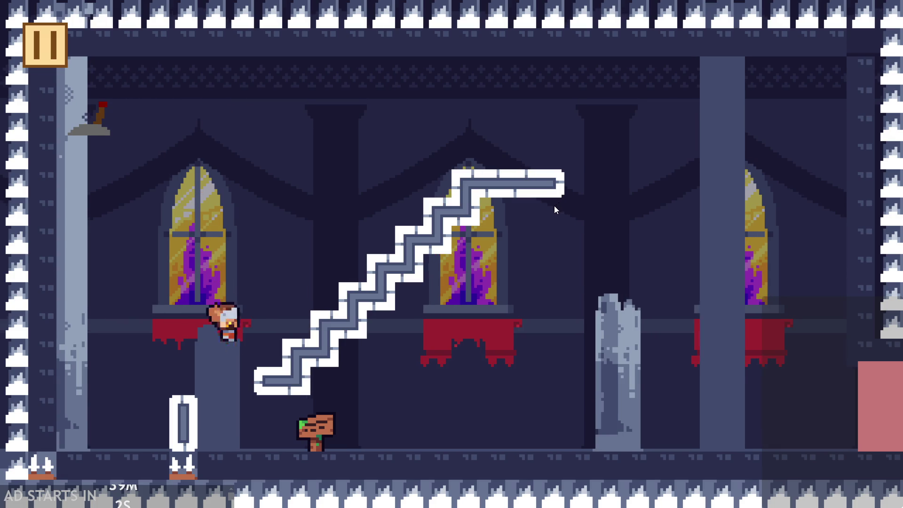
{"action": "key", "text": "space"}
{"action": "key", "text": "Right"}
{"action": "key", "text": "Left"}
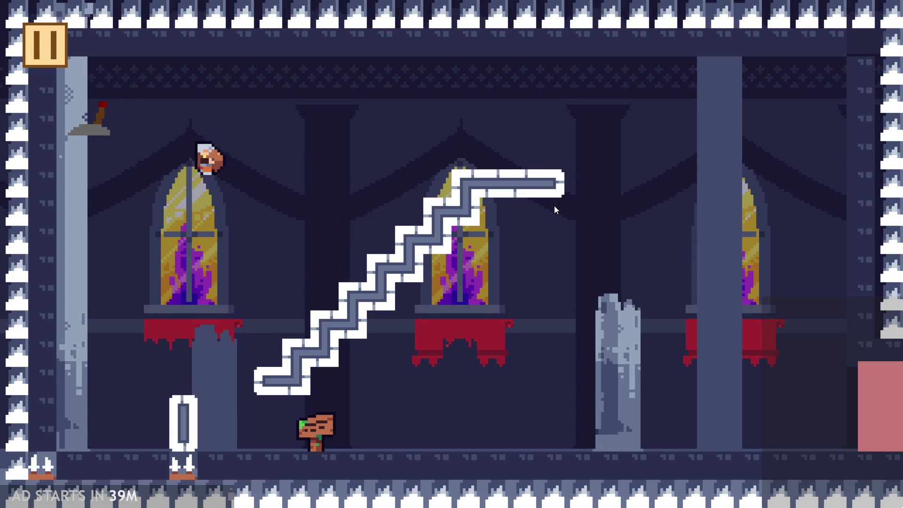
{"action": "key", "text": "Left"}
{"action": "key", "text": "Right"}
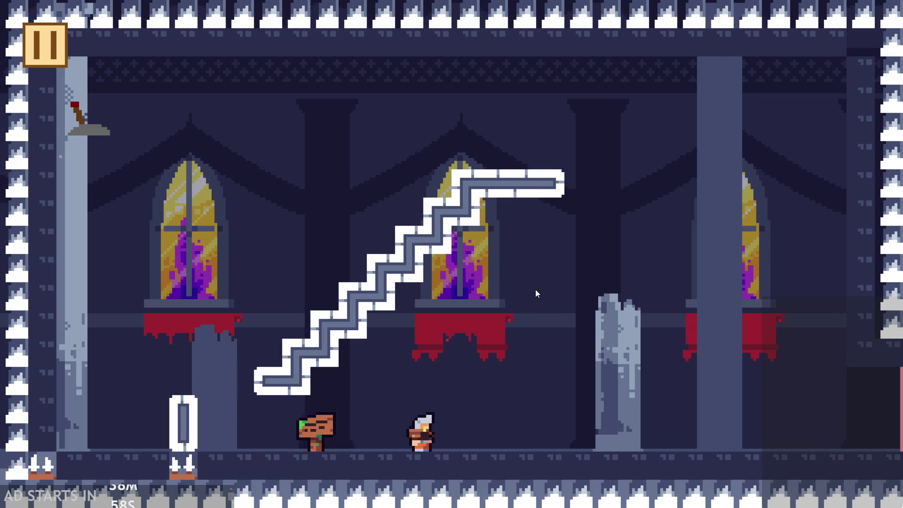
Step: Run along the floor, climb the stairs, and exit through the right edge into the next room
{"action": "key", "text": "Right"}
{"action": "key", "text": "Left"}
{"action": "key", "text": "space"}
{"action": "key", "text": "Right"}
{"action": "key", "text": "Left"}
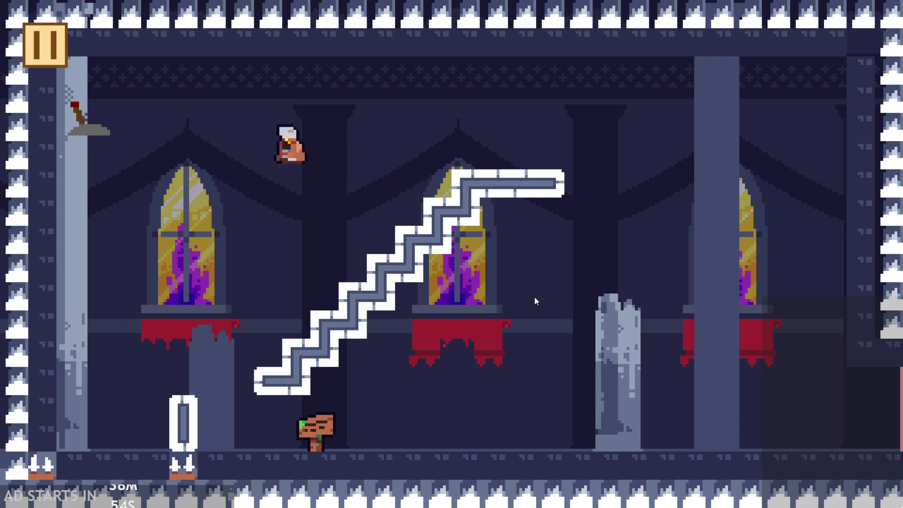
{"action": "key", "text": "Left"}
{"action": "key", "text": "Right"}
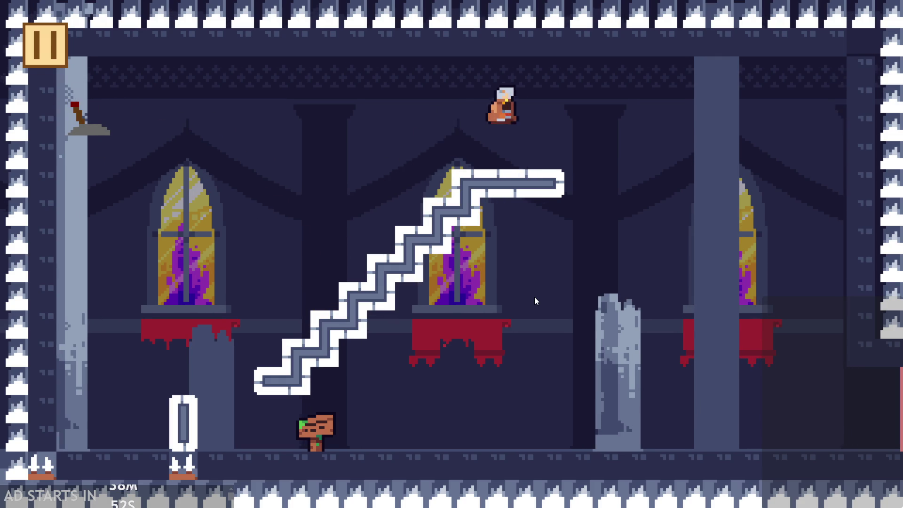
{"action": "key", "text": "Right"}
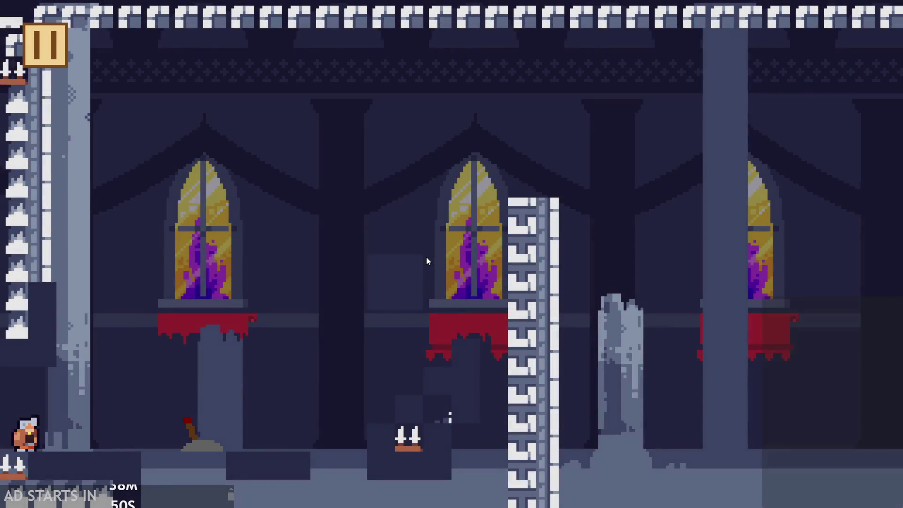
Step: Land beside the floor lever, flip it to raise the pink block, and stand on it
{"action": "key", "text": "Right"}
{"action": "key", "text": "Left"}
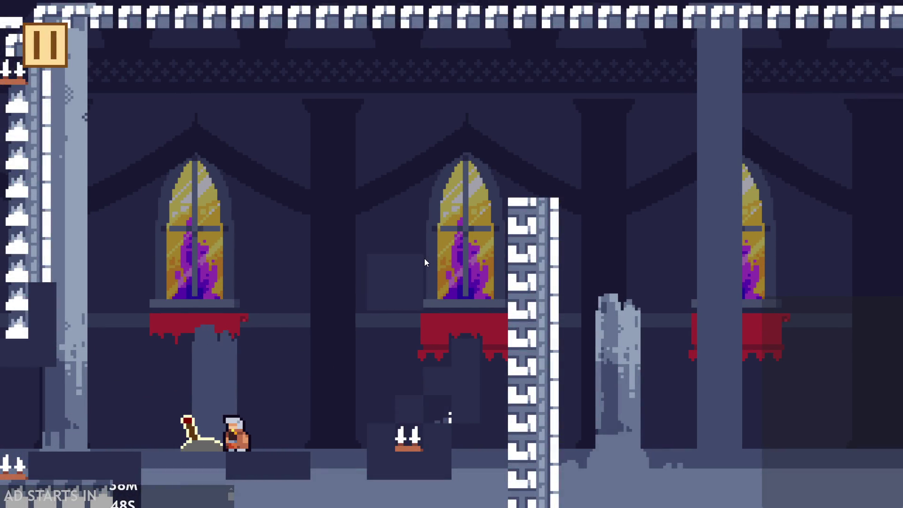
{"action": "key", "text": "Right"}
{"action": "key", "text": "Left"}
{"action": "key", "text": "Right"}
{"action": "key", "text": "Left"}
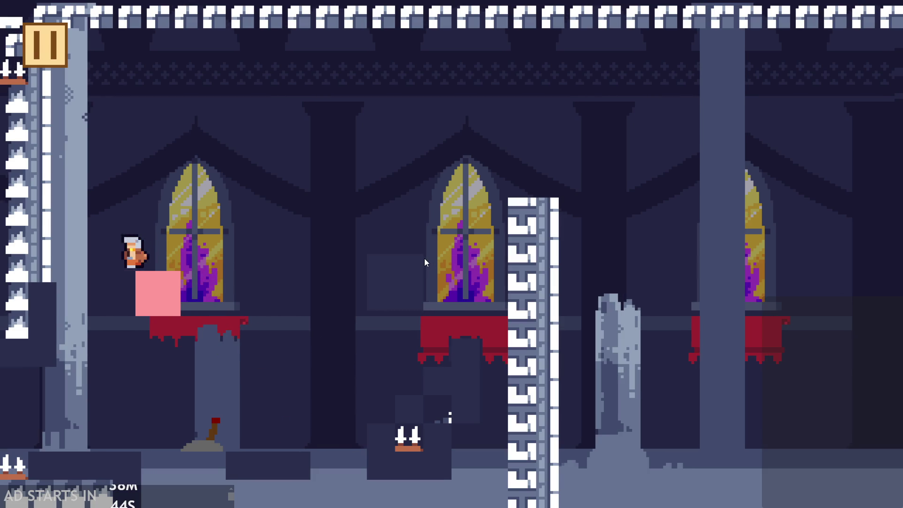
Step: Swing up to the left and centre windows, then pause and quit to the editor
{"action": "key", "text": "Left"}
{"action": "key", "text": "Right"}
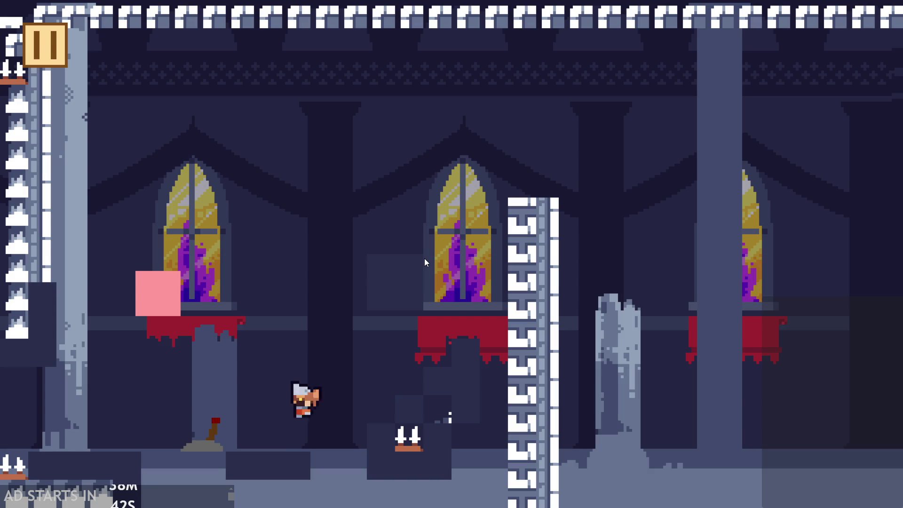
{"action": "key", "text": "Left"}
{"action": "key", "text": "Right"}
{"action": "key", "text": "Right"}
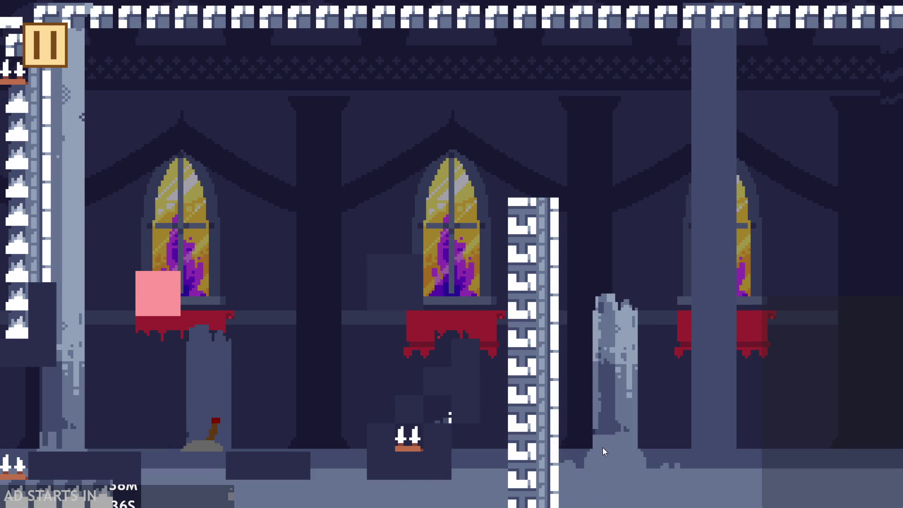
{"action": "left_click", "coordinate": [38, 51]}
{"action": "left_click", "coordinate": [687, 440]}
Step: Bring up the spr_health_bar_fill sprite editor from the Asset Browser, then open the obj_hero object editor
{"action": "scroll", "coordinate": [176, 349], "scroll_direction": "down", "scroll_amount": 3}
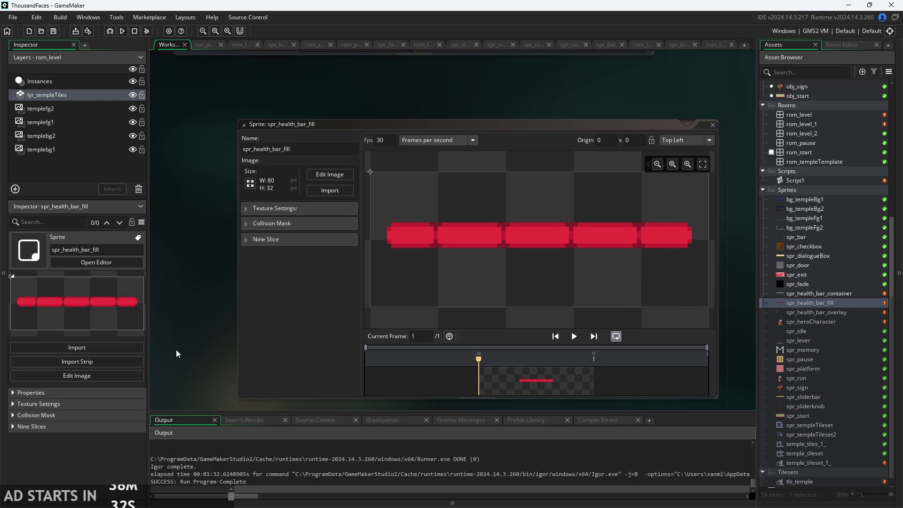
{"action": "scroll", "coordinate": [187, 342], "scroll_direction": "down", "scroll_amount": 1}
{"action": "scroll", "coordinate": [546, 204], "scroll_direction": "up", "scroll_amount": 5}
{"action": "scroll", "coordinate": [596, 278], "scroll_direction": "up", "scroll_amount": 2}
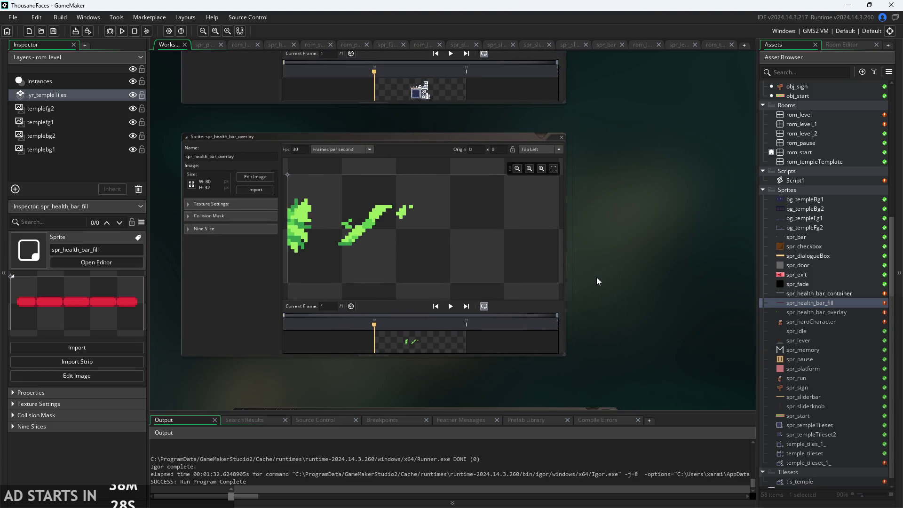
{"action": "scroll", "coordinate": [596, 251], "scroll_direction": "up", "scroll_amount": 3}
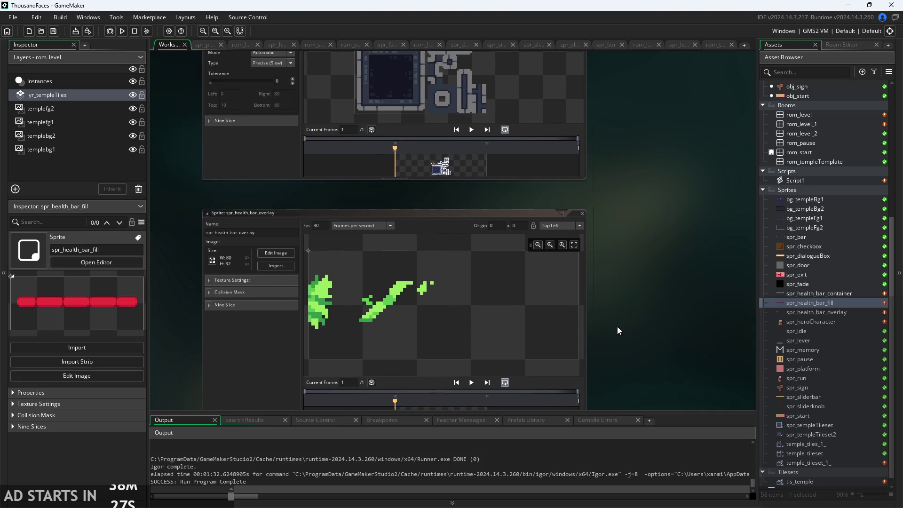
{"action": "double_click", "coordinate": [821, 304]}
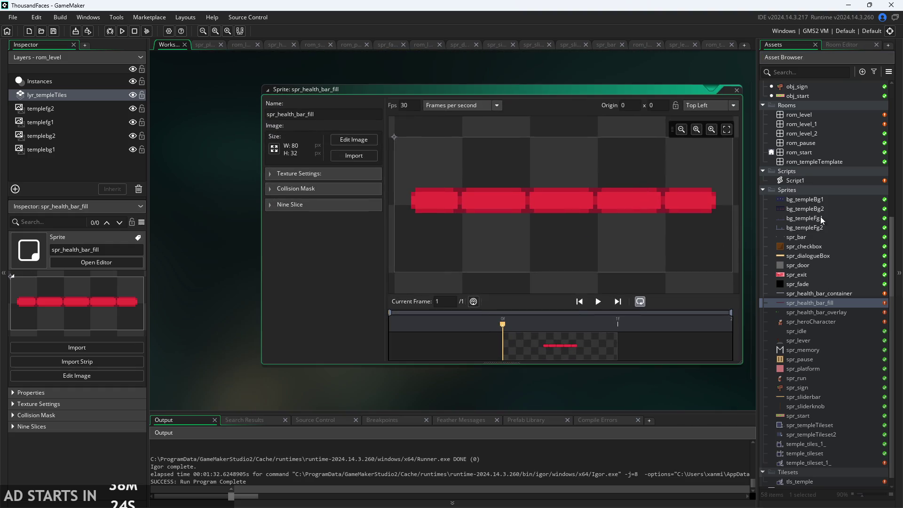
{"action": "scroll", "coordinate": [807, 178], "scroll_direction": "up", "scroll_amount": 5}
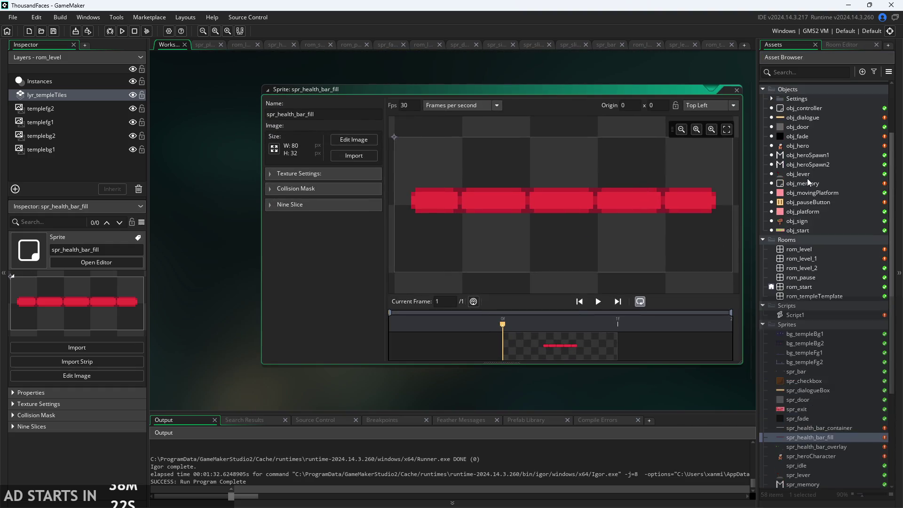
{"action": "left_click", "coordinate": [800, 145]}
{"action": "double_click", "coordinate": [800, 148]}
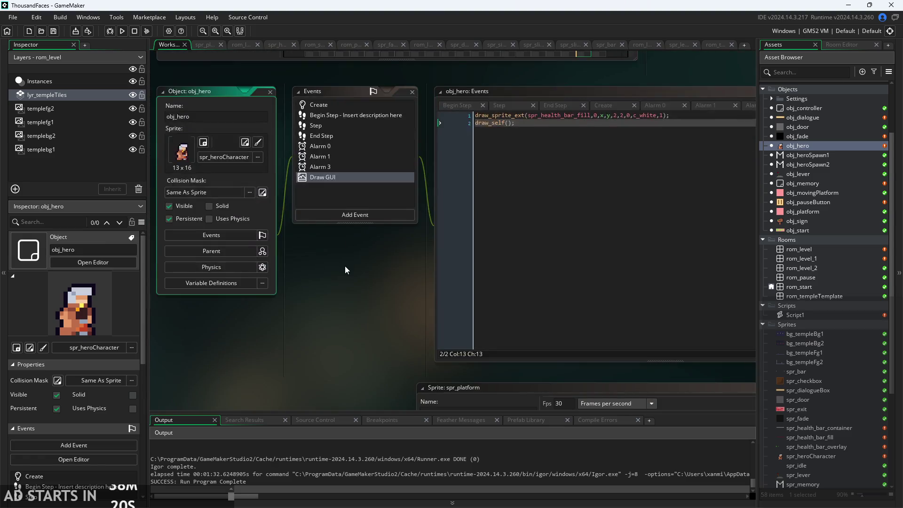
Step: Pan to show the obj_hero panel and add a blank line at the top of the Draw GUI code
{"action": "left_click", "coordinate": [540, 156]}
{"action": "mouse_move", "coordinate": [526, 157]}
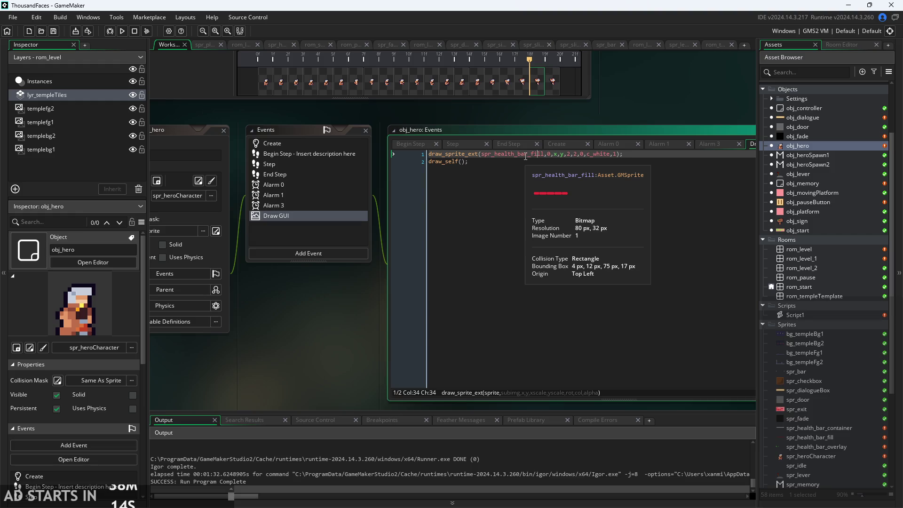
{"action": "mouse_move", "coordinate": [304, 344]}
{"action": "left_mouse_down"}
{"action": "mouse_move", "coordinate": [414, 333]}
{"action": "mouse_move", "coordinate": [357, 352]}
{"action": "left_mouse_up"}
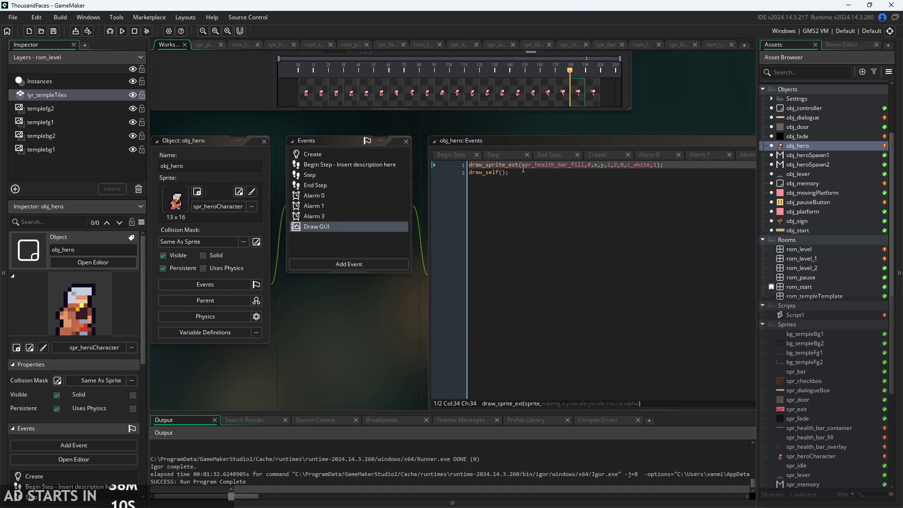
{"action": "key", "text": "ctrl+a"}
{"action": "left_click", "coordinate": [580, 178]}
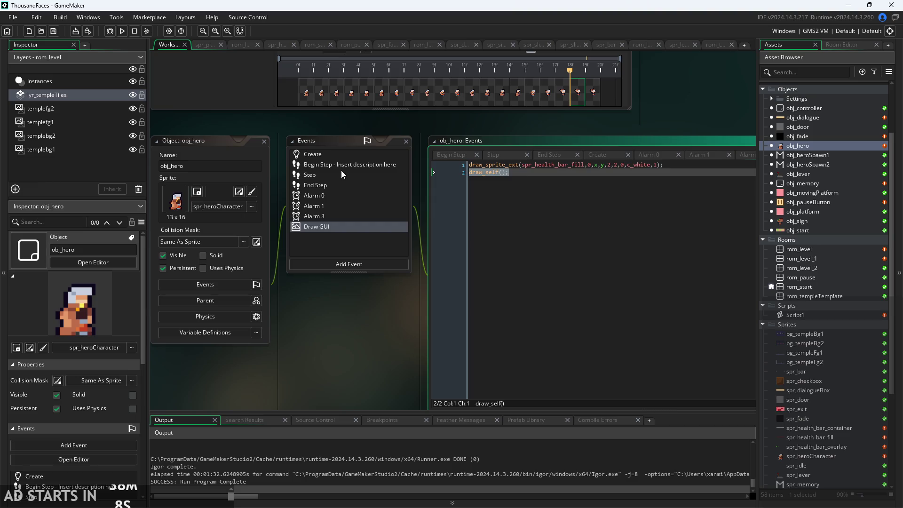
{"action": "left_click", "coordinate": [470, 165]}
{"action": "key", "text": "Return"}
{"action": "key", "text": "Up"}
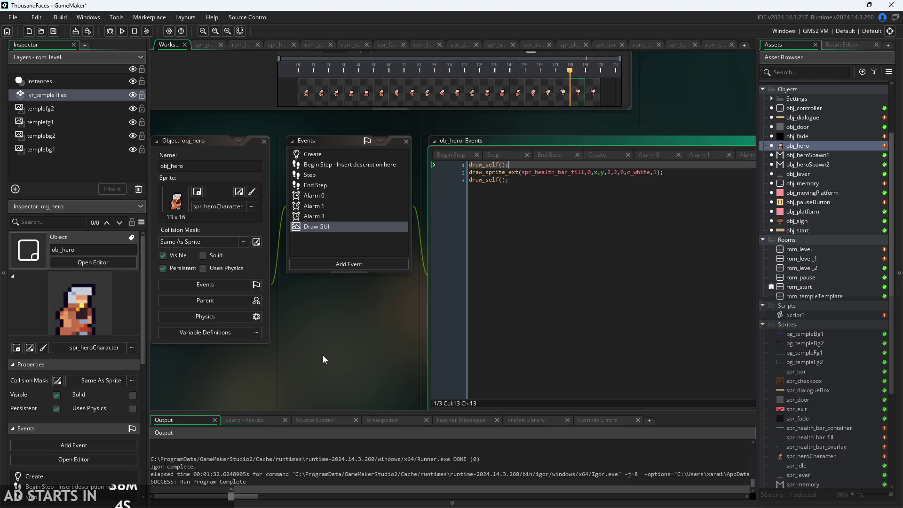
{"action": "key", "text": "shift+Home"}
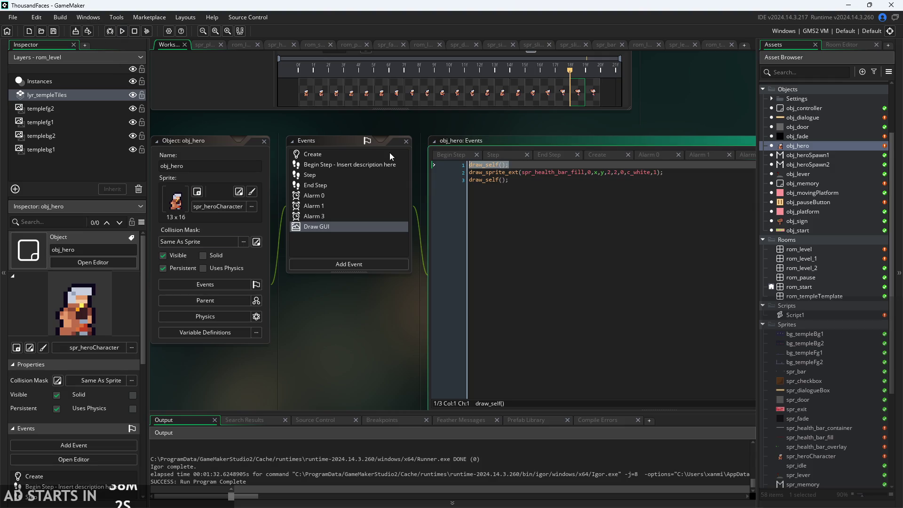
Step: Copy the draw_sprite_ext line onto a new line below draw_self(), then run the game
{"action": "left_click", "coordinate": [699, 171]}
{"action": "key", "text": "shift+Home"}
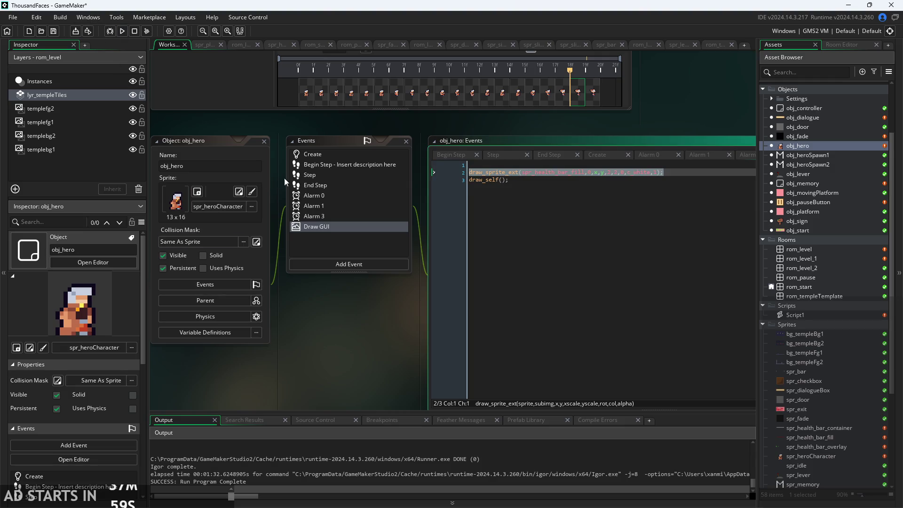
{"action": "left_click", "coordinate": [627, 228]}
{"action": "key", "text": "Return"}
{"action": "type", "text": "draw_sprite_ext(spr_health_bar_fill,0,x,y,2,2,0,c_white,1);"}
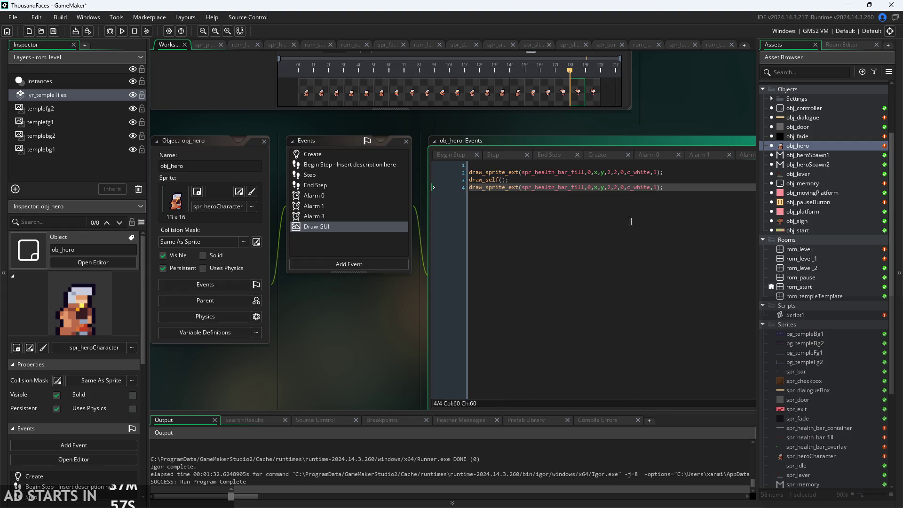
{"action": "left_click", "coordinate": [358, 287]}
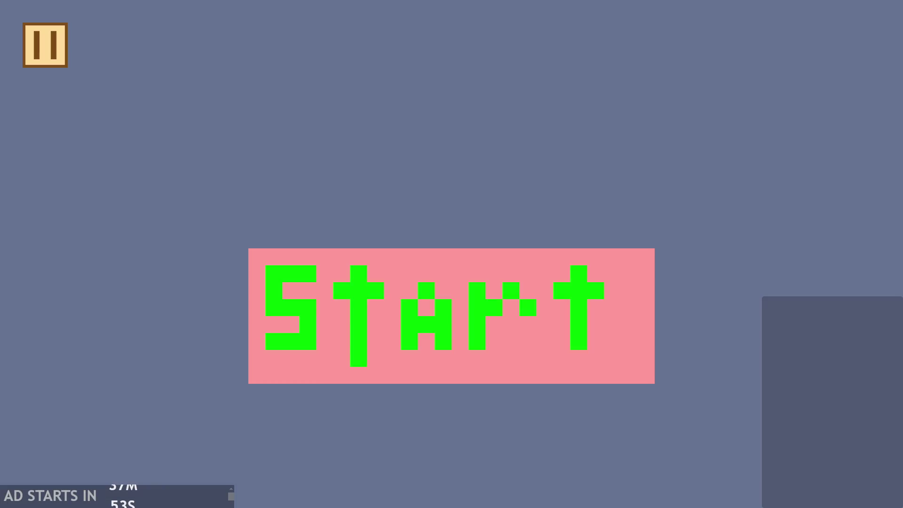
{"action": "left_click", "coordinate": [618, 309]}
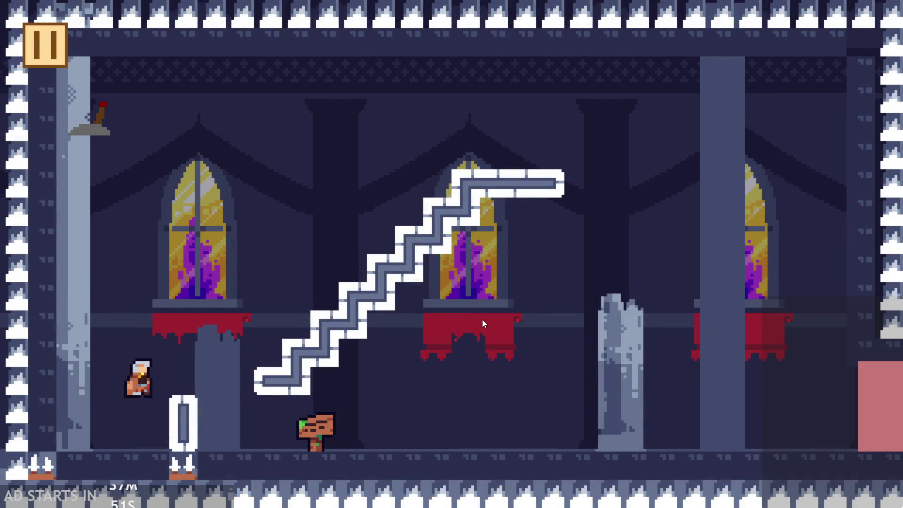
Step: Jump the hero up the staircase onto the top landing and higher steps
{"action": "key", "text": "Up"}
{"action": "key", "text": "Up"}
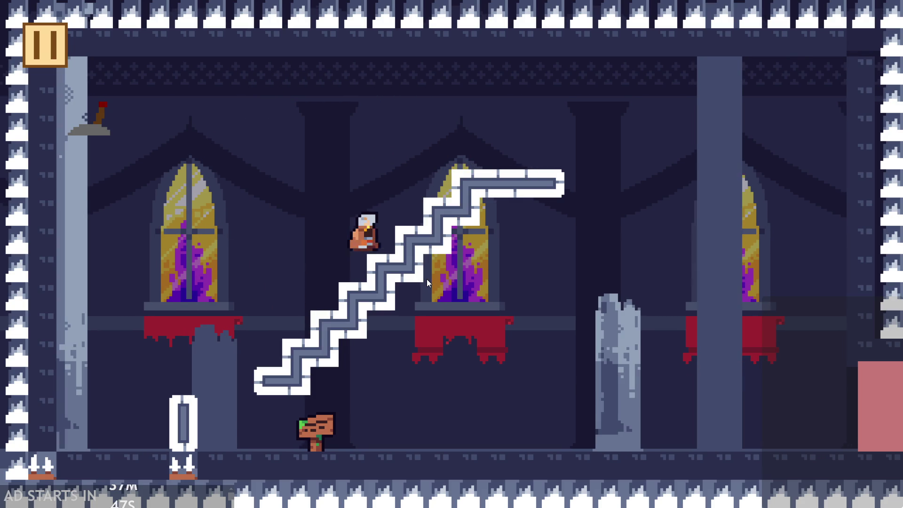
{"action": "key", "text": "Left"}
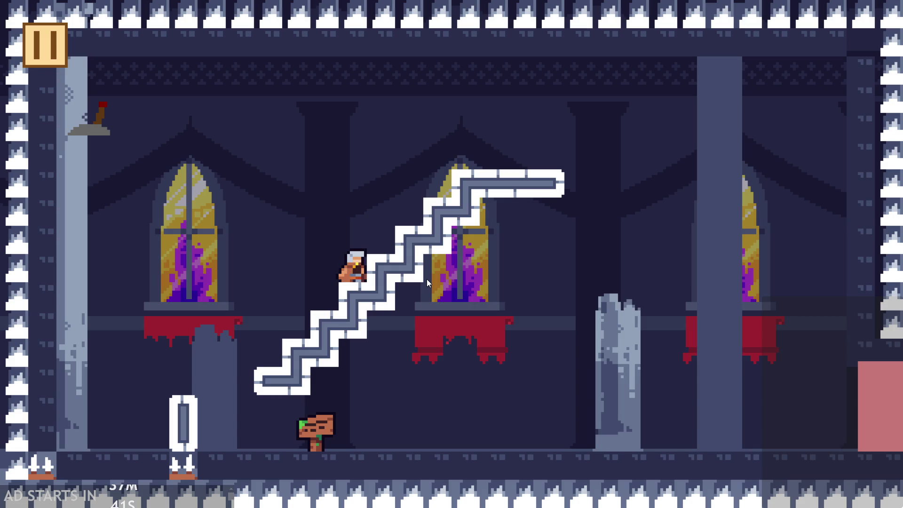
{"action": "key", "text": "Up"}
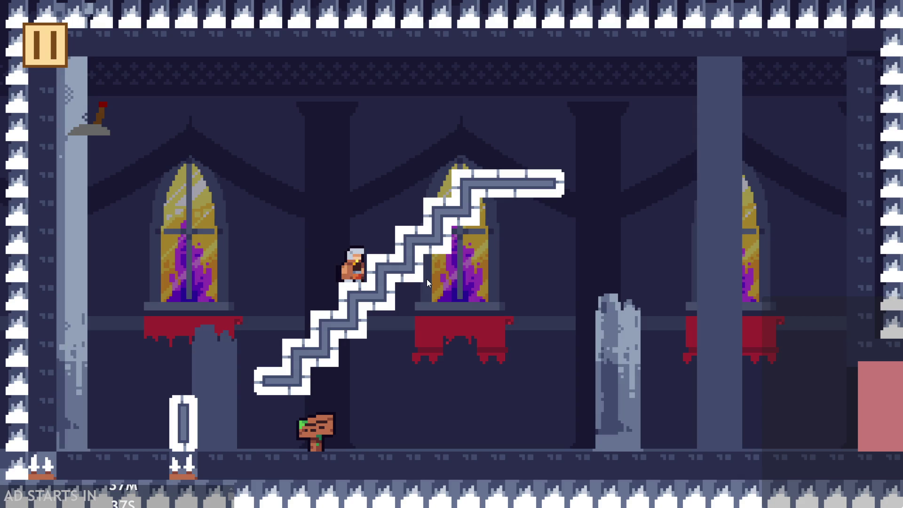
{"action": "key", "text": "Up"}
{"action": "key", "text": "Right"}
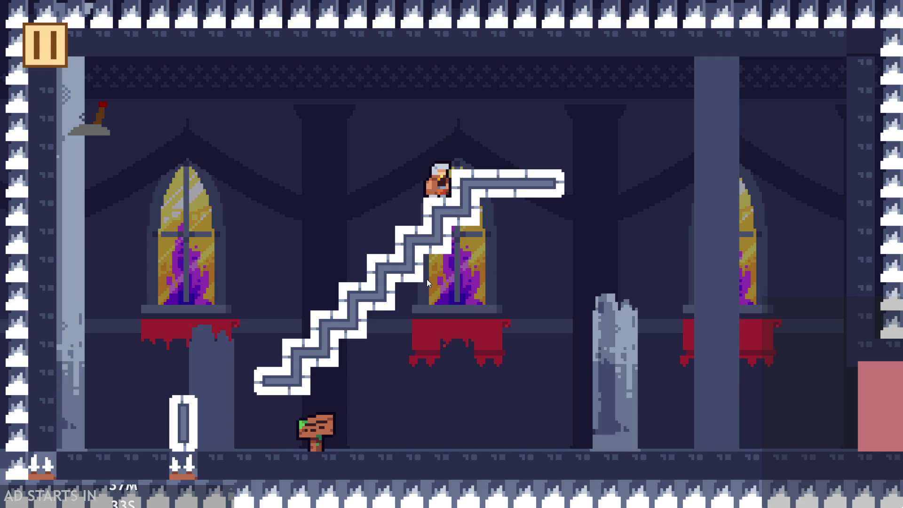
{"action": "key", "text": "Left"}
{"action": "key", "text": "Left"}
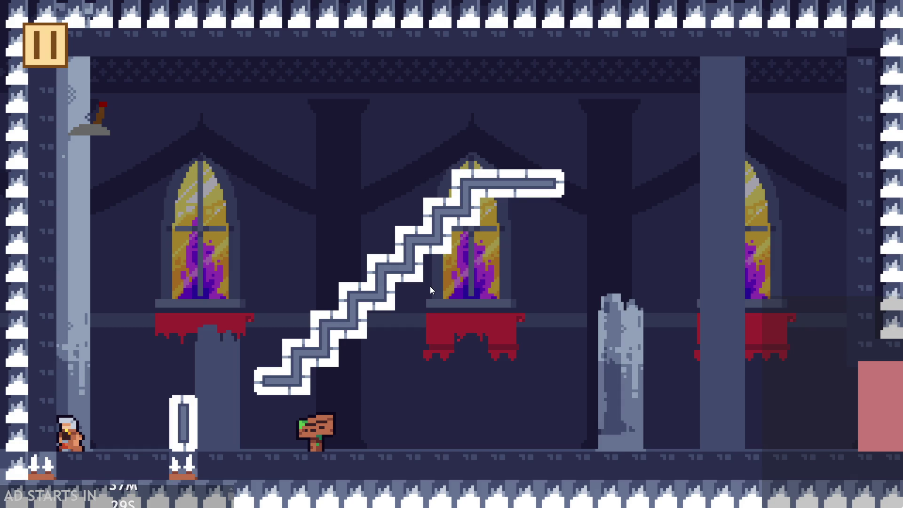
{"action": "key", "text": "Up"}
{"action": "key", "text": "Right"}
{"action": "key", "text": "Up"}
{"action": "key", "text": "Right"}
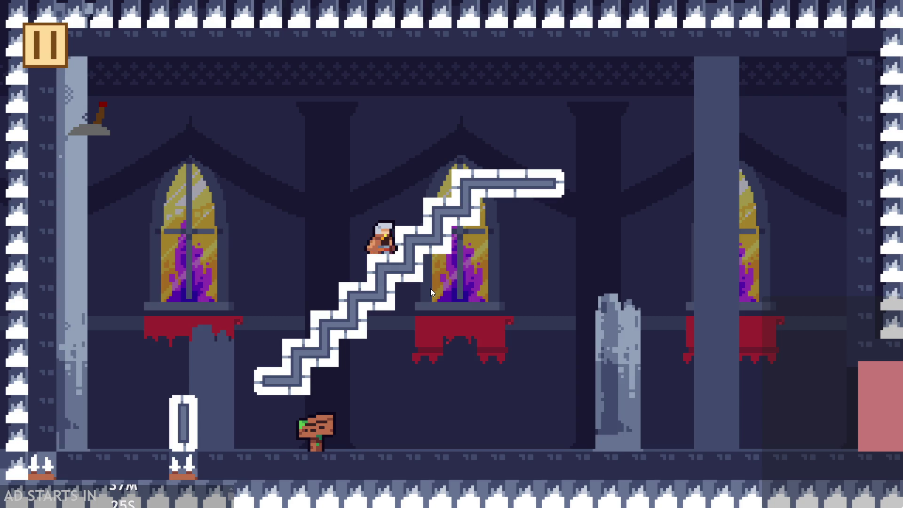
Step: Jump off the stairs, walk the hero back and forth, jump again, then quit
{"action": "key", "text": "Left"}
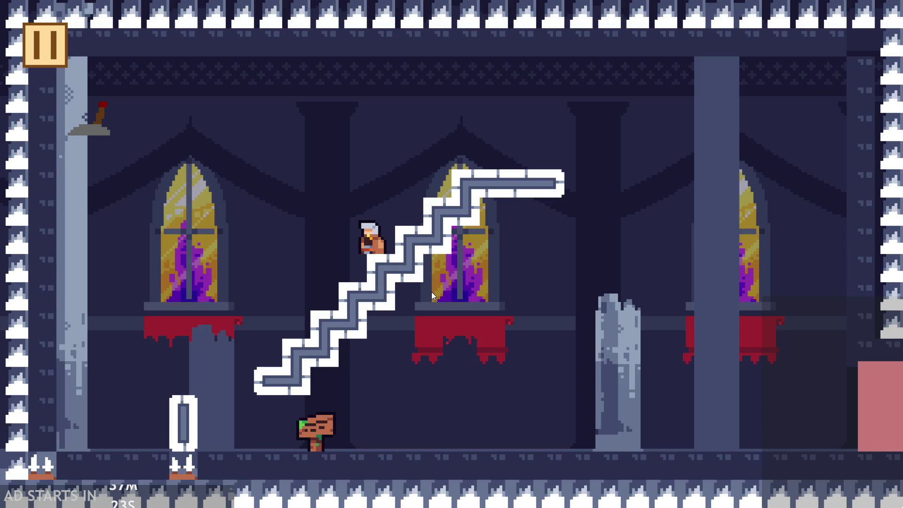
{"action": "key", "text": "Up"}
{"action": "key", "text": "Right"}
{"action": "key", "text": "Left"}
{"action": "key", "text": "Right"}
{"action": "key", "text": "Left"}
{"action": "key", "text": "Right"}
{"action": "key", "text": "Left"}
{"action": "key", "text": "Up"}
{"action": "key", "text": "Right"}
{"action": "key", "text": "Left"}
{"action": "key", "text": "Up"}
{"action": "key", "text": "Up"}
{"action": "key", "text": "Right"}
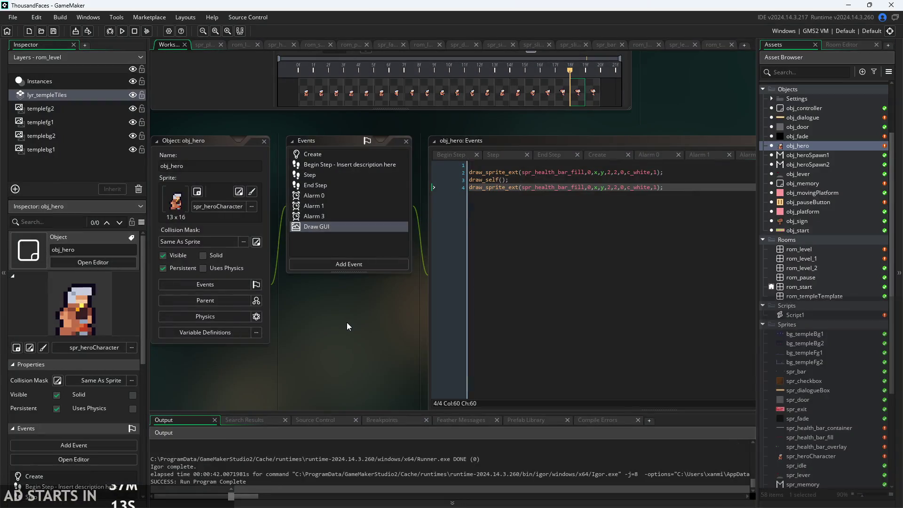
Step: Convert obj_hero's Draw GUI event into a regular Draw event and run the game
{"action": "scroll", "coordinate": [330, 316], "scroll_direction": "up", "scroll_amount": 3}
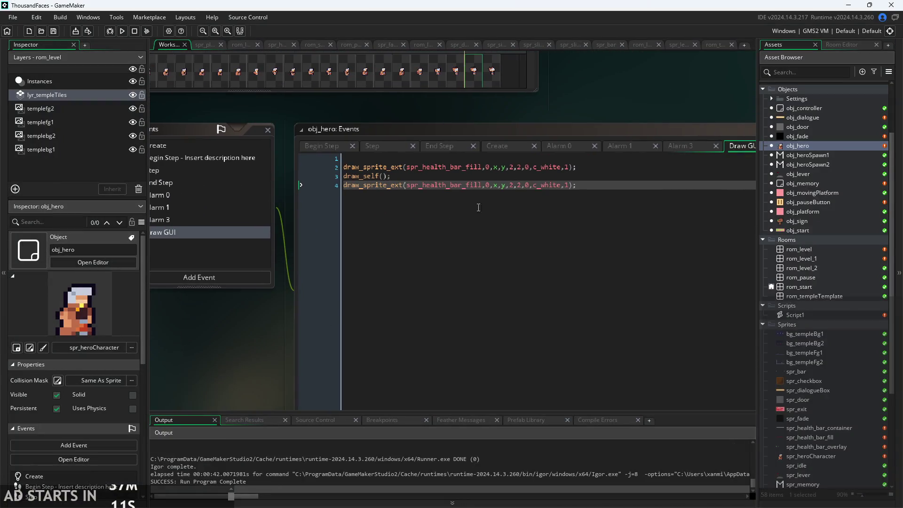
{"action": "left_click", "coordinate": [594, 185]}
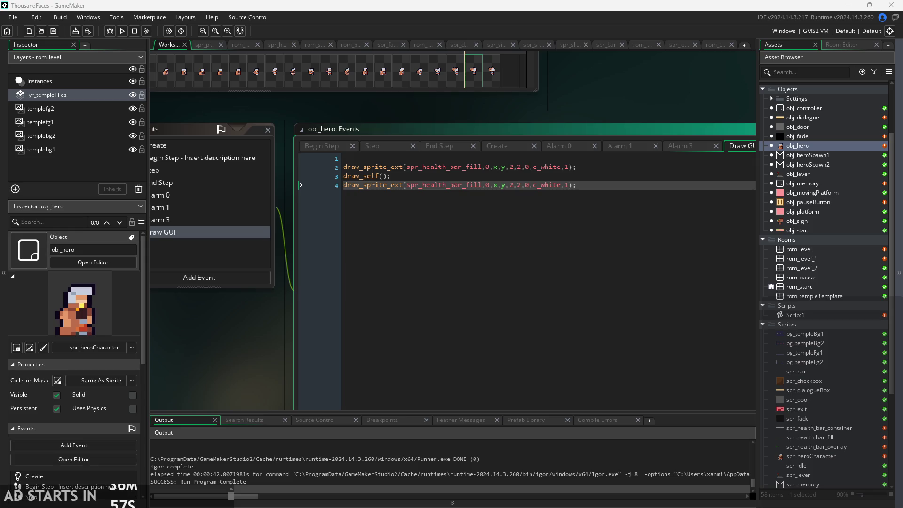
{"action": "double_click", "coordinate": [815, 146]}
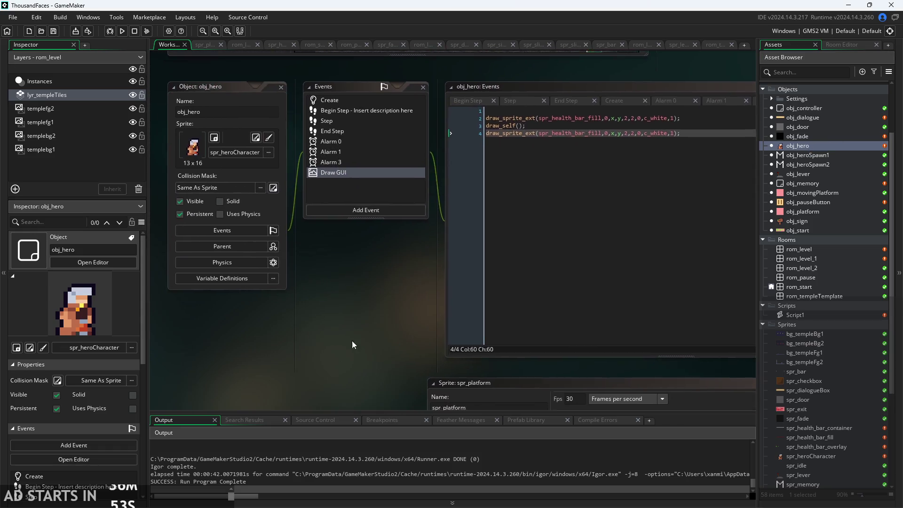
{"action": "right_click", "coordinate": [361, 186]}
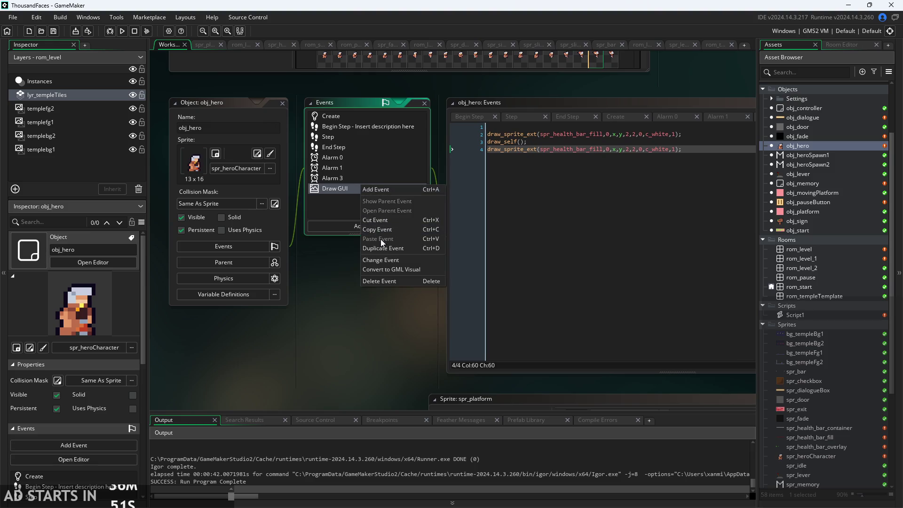
{"action": "left_click", "coordinate": [388, 261]}
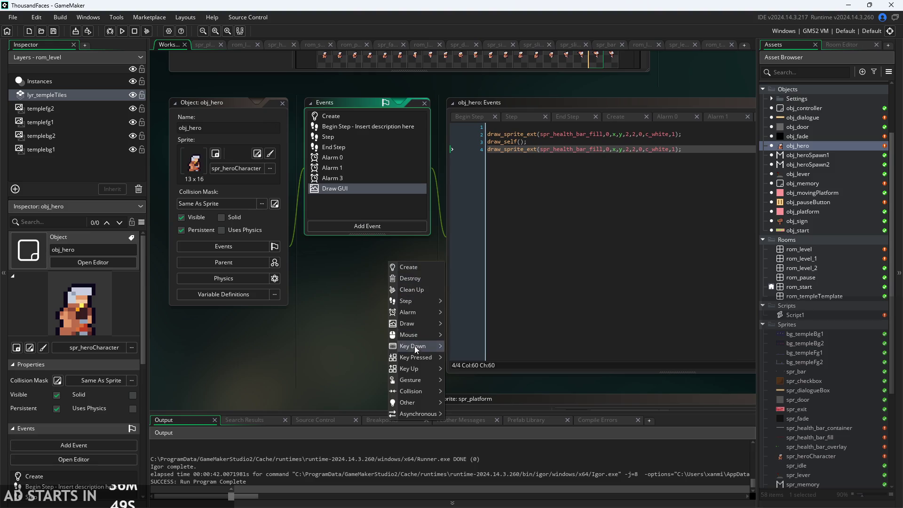
{"action": "mouse_move", "coordinate": [416, 393]}
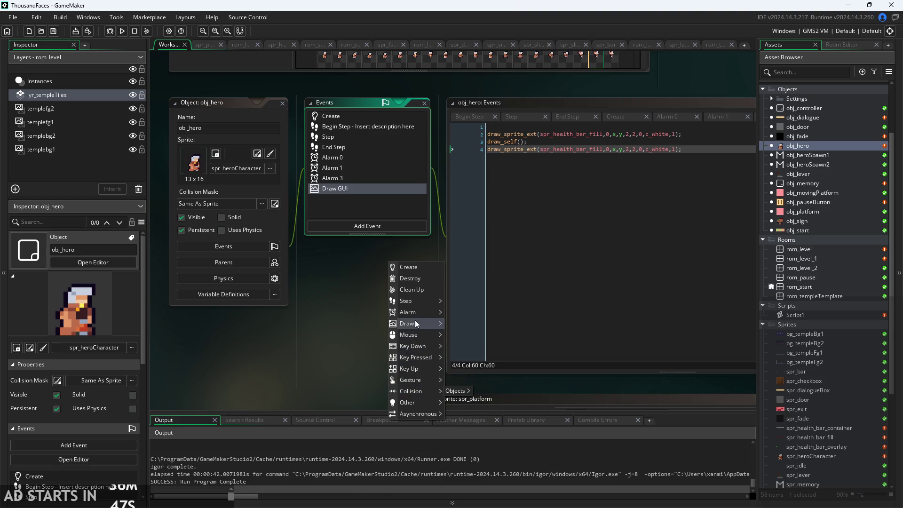
{"action": "mouse_move", "coordinate": [413, 324]}
{"action": "left_click", "coordinate": [453, 325]}
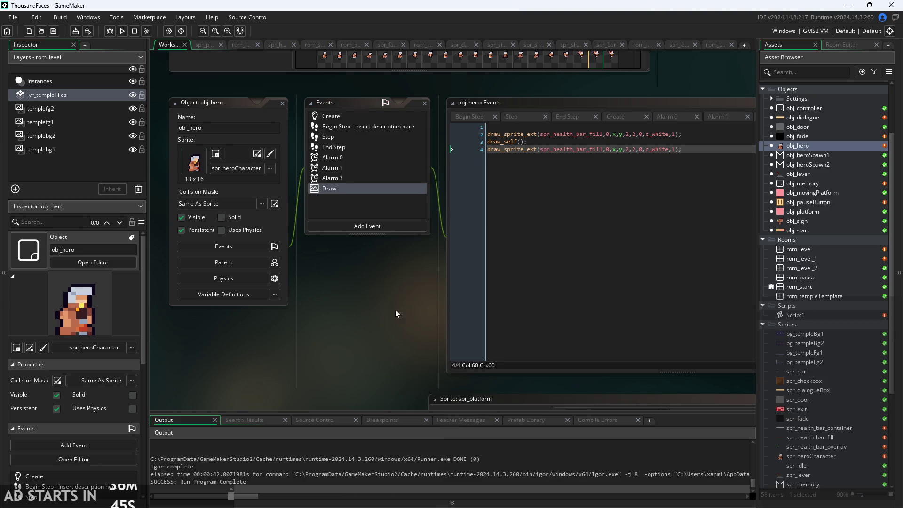
{"action": "left_click", "coordinate": [117, 34]}
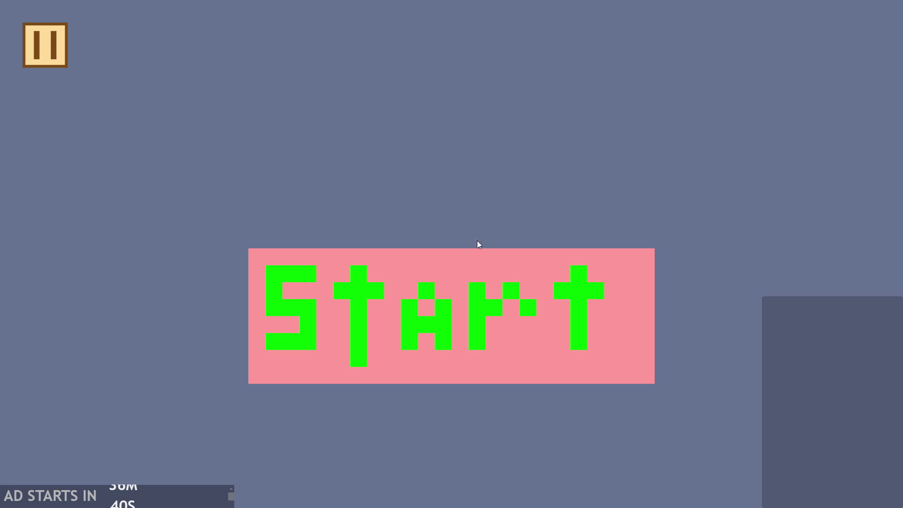
Step: Start the game and move the hero up the stairs and over to the signpost
{"action": "left_click", "coordinate": [512, 328]}
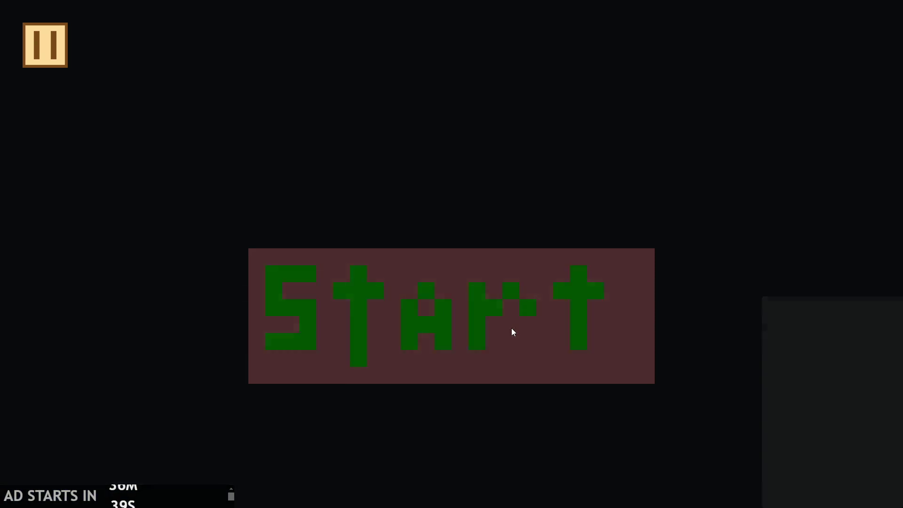
{"action": "key", "text": "Right"}
{"action": "key", "text": "space"}
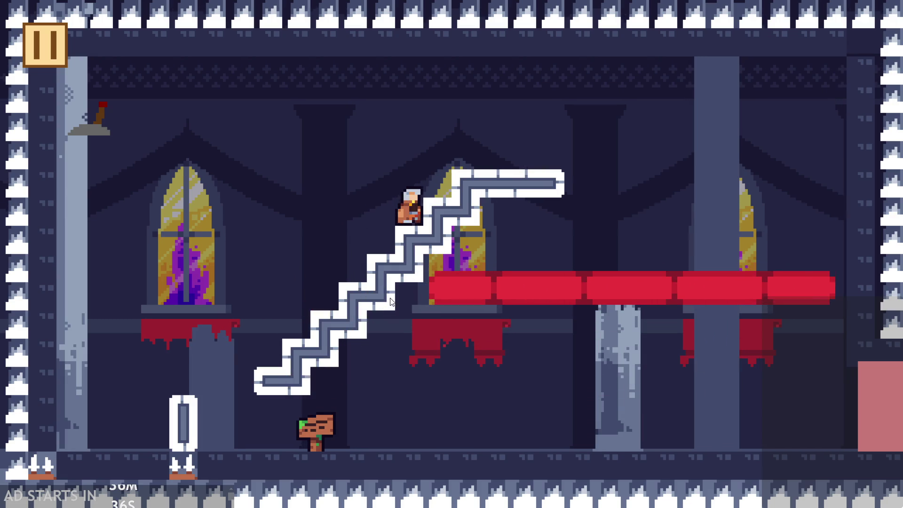
{"action": "key", "text": "space"}
{"action": "key", "text": "Left"}
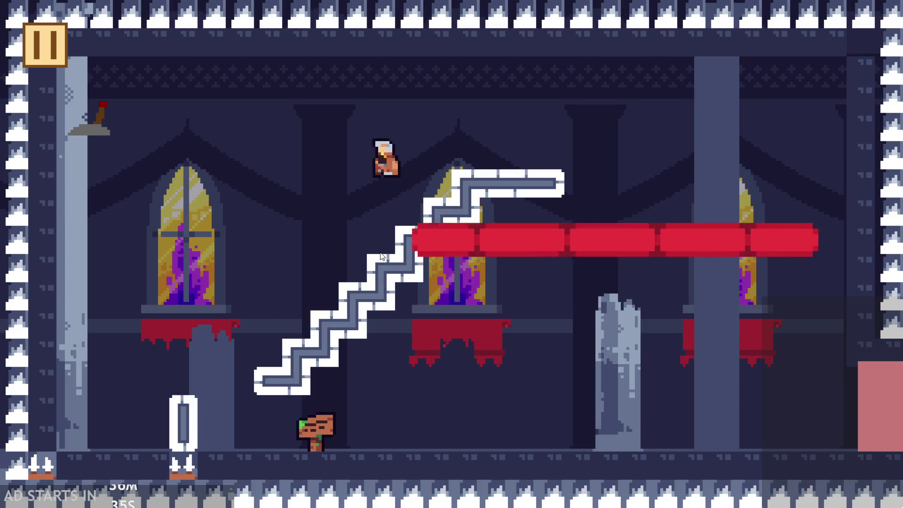
{"action": "key", "text": "Right"}
{"action": "key", "text": "Left"}
{"action": "key", "text": "Right"}
{"action": "key", "text": "space"}
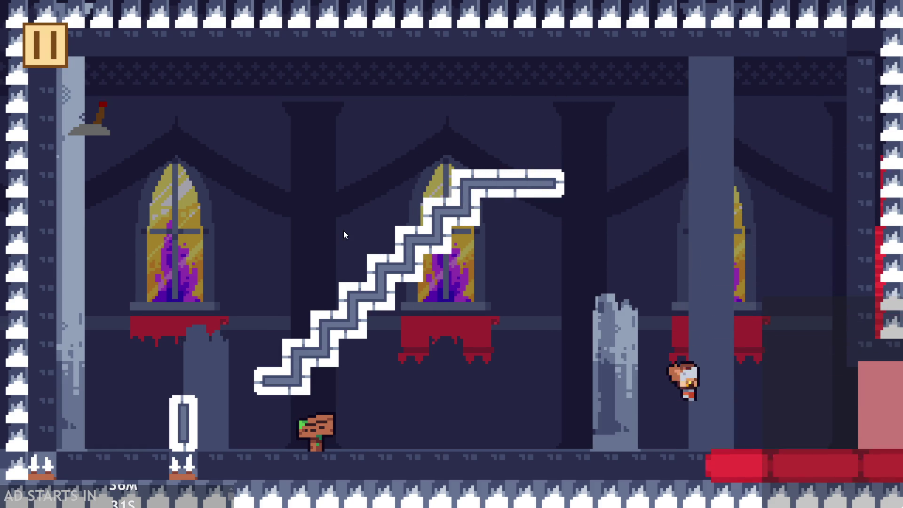
{"action": "key", "text": "Left"}
Step: Jump the hero from the signpost toward the lever, then exit via the pause menu
{"action": "key", "text": "space"}
{"action": "key", "text": "Left"}
{"action": "key", "text": "Right"}
{"action": "key", "text": "Left"}
{"action": "key", "text": "space"}
{"action": "key", "text": "Left"}
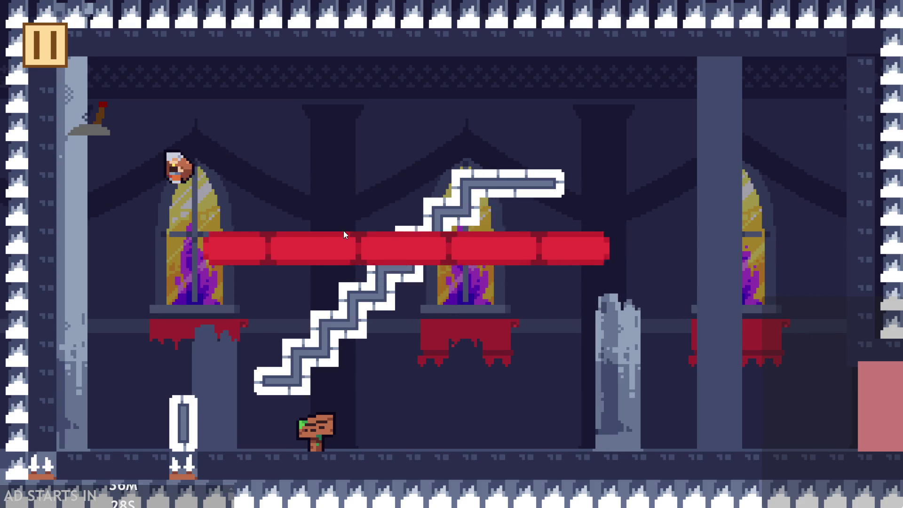
{"action": "key", "text": "Right"}
{"action": "key", "text": "space"}
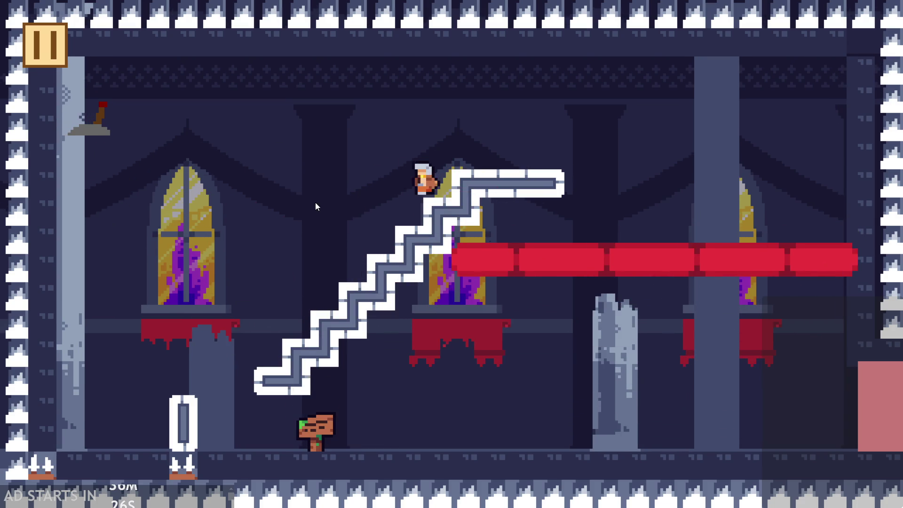
{"action": "left_click", "coordinate": [56, 43]}
{"action": "left_click", "coordinate": [720, 428]}
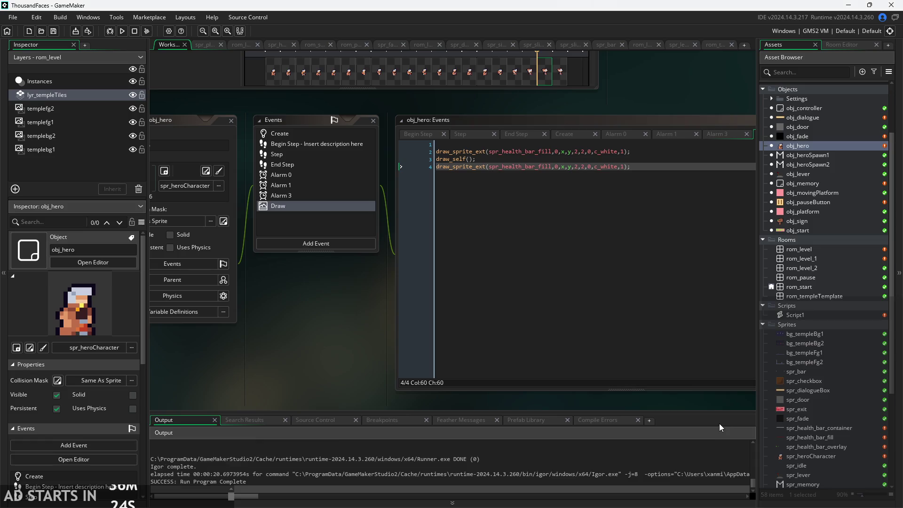
Step: Delete the duplicate draw_sprite_ext line and the leftover empty lines
{"action": "left_click_drag", "start_coordinate": [568, 213], "coordinate": [364, 213]}
{"action": "key", "text": "BackSpace"}
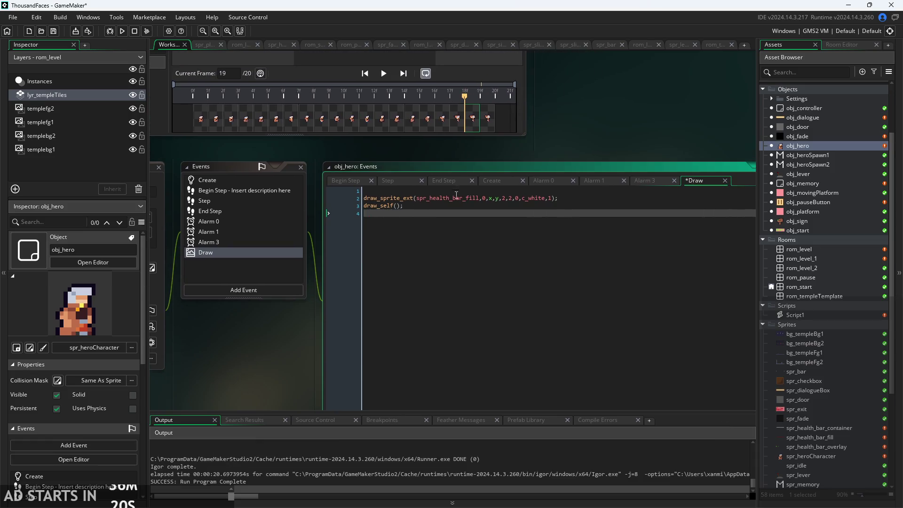
{"action": "key", "text": "BackSpace"}
{"action": "left_click", "coordinate": [512, 189]}
{"action": "key", "text": "Delete"}
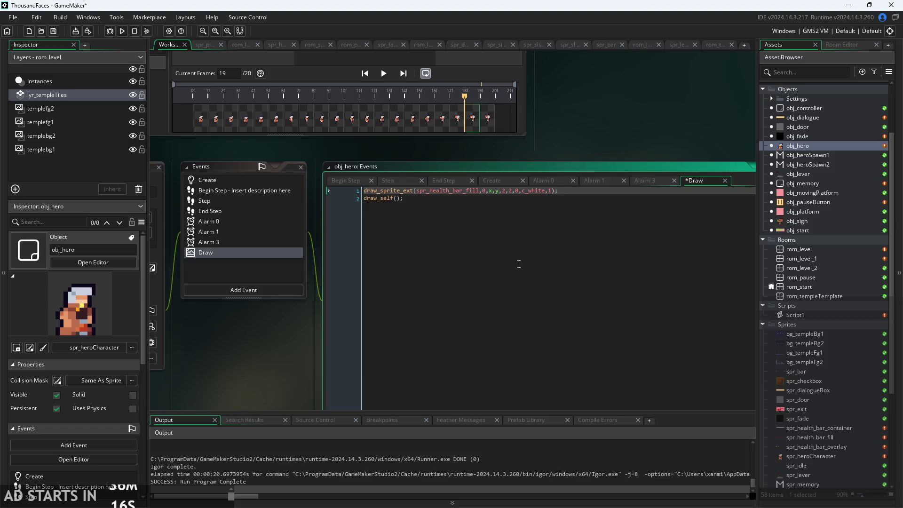
{"action": "right_click", "coordinate": [281, 259]}
{"action": "key", "text": "Escape"}
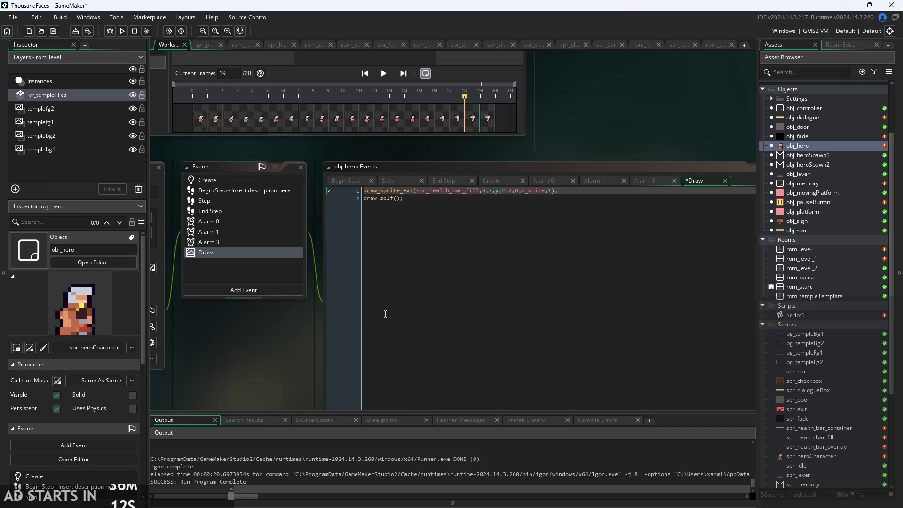
{"action": "scroll", "coordinate": [311, 287], "scroll_direction": "down", "scroll_amount": 3}
{"action": "left_click", "coordinate": [353, 264]}
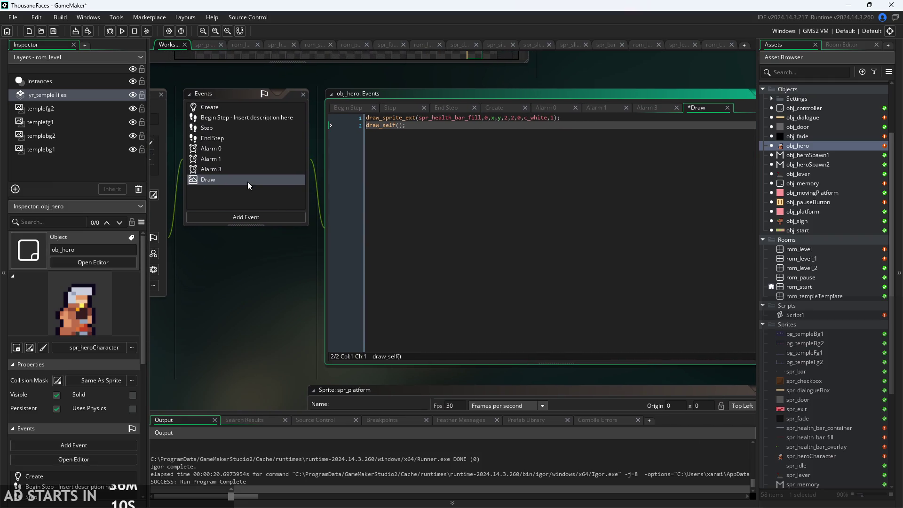
Step: Set the health bar fill's x and y position arguments to 20, 20
{"action": "left_click", "coordinate": [527, 126]}
{"action": "mouse_move", "coordinate": [405, 119]}
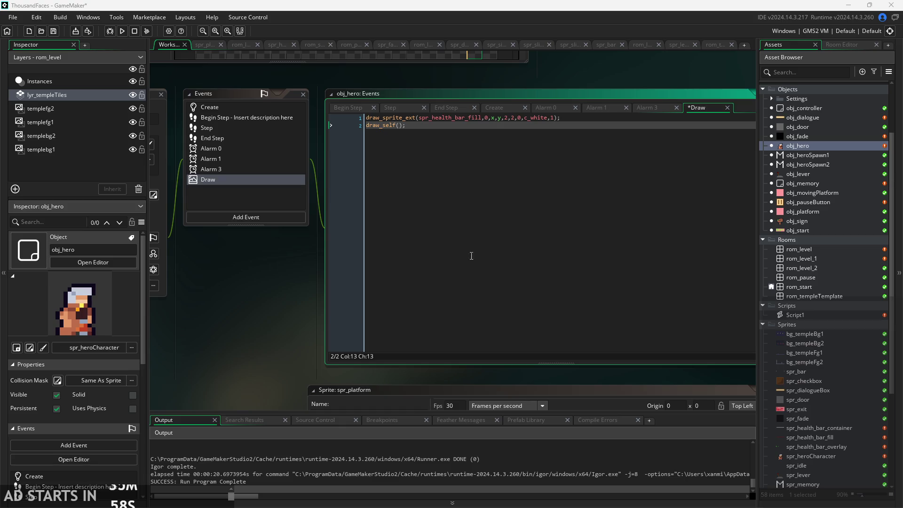
{"action": "left_click_drag", "start_coordinate": [259, 304], "coordinate": [239, 310]}
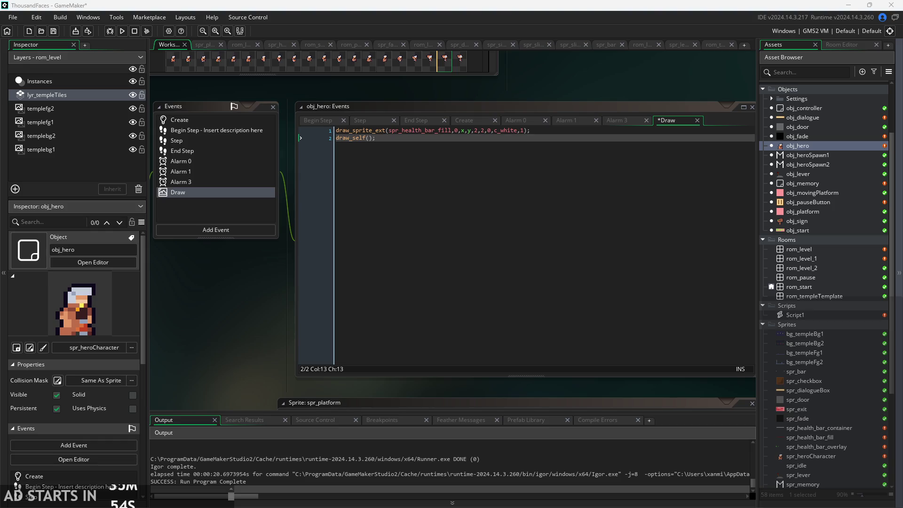
{"action": "left_click_drag", "start_coordinate": [342, 255], "coordinate": [326, 263]}
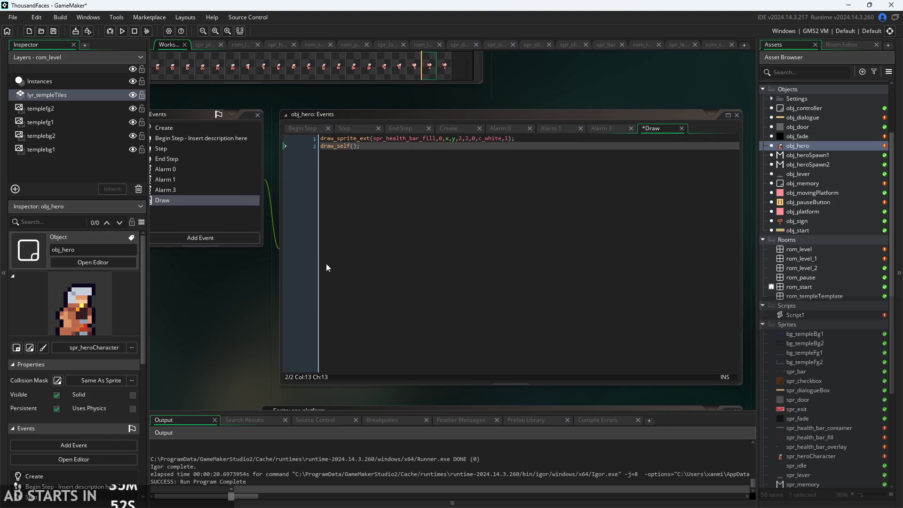
{"action": "left_click", "coordinate": [530, 140]}
{"action": "left_click", "coordinate": [448, 142]}
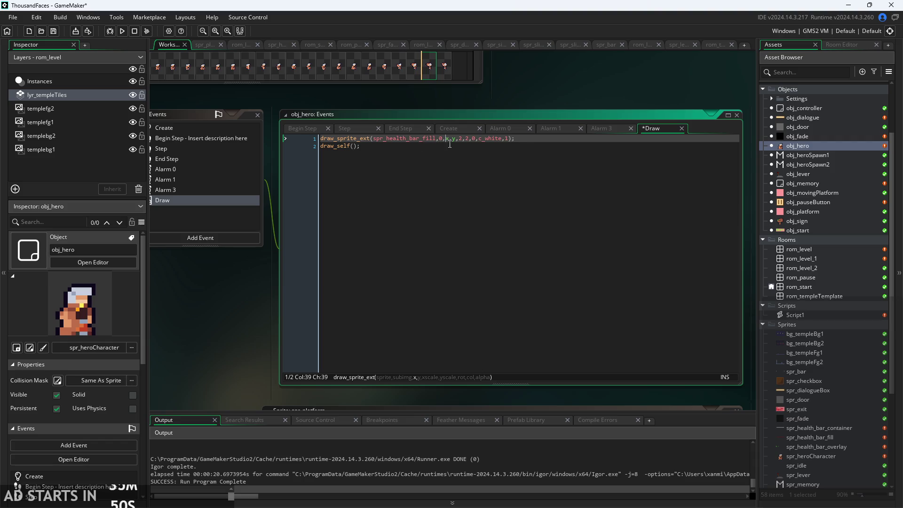
{"action": "type", "text": "20"}
{"action": "key", "text": "Down"}
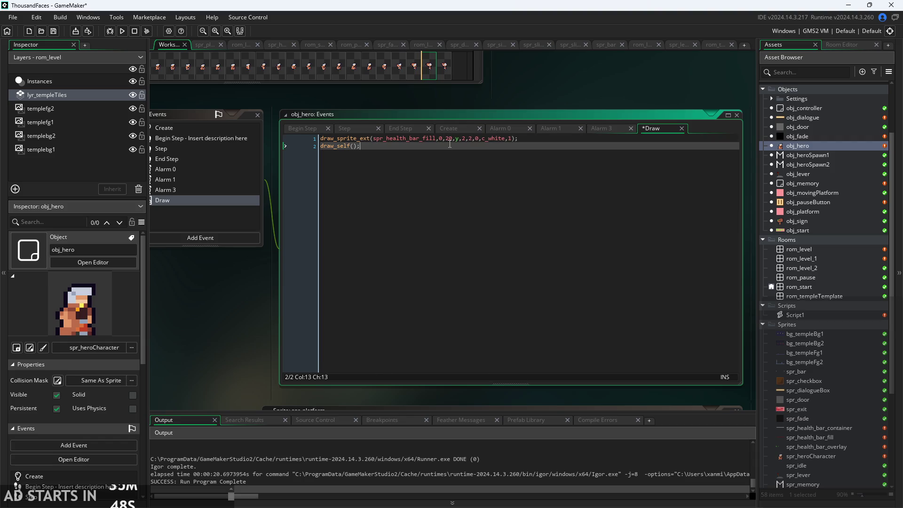
{"action": "key", "text": "Up"}
{"action": "key", "text": "Right"}
{"action": "key", "text": "Right"}
{"action": "key", "text": "Right"}
{"action": "key", "text": "BackSpace"}
{"action": "type", "text": "20"}
Step: Set the fill's scale to 1, save the Draw code, and run
{"action": "key", "text": "Right"}
{"action": "key", "text": "BackSpace"}
{"action": "type", "text": "1"}
{"action": "key", "text": "Right"}
{"action": "key", "text": "ctrl+s"}
{"action": "left_click", "coordinate": [123, 31]}
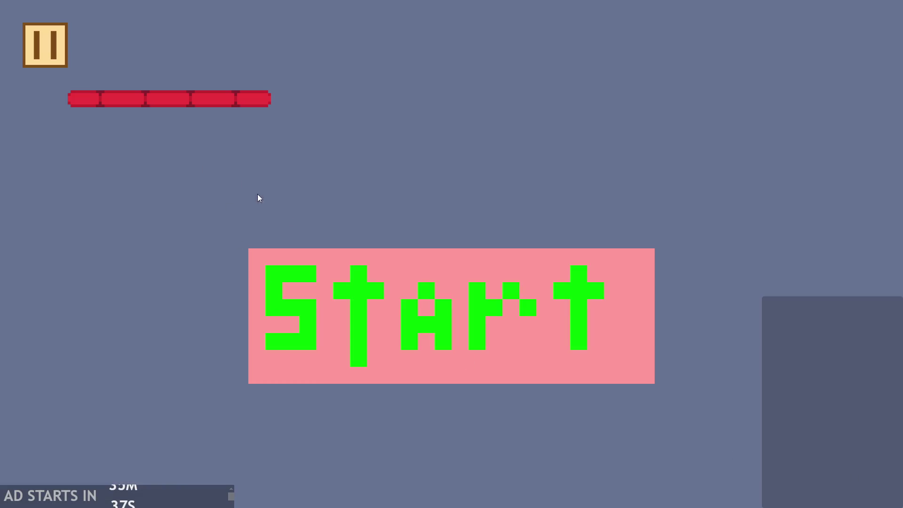
Step: Start the game to check the fill bar, then close it
{"action": "left_click", "coordinate": [397, 312]}
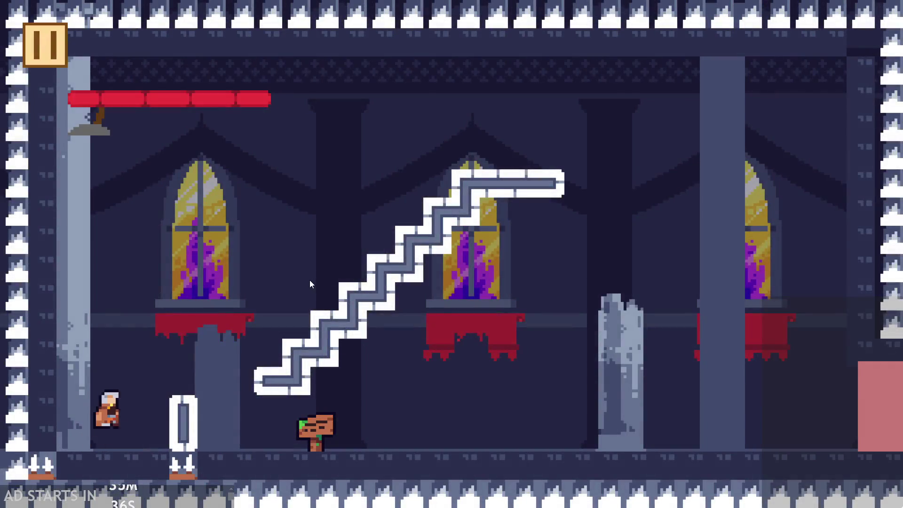
{"action": "key", "text": "Escape"}
{"action": "key", "text": "alt+F4"}
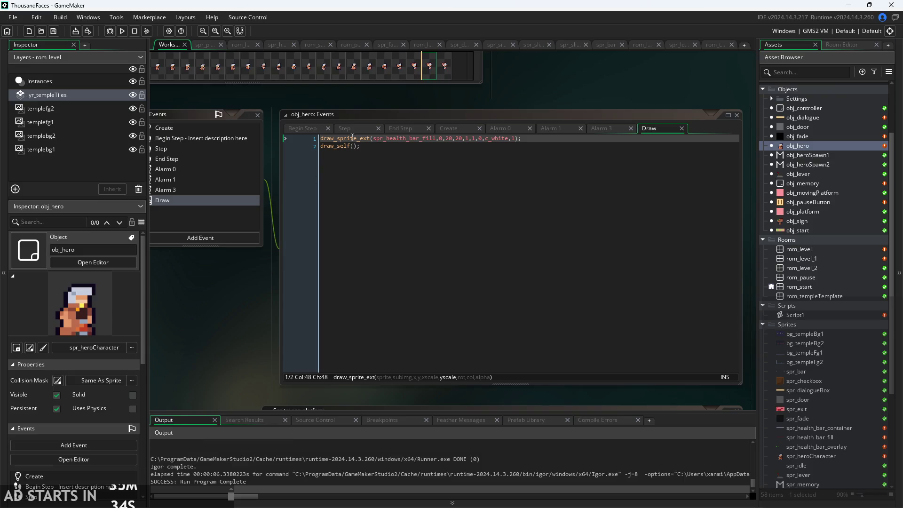
Step: Change the draw_sprite_ext x argument from 20 to 0
{"action": "left_click", "coordinate": [470, 140]}
{"action": "key", "text": "BackSpace"}
{"action": "type", "text": "0"}
{"action": "key", "text": "Right"}
{"action": "key", "text": "Right"}
{"action": "key", "text": "Left"}
{"action": "key", "text": "BackSpace"}
{"action": "type", "text": "1"}
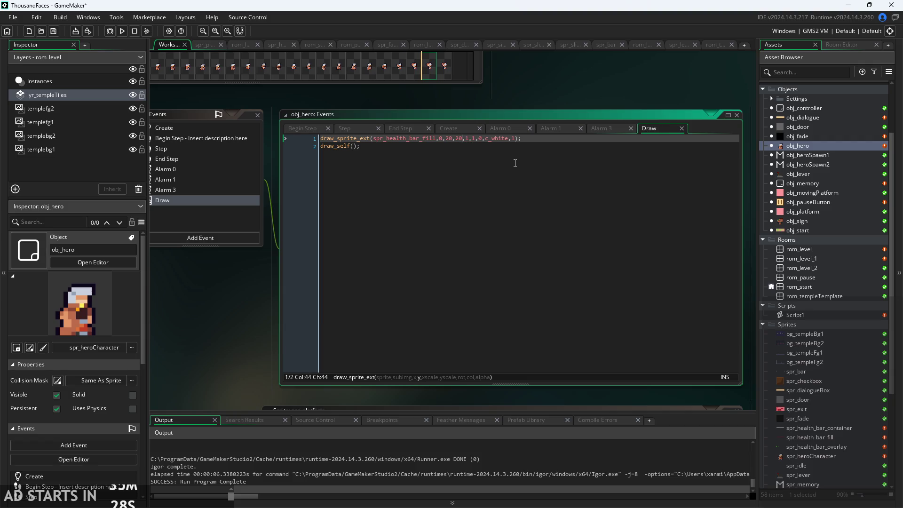
{"action": "key", "text": "BackSpace"}
{"action": "key", "text": "Left"}
{"action": "key", "text": "Left"}
{"action": "key", "text": "Left"}
{"action": "key", "text": "Delete"}
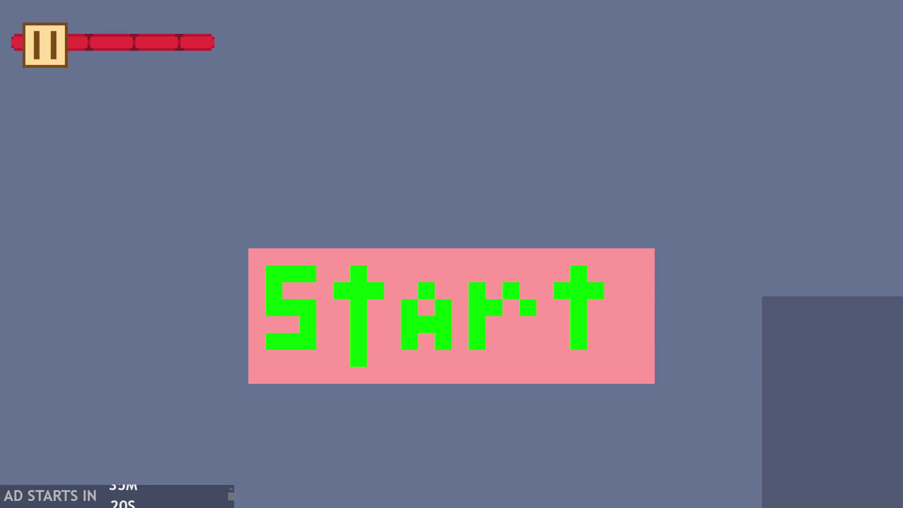
Step: Launch the game and jump the hero around the ledges and stairs
{"action": "left_click", "coordinate": [427, 376]}
{"action": "key", "text": "Right"}
{"action": "key", "text": "space"}
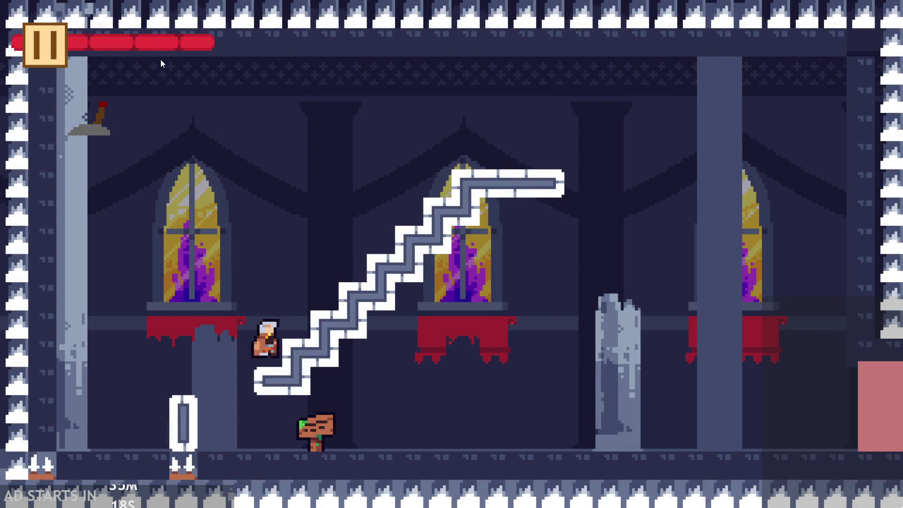
{"action": "key", "text": "Left"}
{"action": "key", "text": "space"}
{"action": "key", "text": "Left"}
{"action": "key", "text": "Right"}
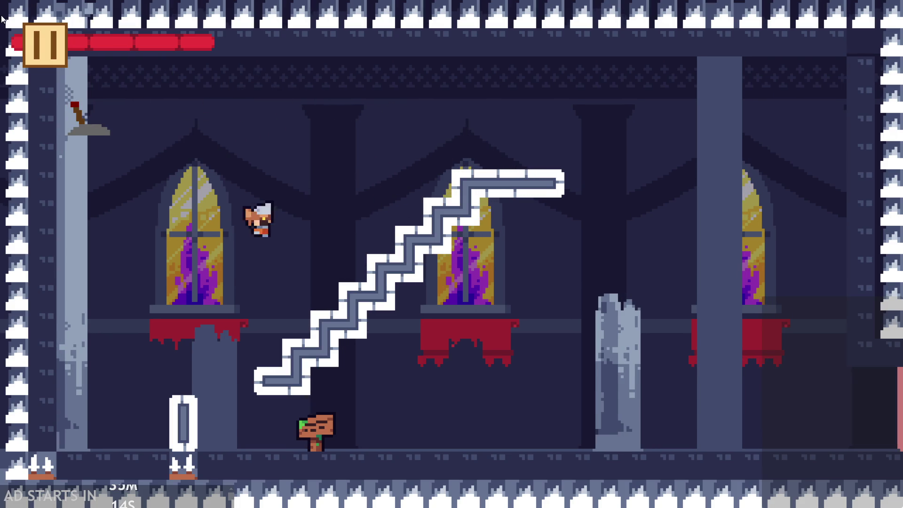
{"action": "key", "text": "space"}
{"action": "key", "text": "Left"}
{"action": "key", "text": "space"}
{"action": "key", "text": "Left"}
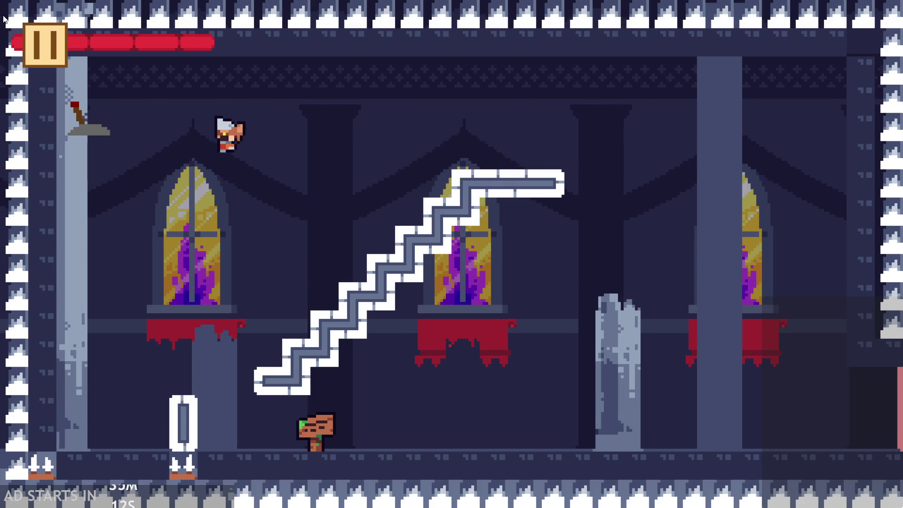
{"action": "key", "text": "Right"}
{"action": "key", "text": "space"}
{"action": "key", "text": "space"}
{"action": "key", "text": "Left"}
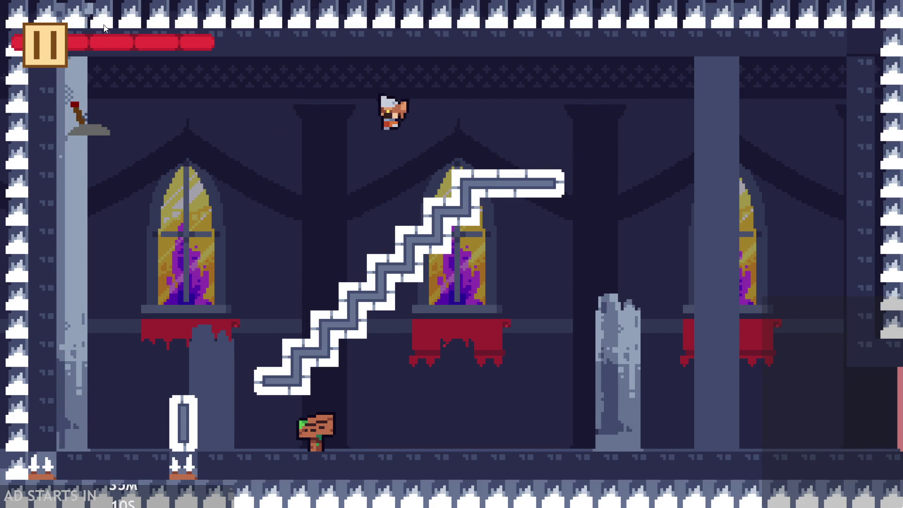
{"action": "key", "text": "Right"}
Step: Keep playing, flip the wall lever, then pause and exit to the editor
{"action": "key", "text": "space"}
{"action": "key", "text": "Left"}
{"action": "key", "text": "Right"}
{"action": "key", "text": "space"}
{"action": "key", "text": "Left"}
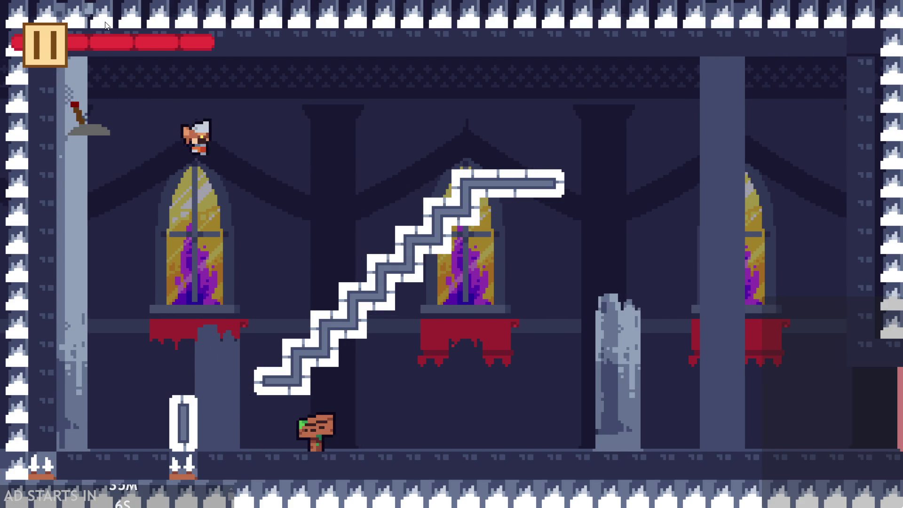
{"action": "key", "text": "Right"}
{"action": "key", "text": "Left"}
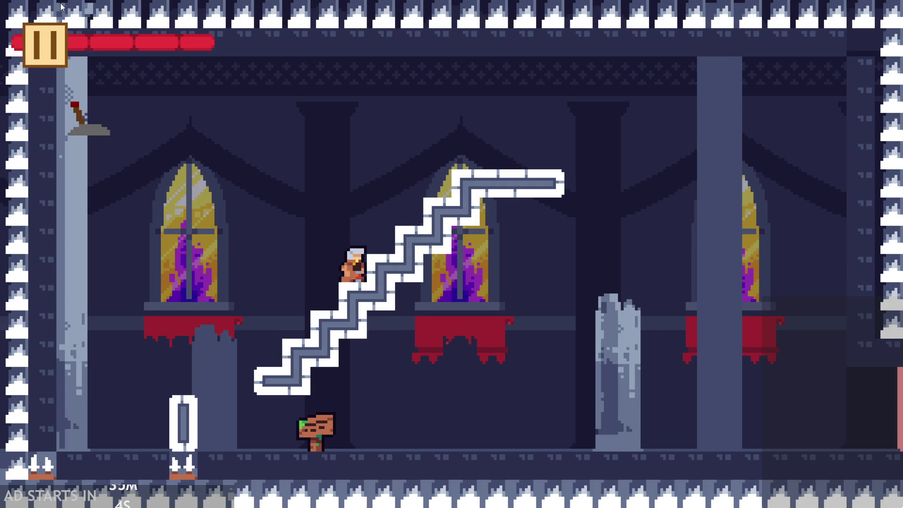
{"action": "key", "text": "space"}
{"action": "key", "text": "Right"}
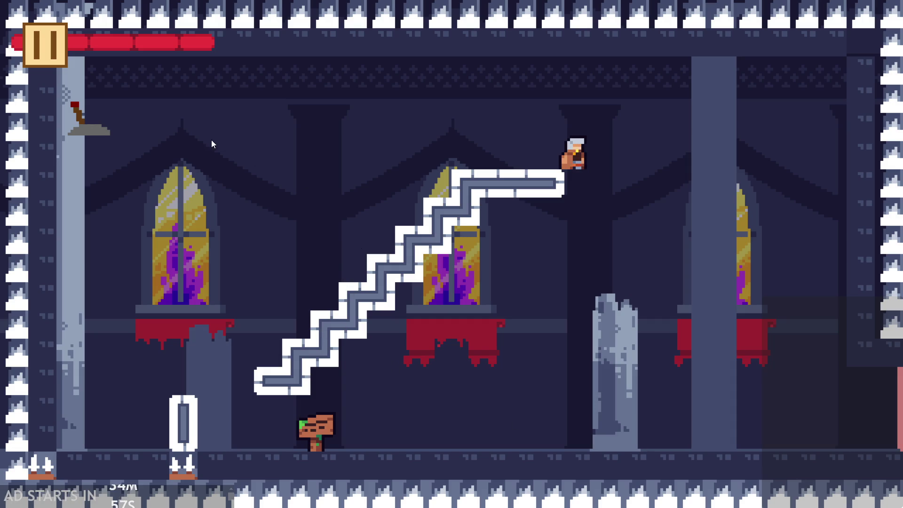
{"action": "key", "text": "Left"}
{"action": "key", "text": "space"}
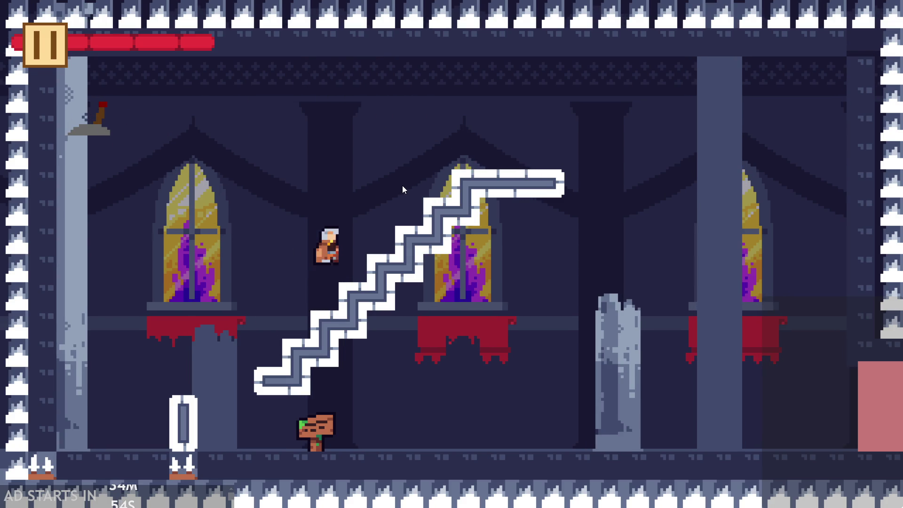
{"action": "key", "text": "Left"}
{"action": "key", "text": "Right"}
{"action": "key", "text": "Left"}
{"action": "key", "text": "space"}
{"action": "key", "text": "Right"}
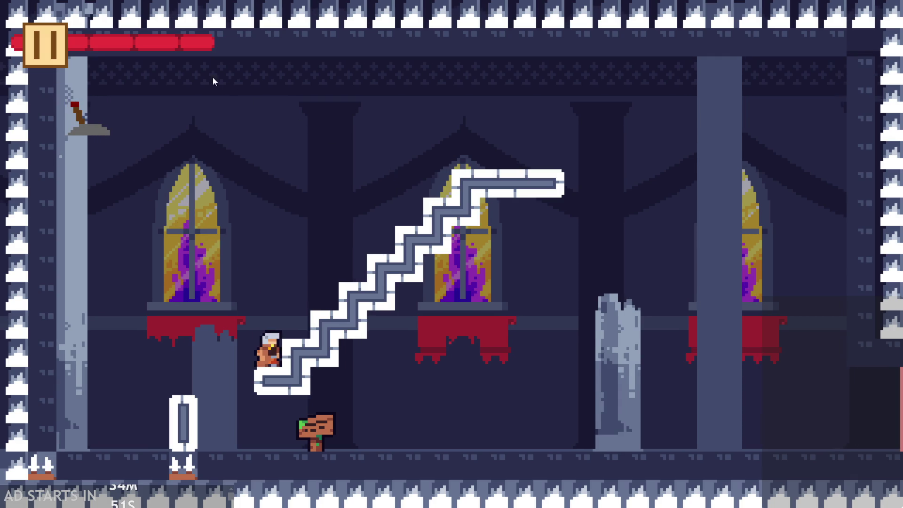
{"action": "key", "text": "Left"}
{"action": "key", "text": "Right"}
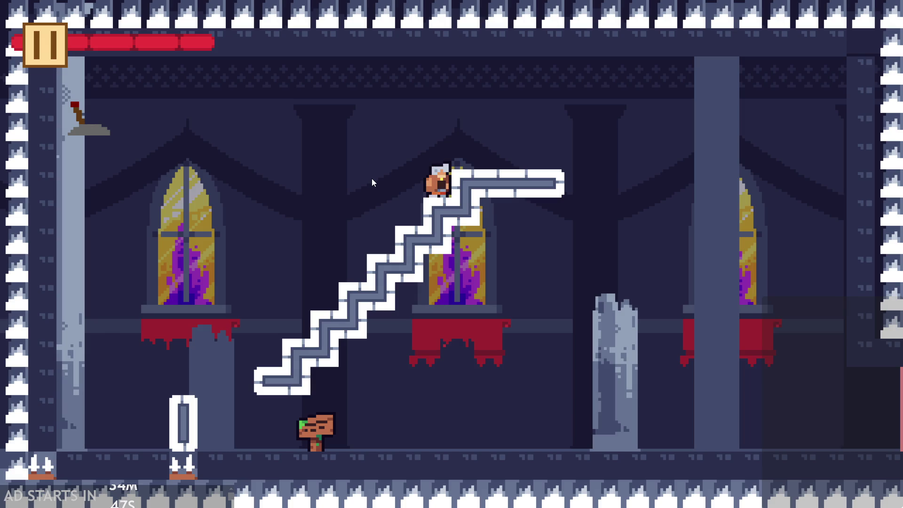
{"action": "left_click", "coordinate": [65, 59]}
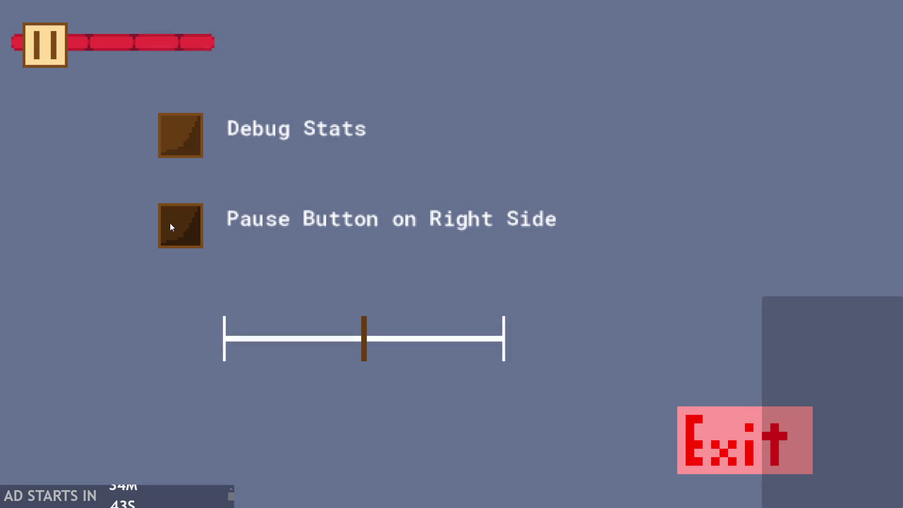
{"action": "left_click", "coordinate": [791, 444]}
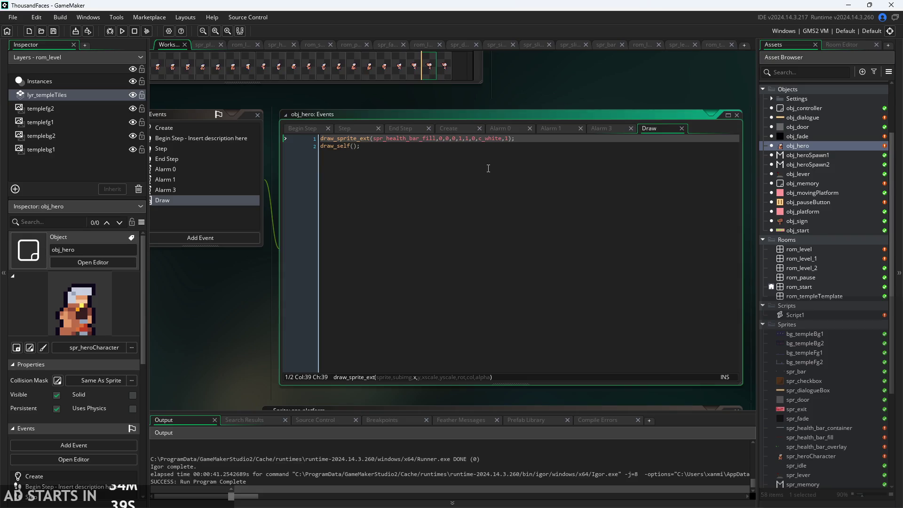
{"action": "scroll", "coordinate": [205, 323], "scroll_direction": "up", "scroll_amount": 2}
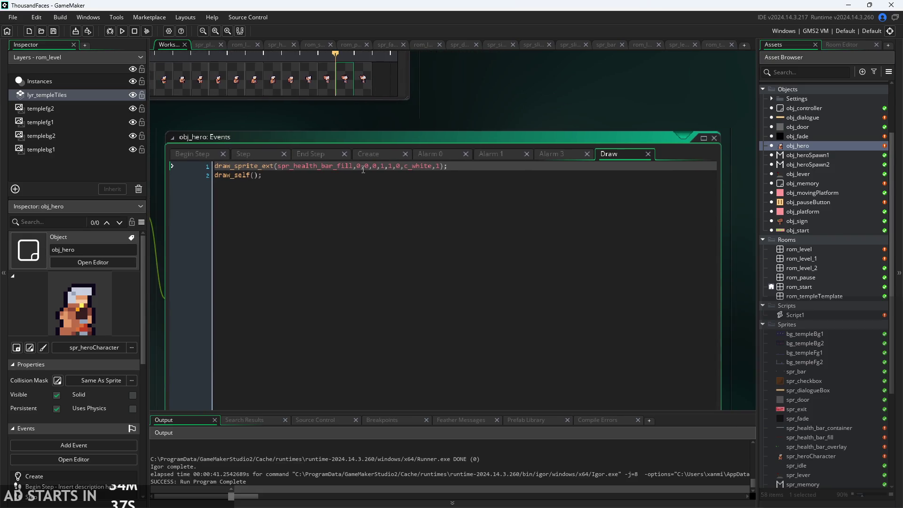
{"action": "left_click", "coordinate": [365, 166]}
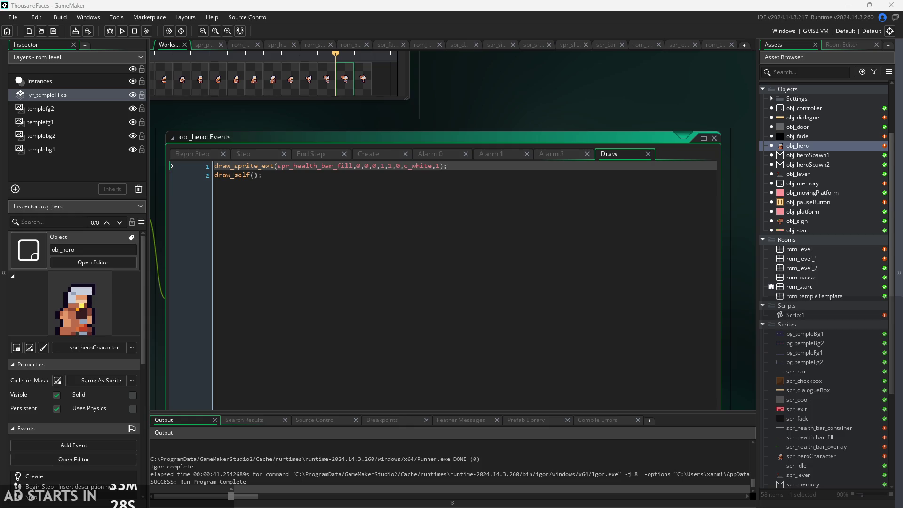
{"action": "left_click_drag", "start_coordinate": [632, 98], "coordinate": [667, 81]}
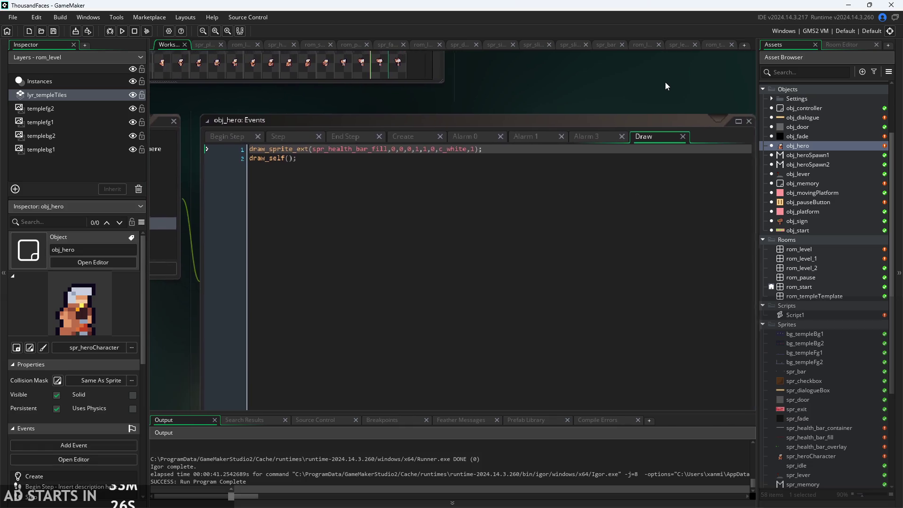
{"action": "left_click", "coordinate": [415, 153]}
Step: Set the fill's y argument to room_height-sprite_height
{"action": "key", "text": "Left"}
{"action": "key", "text": "Left"}
{"action": "key", "text": "Left"}
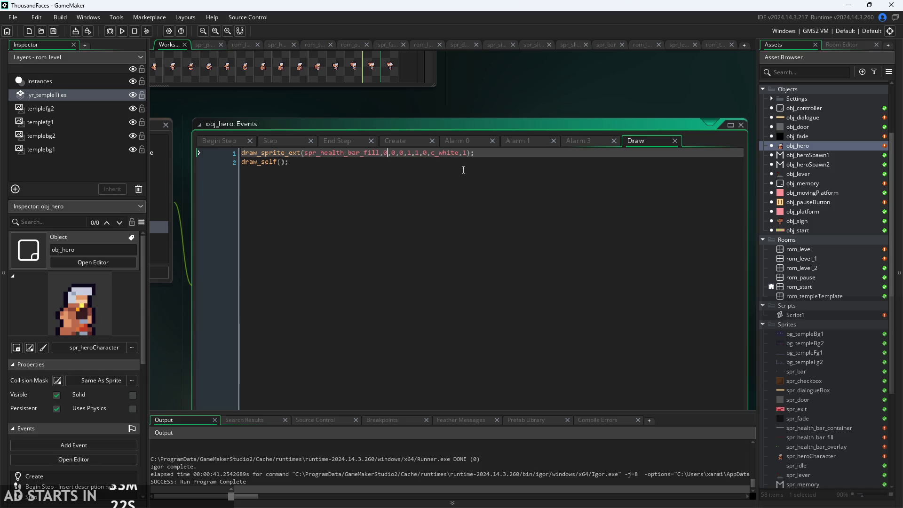
{"action": "key", "text": "Right"}
{"action": "key", "text": "Delete"}
{"action": "type", "text": "s"}
{"action": "key", "text": "BackSpace"}
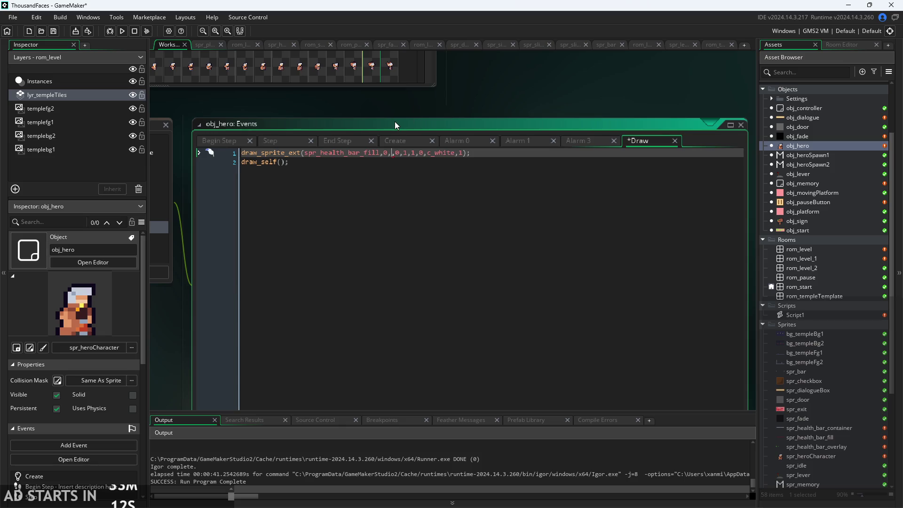
{"action": "type", "text": "room_"}
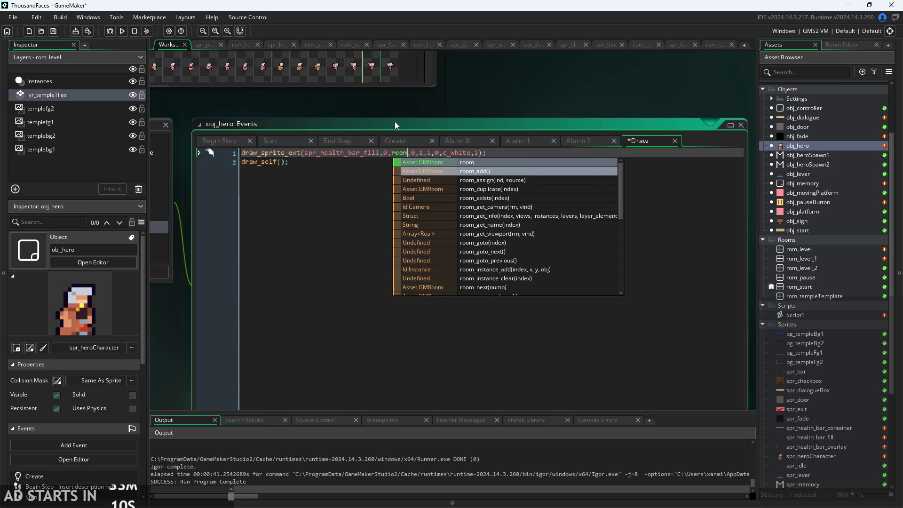
{"action": "key", "text": "Down"}
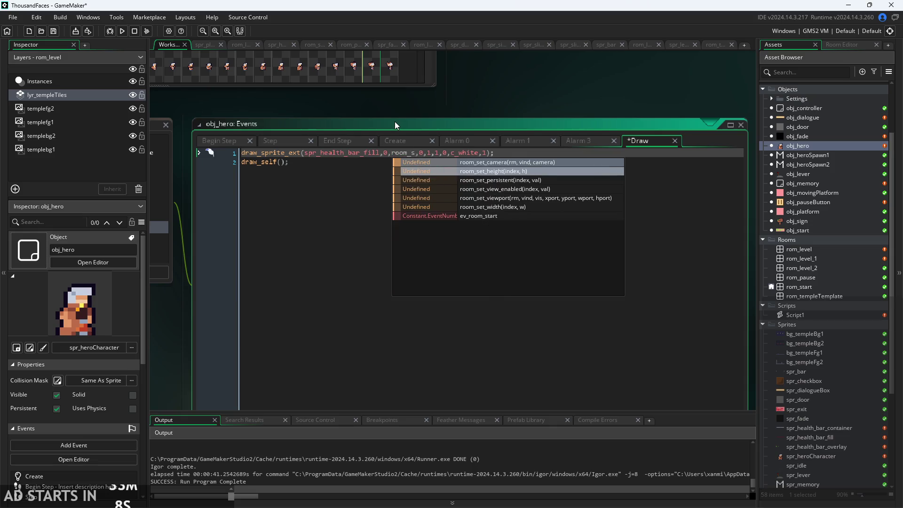
{"action": "type", "text": "he"}
{"action": "key", "text": "Return"}
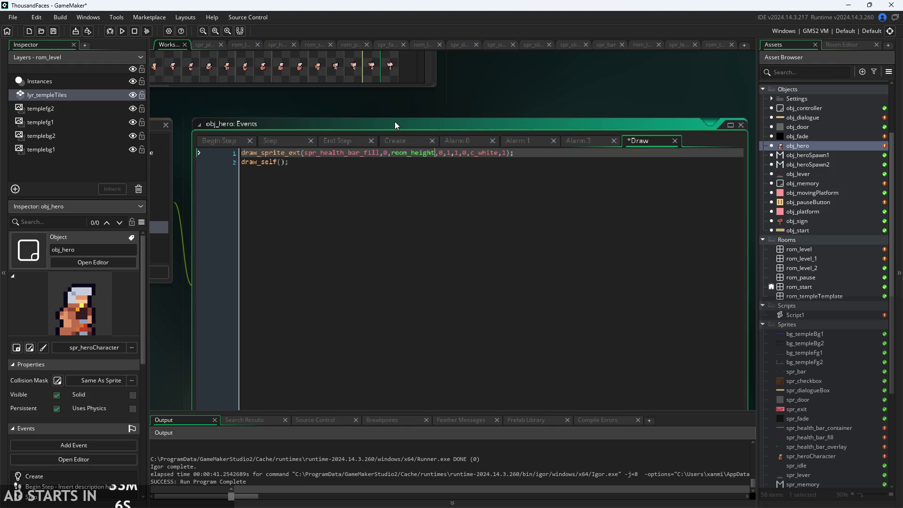
{"action": "type", "text": "-"}
{"action": "type", "text": "sprite_o"}
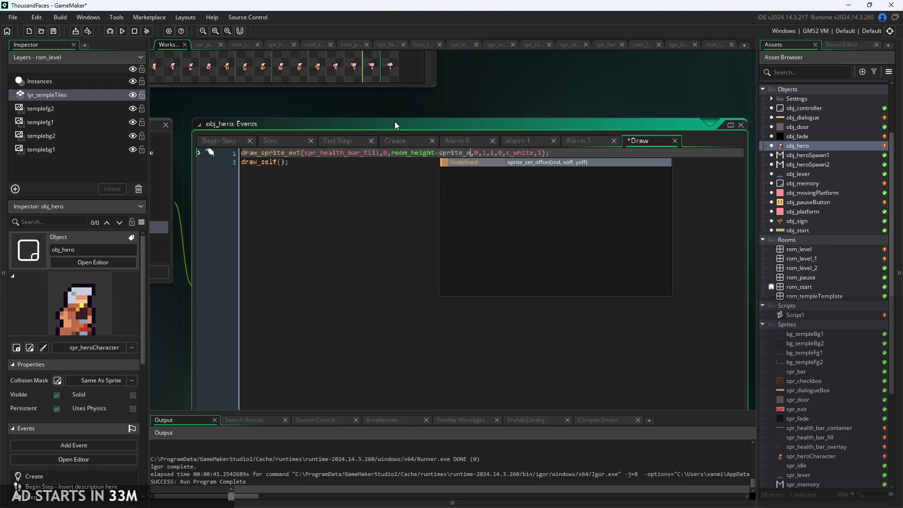
{"action": "key", "text": "BackSpace"}
{"action": "type", "text": "h"}
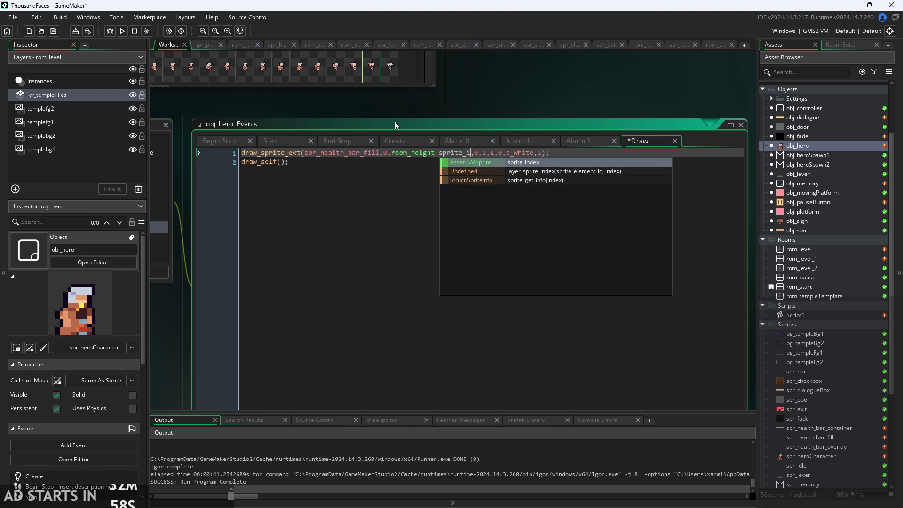
{"action": "key", "text": "BackSpace"}
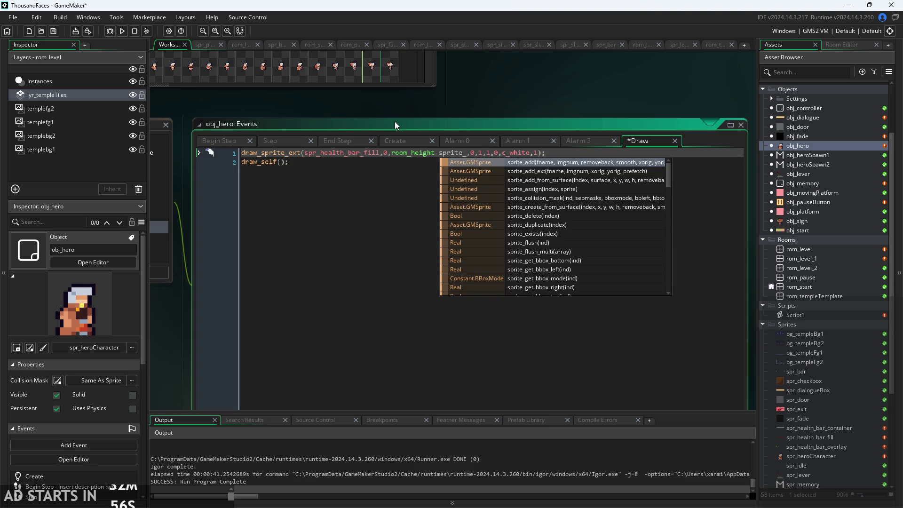
{"action": "type", "text": "he"}
{"action": "key", "text": "Return"}
Step: Set the x argument to 10, save, and run the game
{"action": "left_click", "coordinate": [389, 152]}
{"action": "key", "text": "BackSpace"}
{"action": "type", "text": "10"}
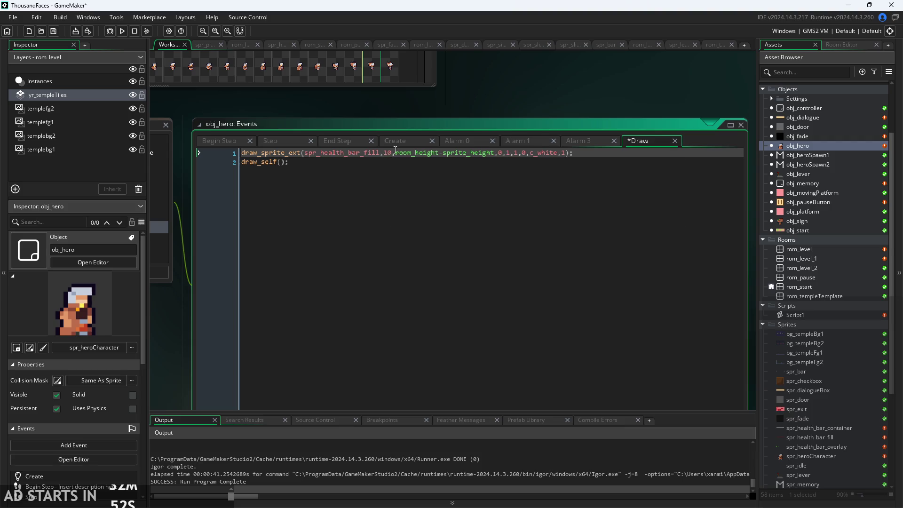
{"action": "key", "text": "ctrl+s"}
{"action": "left_click", "coordinate": [122, 30]}
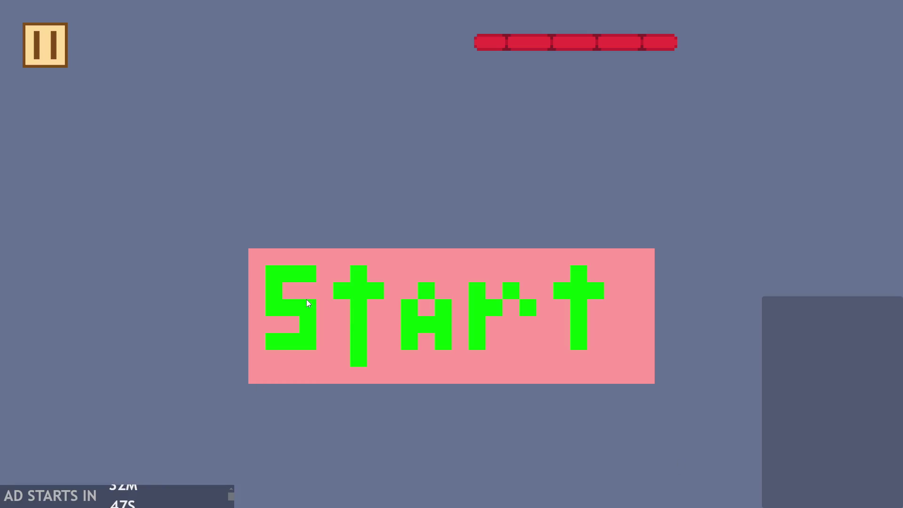
Step: Start the test build and quit it from the pause menu
{"action": "left_click", "coordinate": [306, 299]}
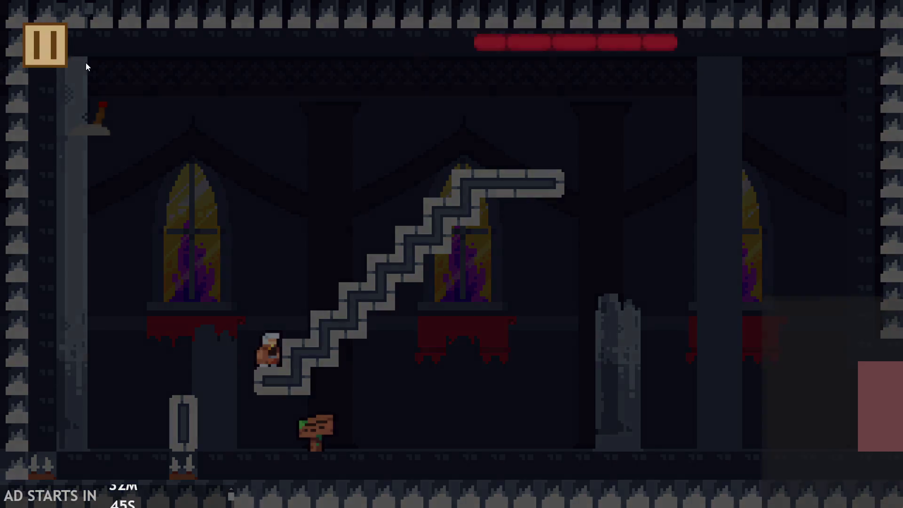
{"action": "left_click", "coordinate": [45, 44]}
{"action": "left_click", "coordinate": [732, 437]}
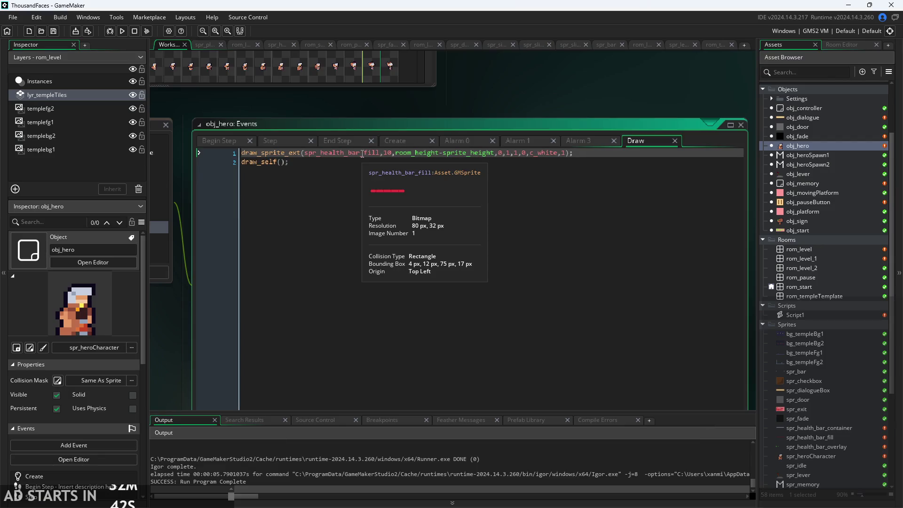
Step: Rework the arguments so spr_health_bar_fill is followed by subimage 0 and x 10
{"action": "mouse_move", "coordinate": [296, 151]}
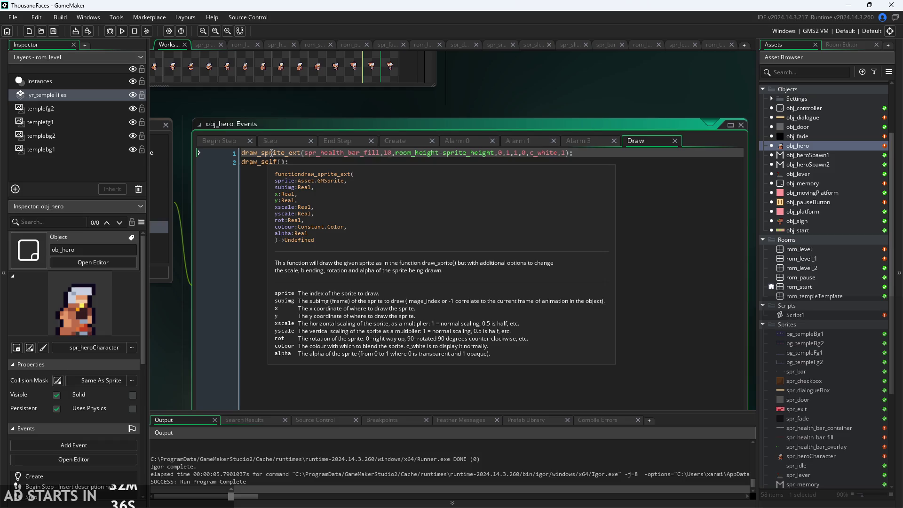
{"action": "key", "text": "BackSpace"}
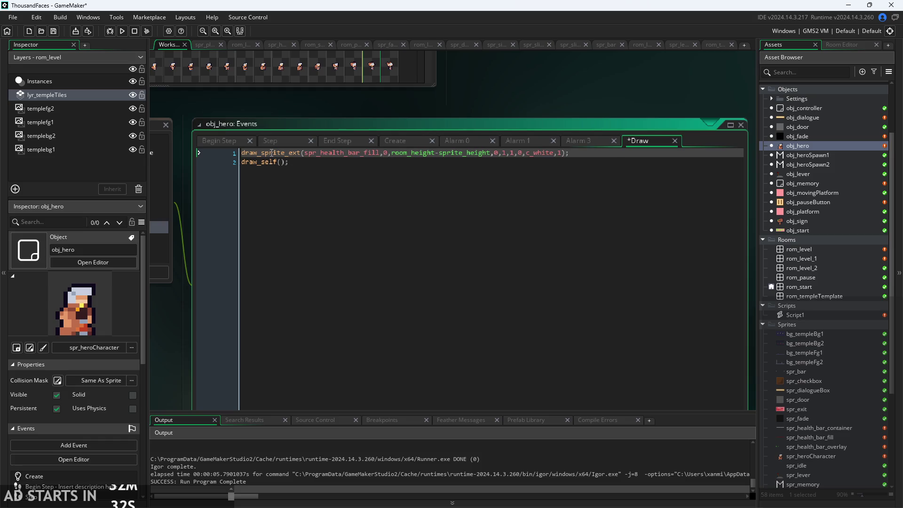
{"action": "type", "text": "1"}
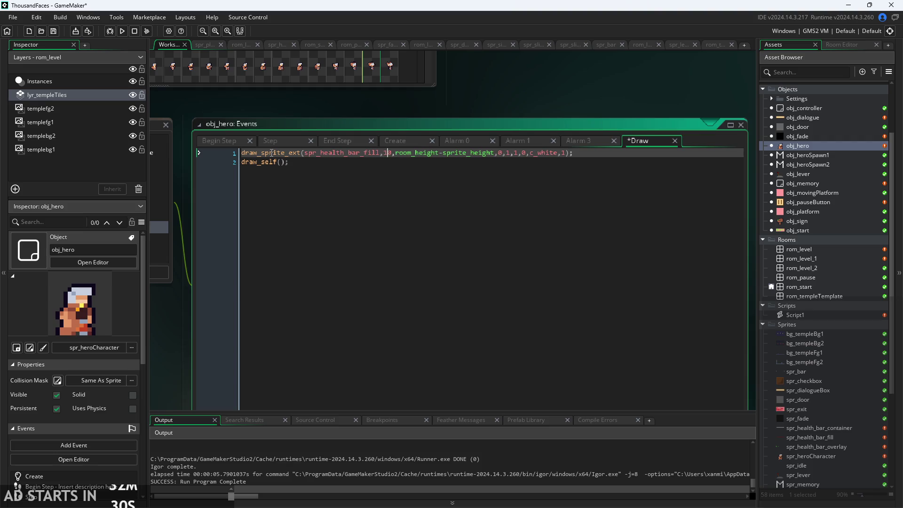
{"action": "type", "text": "0,"}
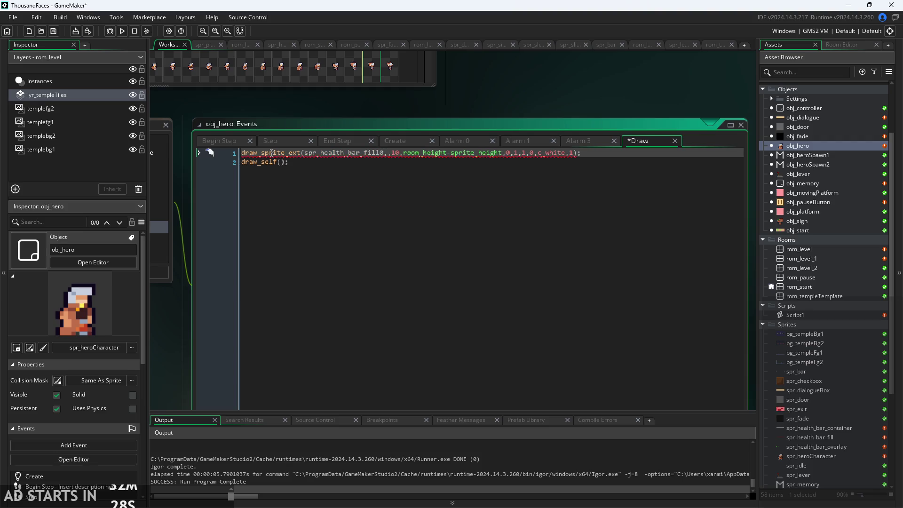
{"action": "key", "text": "BackSpace"}
{"action": "key", "text": "BackSpace"}
Step: Remove the extra 0 argument from the fill's draw call and playtest the game
{"action": "type", "text": ",0"}
{"action": "left_click", "coordinate": [506, 153]}
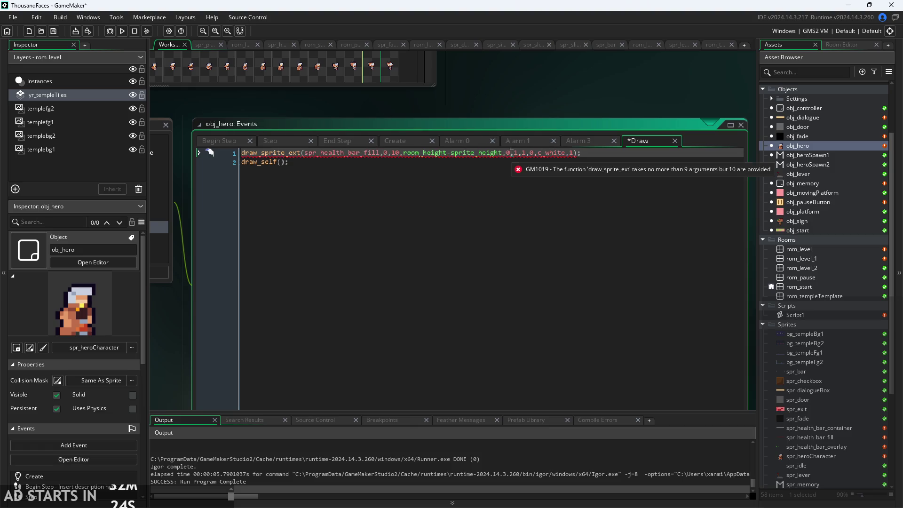
{"action": "key", "text": "Delete"}
{"action": "key", "text": "Delete"}
{"action": "key", "text": "F5"}
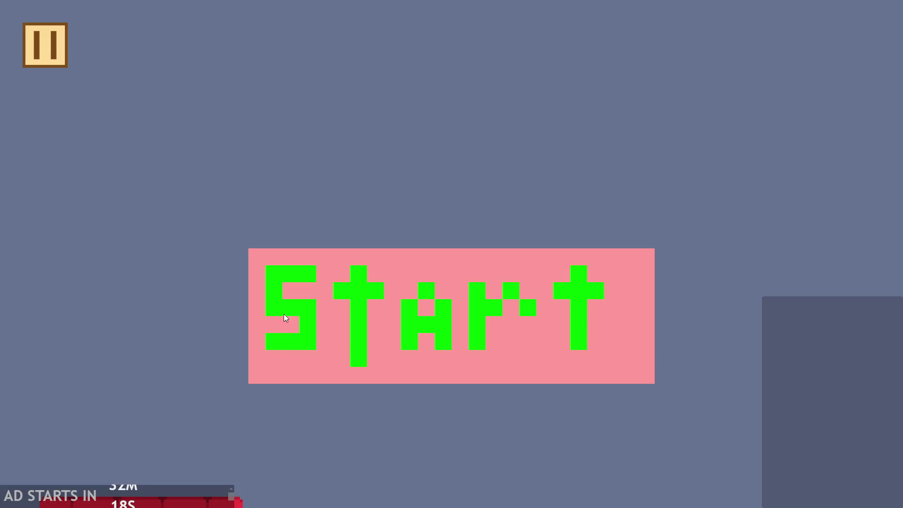
{"action": "left_click", "coordinate": [601, 300]}
{"action": "left_click", "coordinate": [727, 440]}
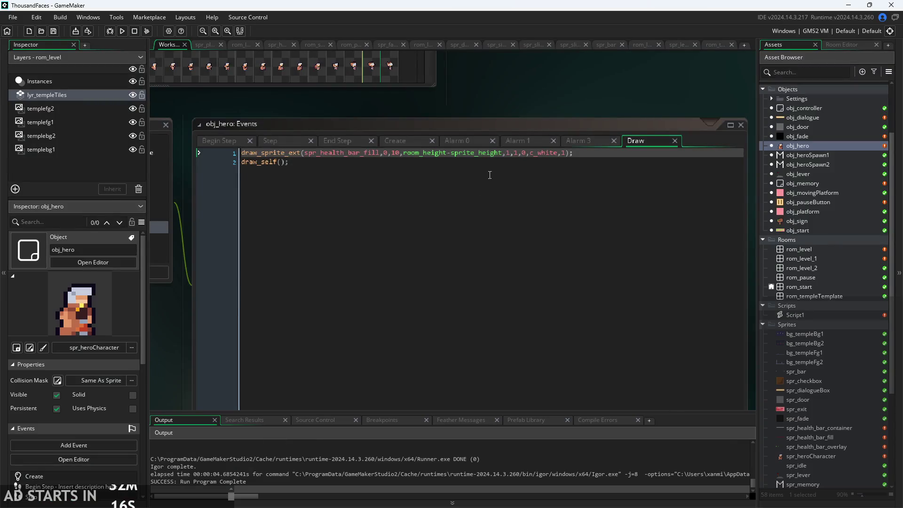
Step: Delete sprite_height from the fill's y argument, leaving only room_height-
{"action": "left_click", "coordinate": [483, 155]}
{"action": "mouse_move", "coordinate": [450, 154]}
{"action": "left_mouse_down"}
{"action": "mouse_move", "coordinate": [498, 157]}
{"action": "mouse_move", "coordinate": [452, 153]}
{"action": "left_mouse_up"}
{"action": "left_click", "coordinate": [503, 154]}
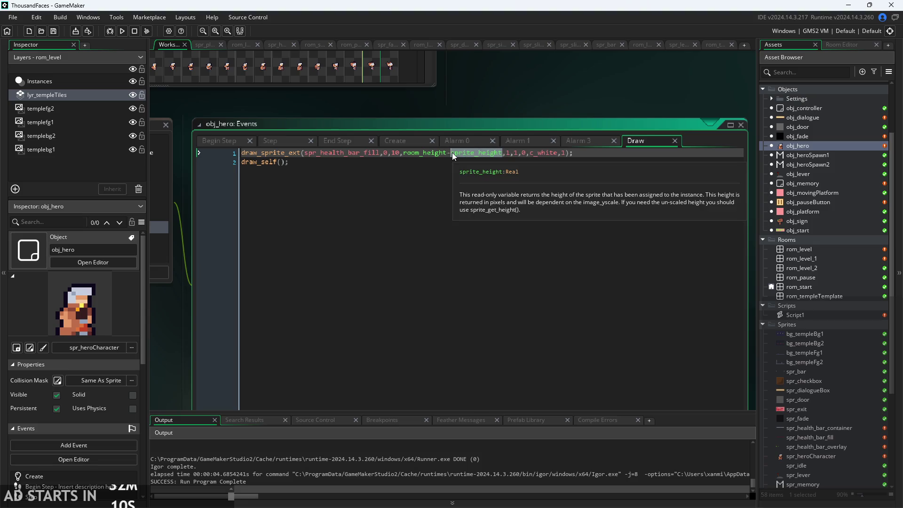
{"action": "key", "text": "BackSpace"}
{"action": "type", "text": "spr"}
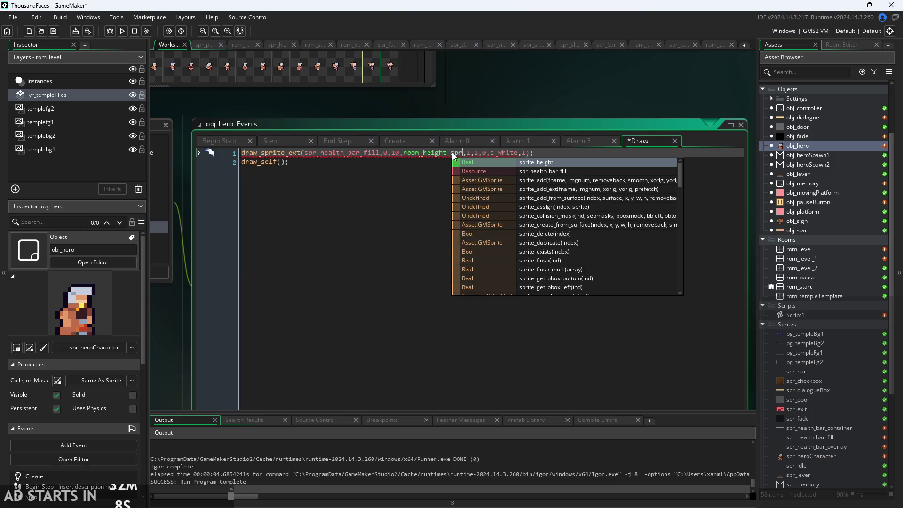
{"action": "key", "text": "BackSpace"}
{"action": "key", "text": "BackSpace"}
{"action": "key", "text": "BackSpace"}
{"action": "type", "text": "imag"}
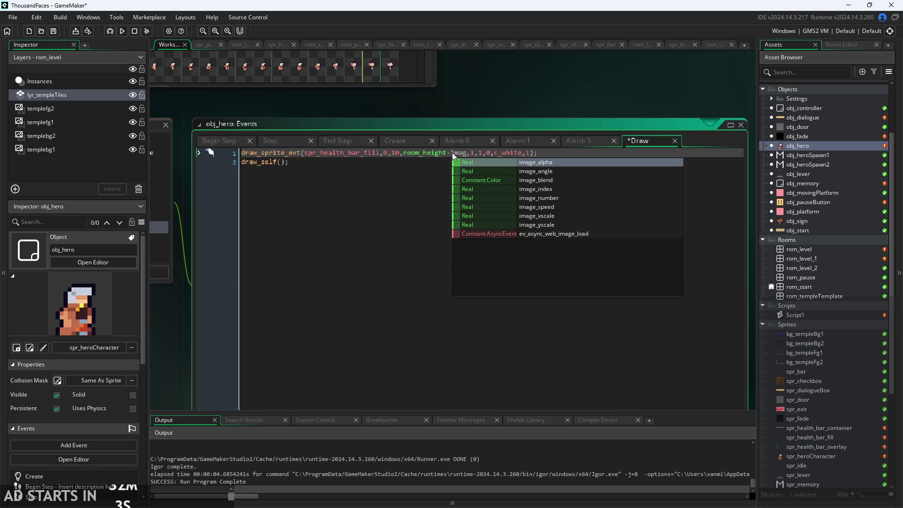
{"action": "key", "text": "BackSpace"}
{"action": "key", "text": "BackSpace"}
{"action": "key", "text": "BackSpace"}
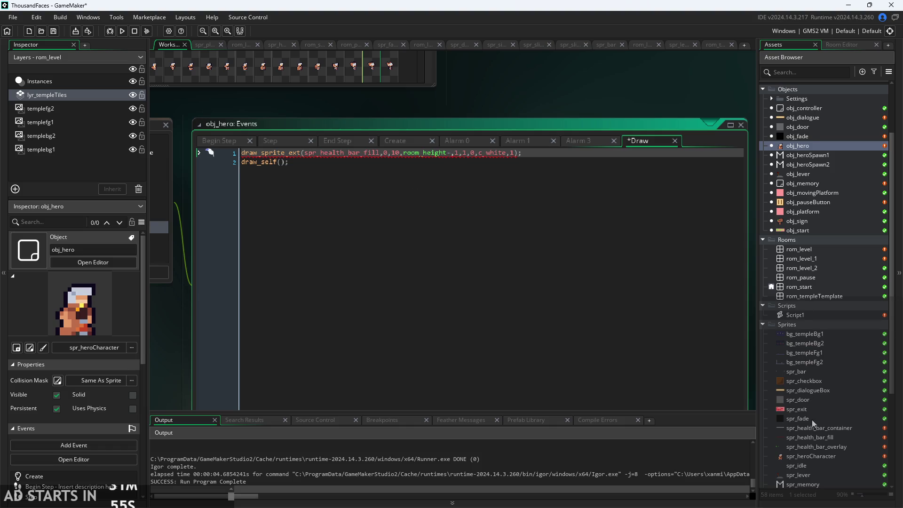
Step: Confirm spr_health_bar_fill measures 80 by 32, then reopen obj_hero's Draw code
{"action": "scroll", "coordinate": [812, 420], "scroll_direction": "down", "scroll_amount": 3}
{"action": "scroll", "coordinate": [809, 440], "scroll_direction": "down", "scroll_amount": 3}
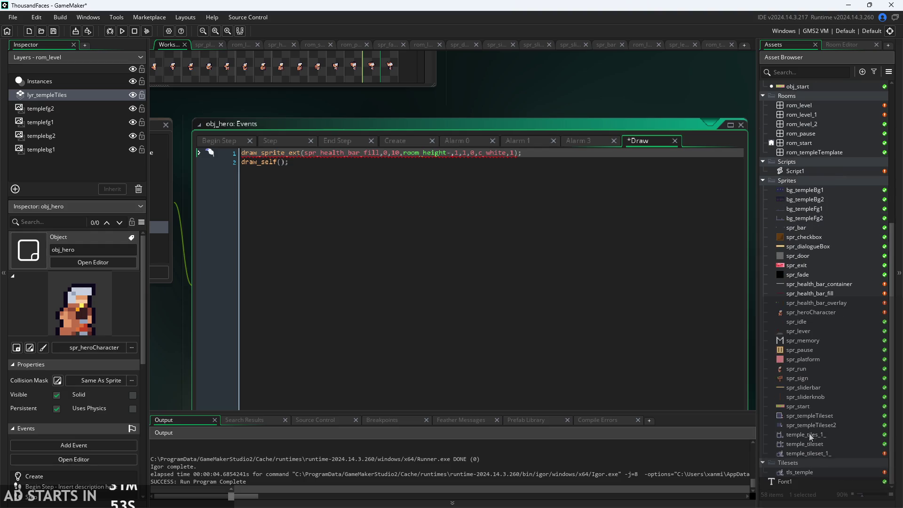
{"action": "double_click", "coordinate": [809, 293]}
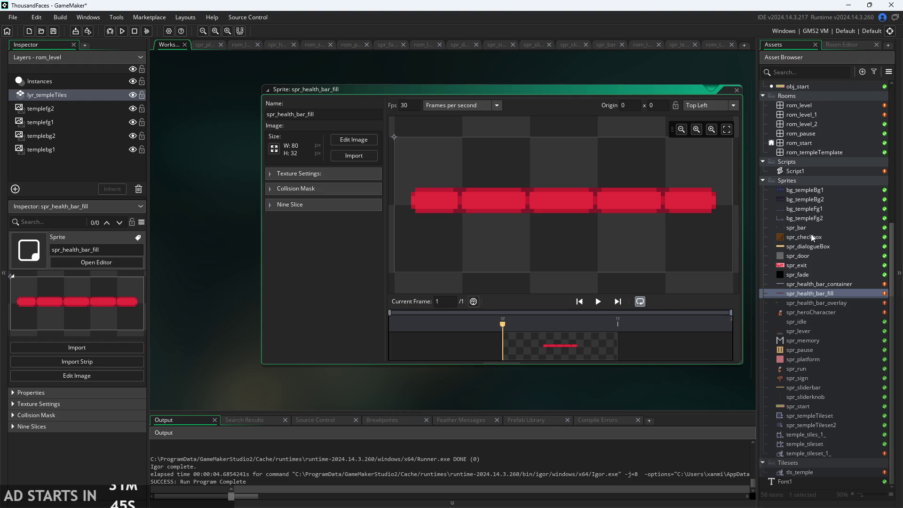
{"action": "scroll", "coordinate": [799, 167], "scroll_direction": "up", "scroll_amount": 6}
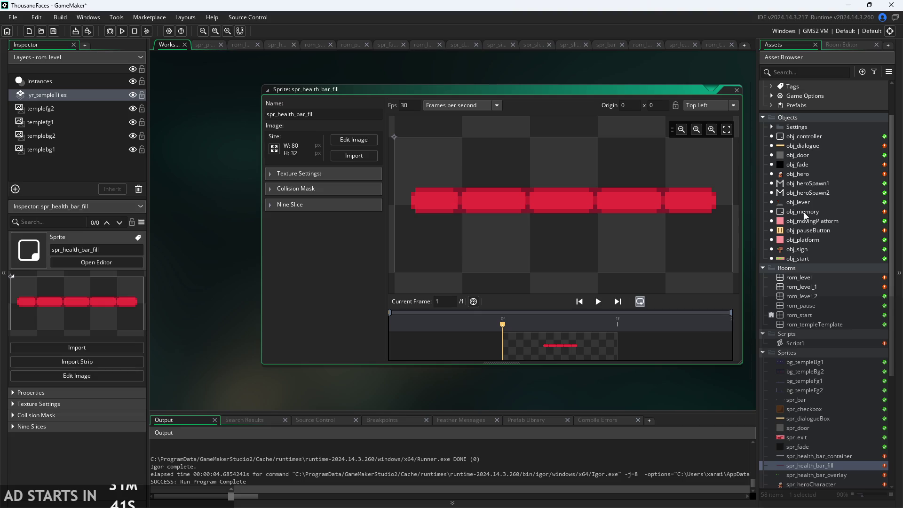
{"action": "double_click", "coordinate": [804, 202]}
{"action": "double_click", "coordinate": [800, 173]}
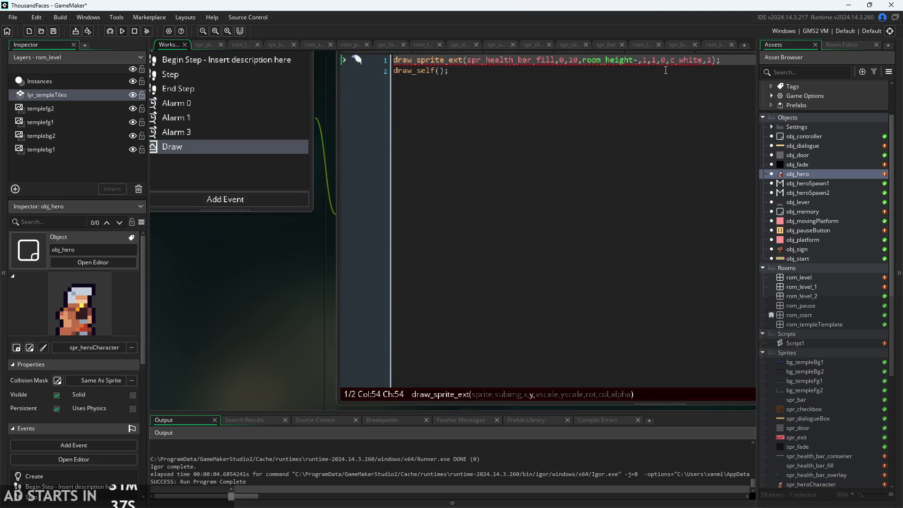
Step: Set the fill's y to room_height-32 and playtest to see the bar at bottom-left
{"action": "type", "text": "32"}
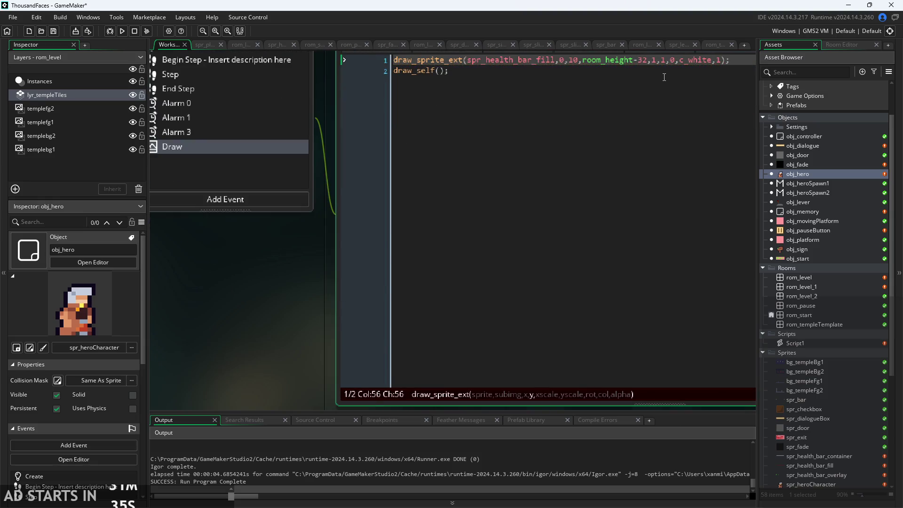
{"action": "left_click", "coordinate": [122, 31]}
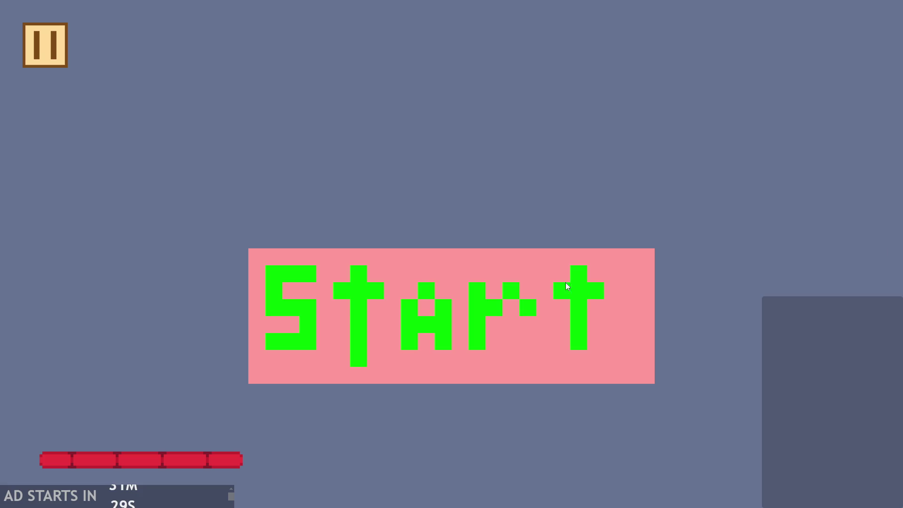
{"action": "left_click", "coordinate": [450, 276]}
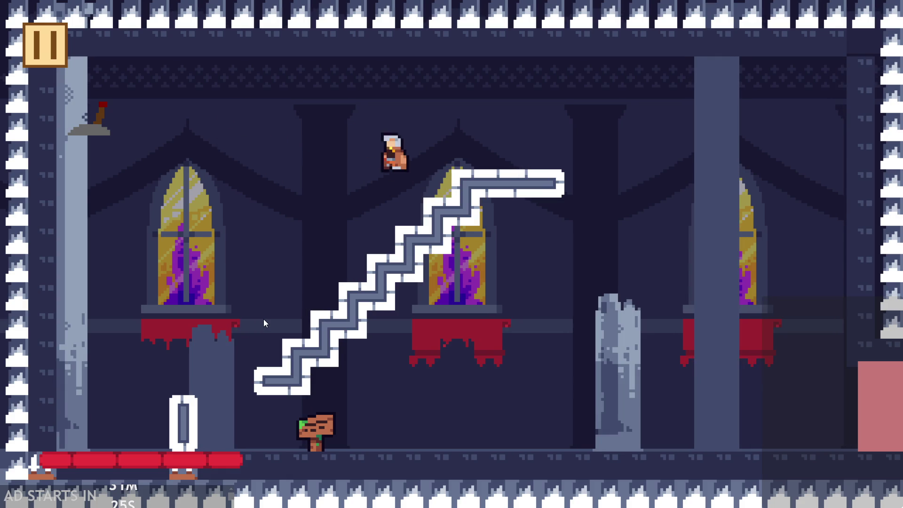
{"action": "left_click", "coordinate": [46, 50]}
{"action": "left_click", "coordinate": [687, 433]}
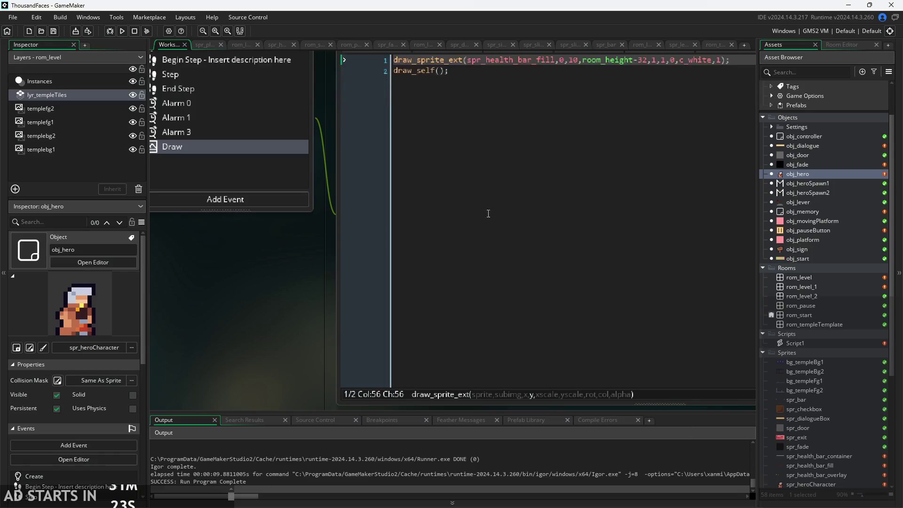
Step: Delete the 32 offset so line 1 reads room_height- again
{"action": "left_click", "coordinate": [647, 63]}
{"action": "key", "text": "BackSpace"}
{"action": "key", "text": "BackSpace"}
{"action": "type", "text": "sprite"}
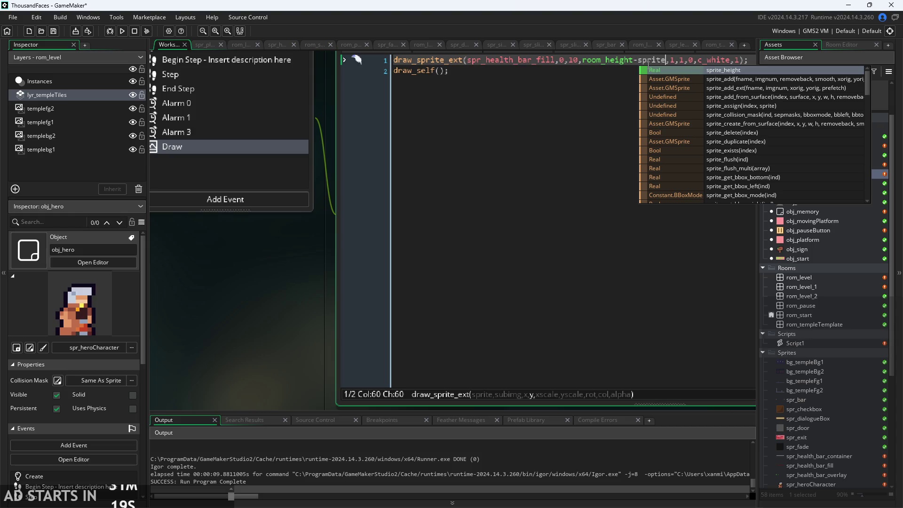
{"action": "key", "text": "BackSpace"}
{"action": "key", "text": "BackSpace"}
{"action": "key", "text": "BackSpace"}
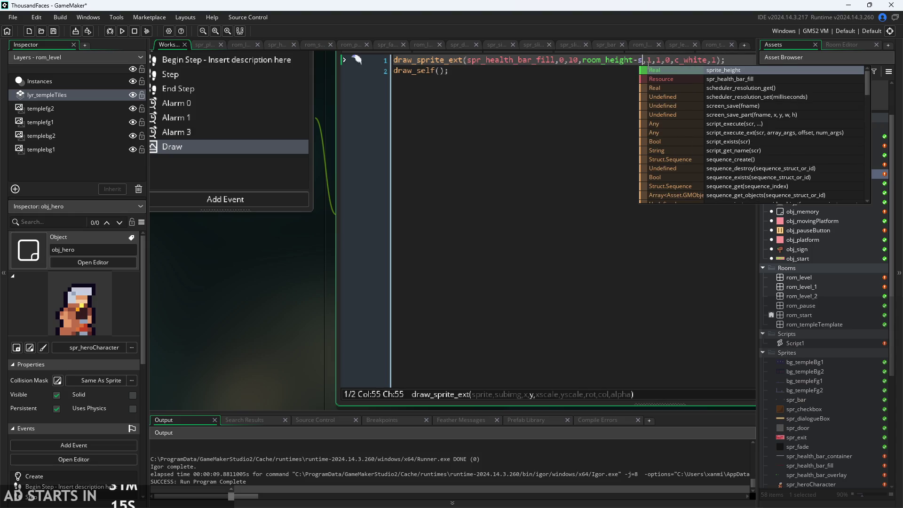
{"action": "key", "text": "BackSpace"}
{"action": "type", "text": "get"}
{"action": "key", "text": "BackSpace"}
{"action": "key", "text": "BackSpace"}
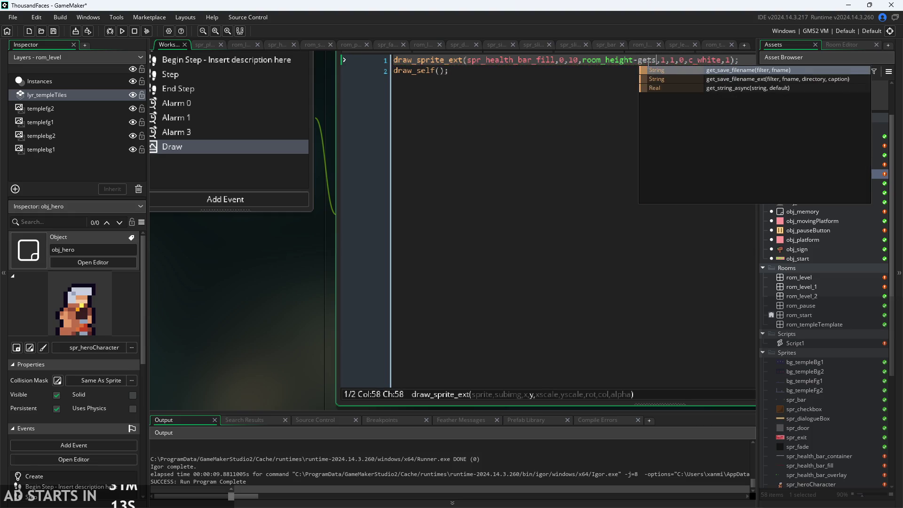
{"action": "key", "text": "BackSpace"}
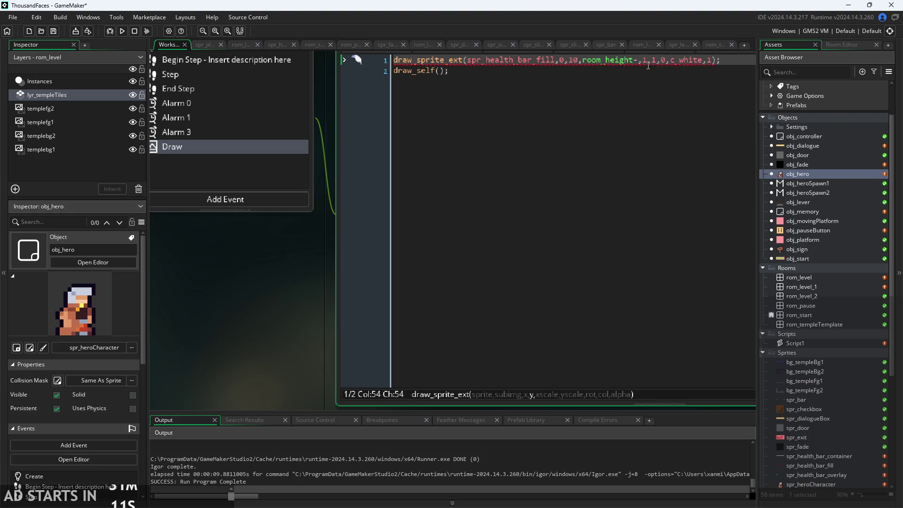
Step: Make the fill's y argument room_height-sprite_get_height(spr_health_bar_fill)
{"action": "key", "text": "Down"}
{"action": "key", "text": "Return"}
{"action": "type", "text": "sprite_get"}
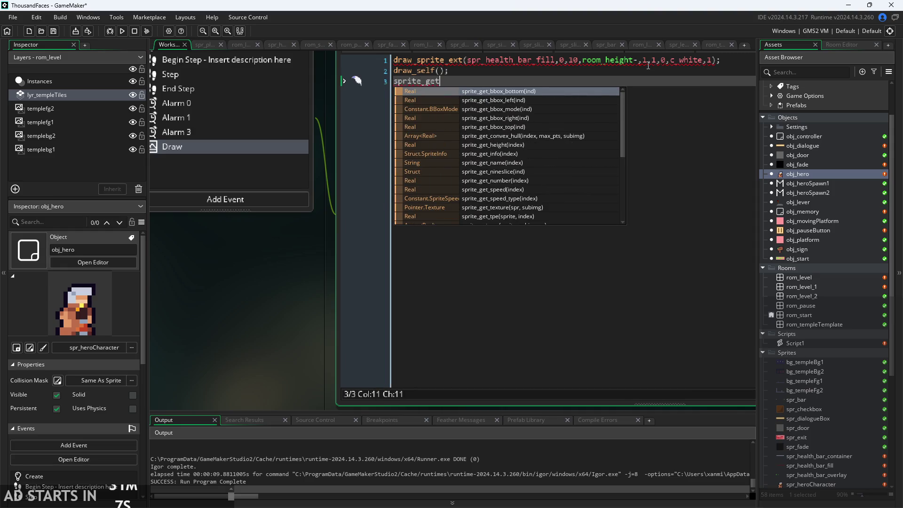
{"action": "key", "text": "Down"}
{"action": "key", "text": "Down"}
{"action": "key", "text": "Down"}
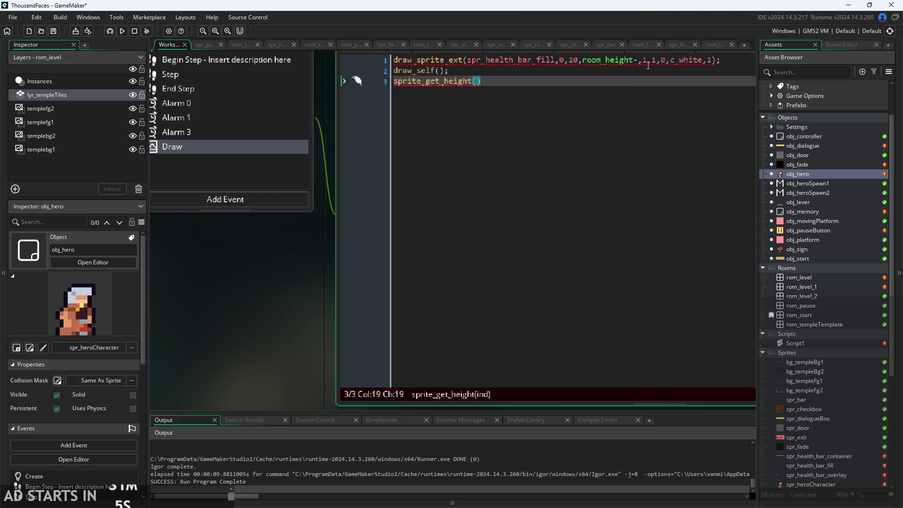
{"action": "type", "text": "spr_health_bar_fill"}
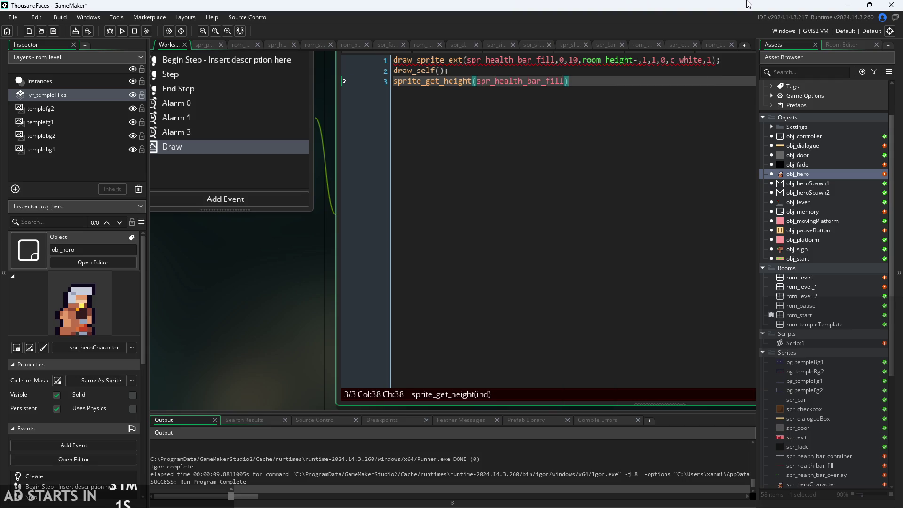
{"action": "type", "text": ")"}
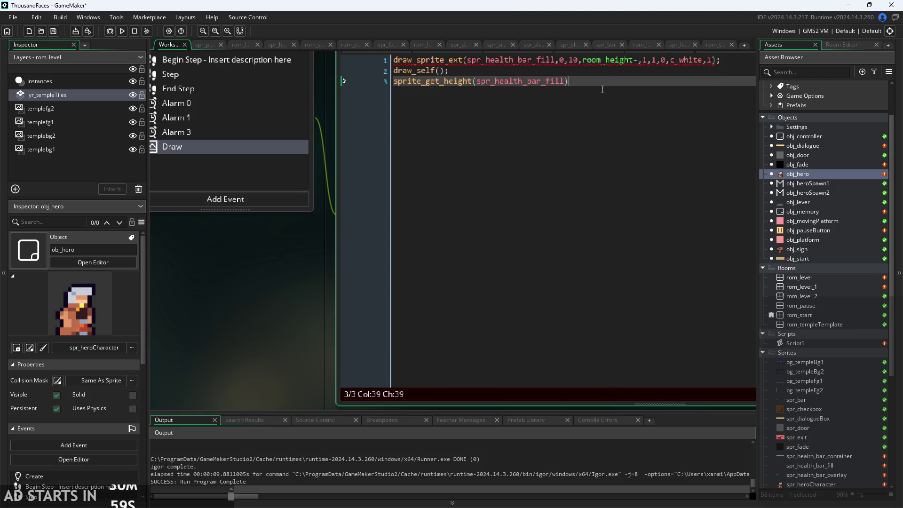
{"action": "key", "text": "ctrl+z"}
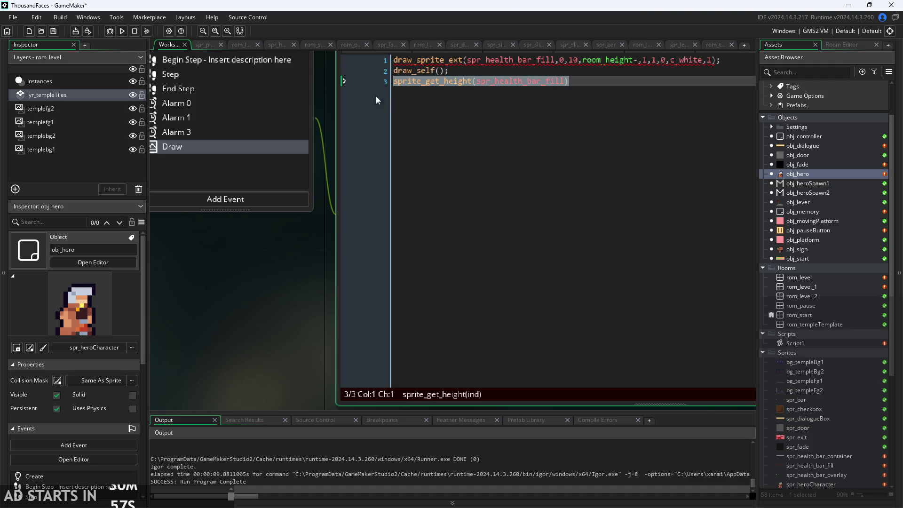
{"action": "key", "text": "ctrl+z"}
{"action": "left_click", "coordinate": [638, 60]}
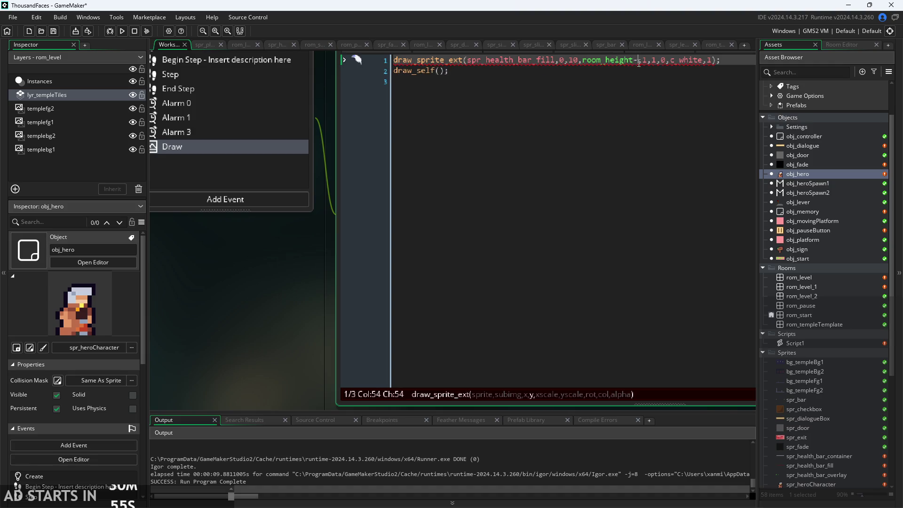
{"action": "type", "text": "sprite_get_height(spr_health_bar_fill)"}
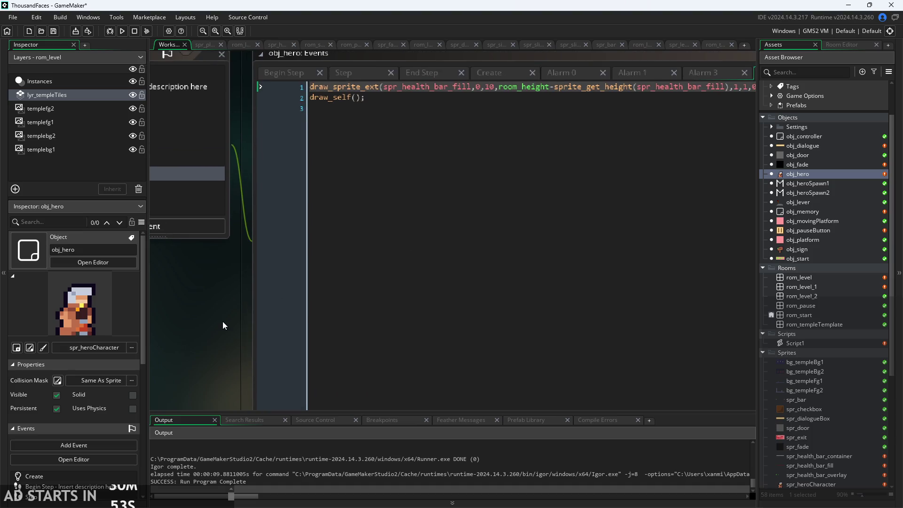
{"action": "scroll", "coordinate": [233, 318], "scroll_direction": "down", "scroll_amount": 2, "text": "ctrl"}
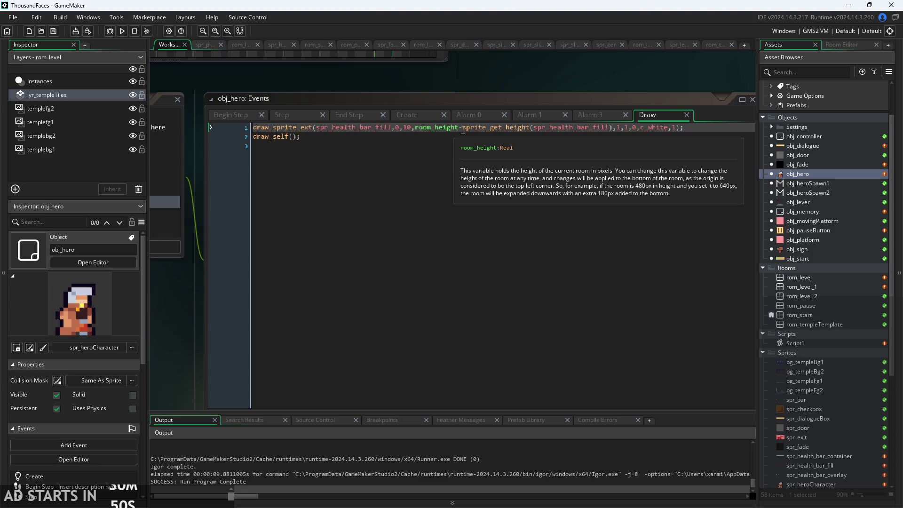
Step: Run the temple level, jump around with space, then pause and exit to the editor
{"action": "left_click", "coordinate": [122, 31]}
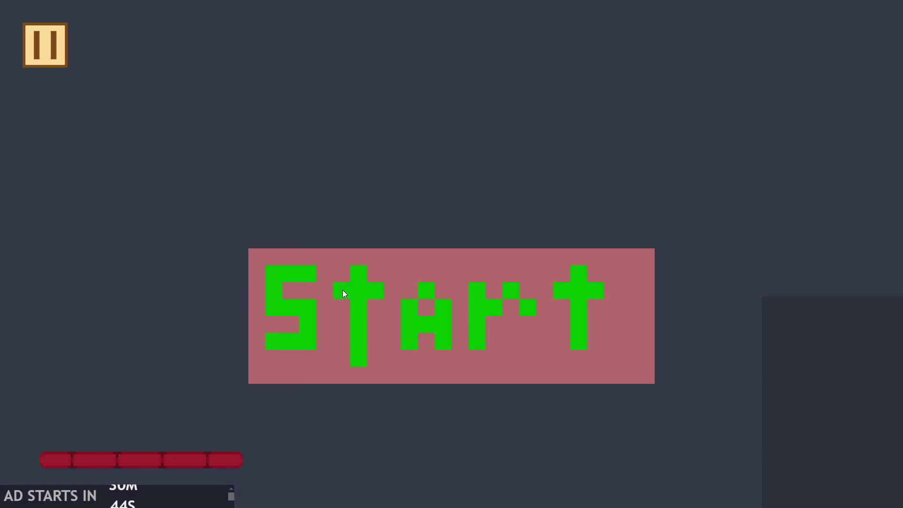
{"action": "left_click", "coordinate": [345, 289]}
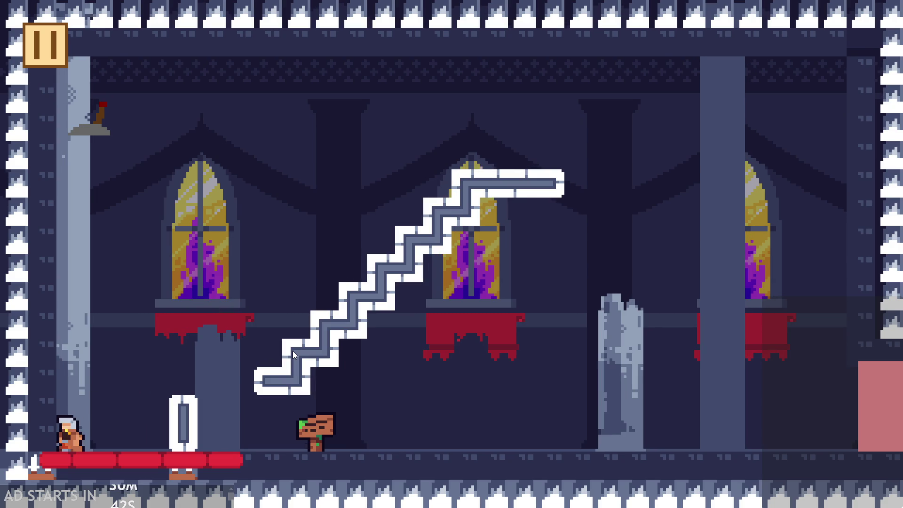
{"action": "key", "text": "space"}
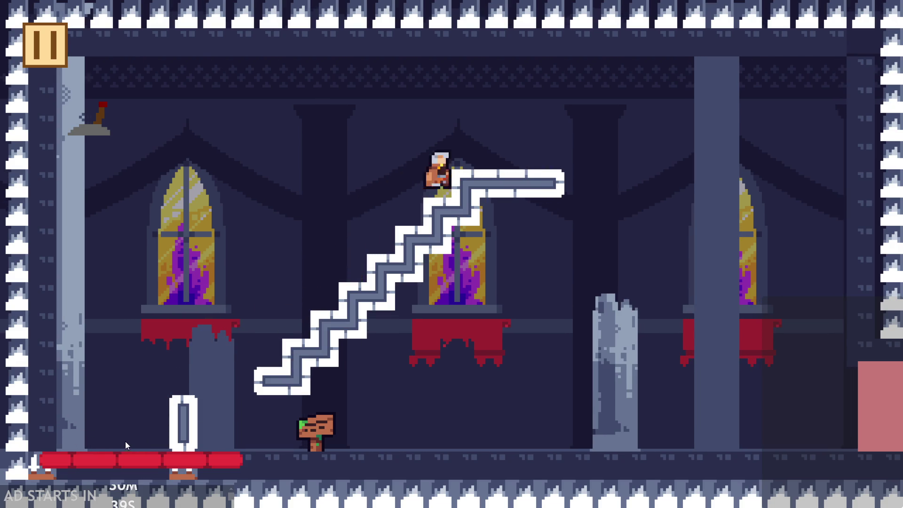
{"action": "key", "text": "space"}
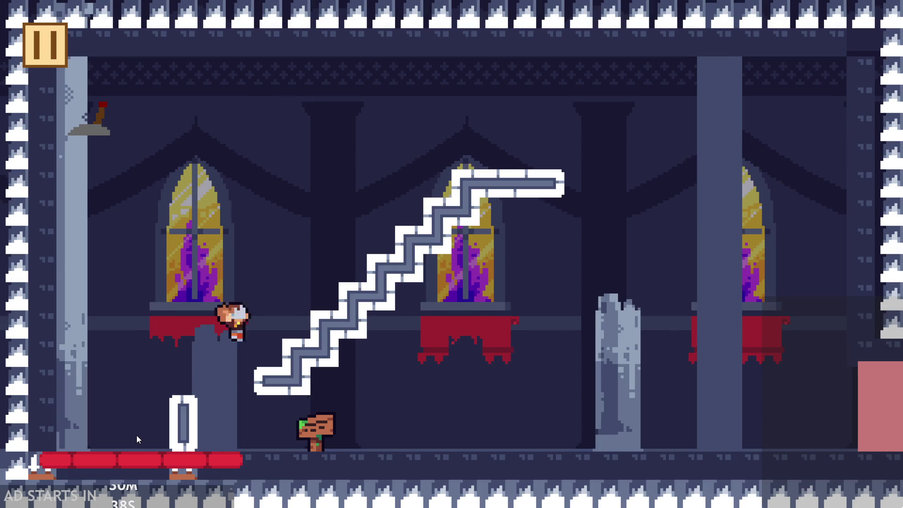
{"action": "key", "text": "space"}
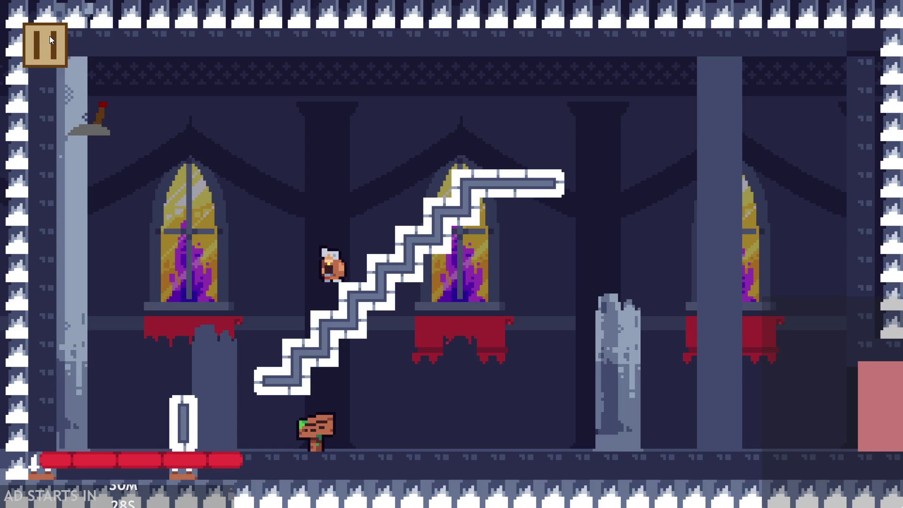
{"action": "left_click", "coordinate": [56, 42]}
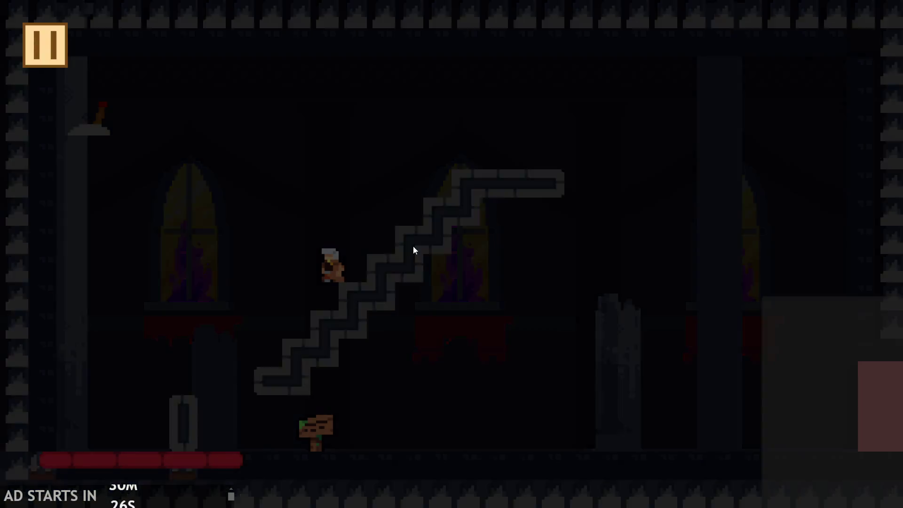
{"action": "left_click", "coordinate": [757, 459]}
{"action": "left_click", "coordinate": [820, 230]}
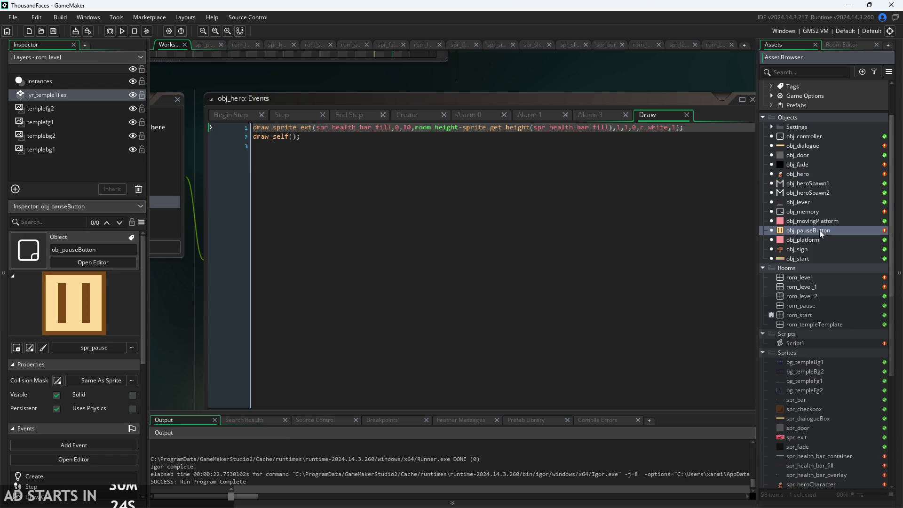
Step: Pan and scroll to view obj_pauseButton's Draw GUI event calling draw_self()
{"action": "mouse_move", "coordinate": [360, 303]}
{"action": "left_mouse_down"}
{"action": "mouse_move", "coordinate": [394, 295]}
{"action": "mouse_move", "coordinate": [352, 295]}
{"action": "left_mouse_up"}
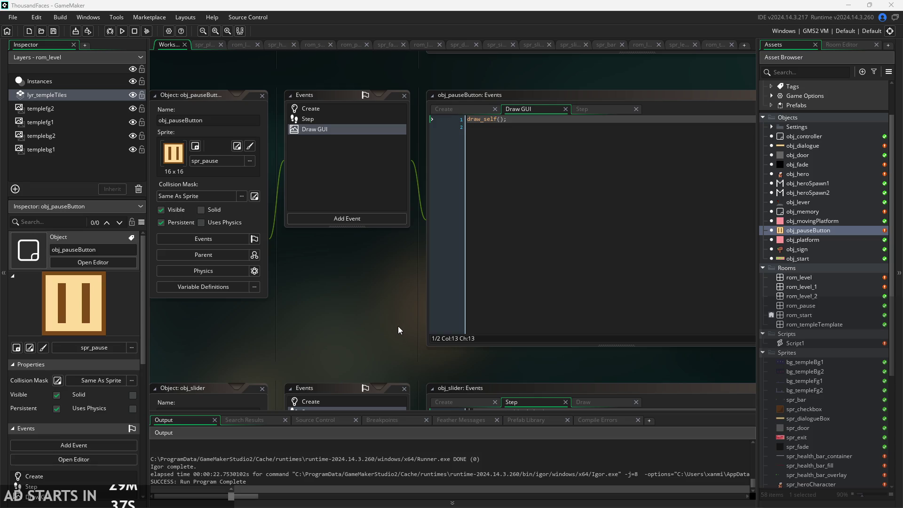
{"action": "mouse_move", "coordinate": [389, 302]}
{"action": "left_mouse_down"}
{"action": "mouse_move", "coordinate": [366, 322]}
{"action": "mouse_move", "coordinate": [403, 304]}
{"action": "left_mouse_up"}
{"action": "scroll", "coordinate": [403, 306], "scroll_direction": "down", "scroll_amount": 2}
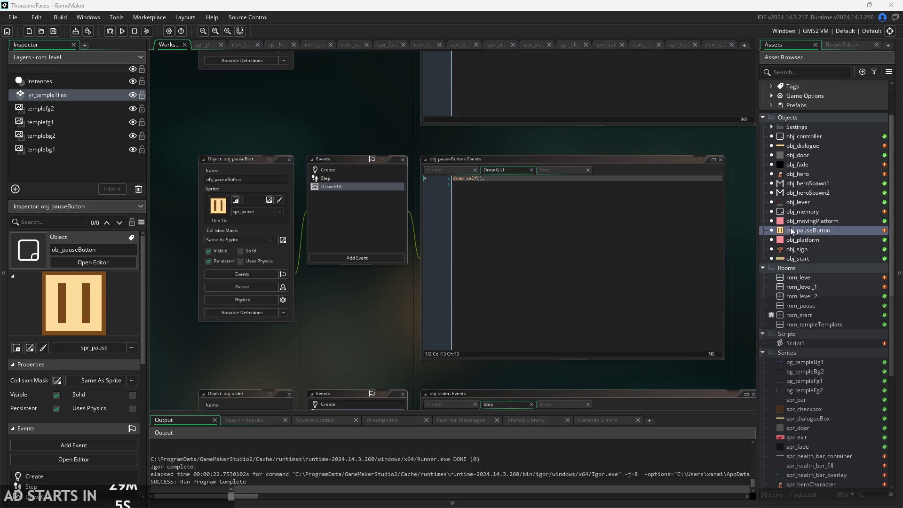
{"action": "scroll", "coordinate": [804, 452], "scroll_direction": "down", "scroll_amount": 3}
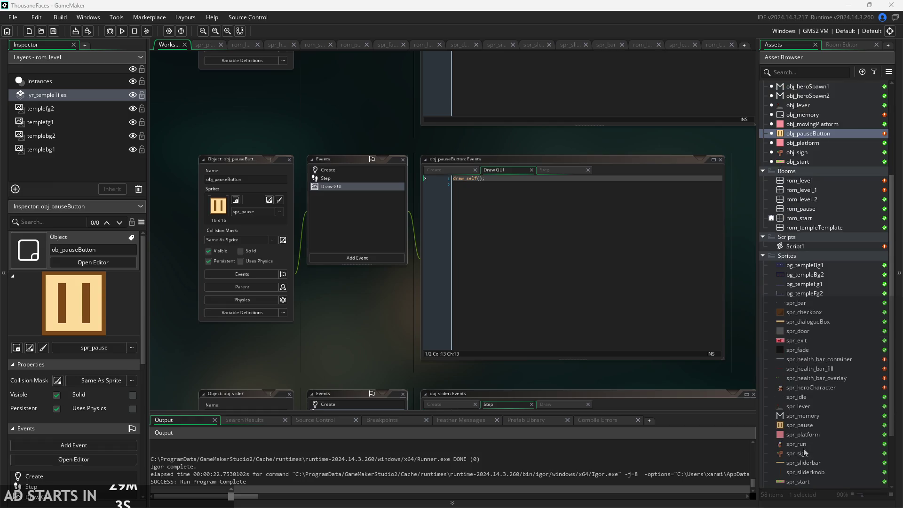
Step: Replace the fill's y expression with 0 so it draws at 10,0, then save and run
{"action": "double_click", "coordinate": [800, 368]}
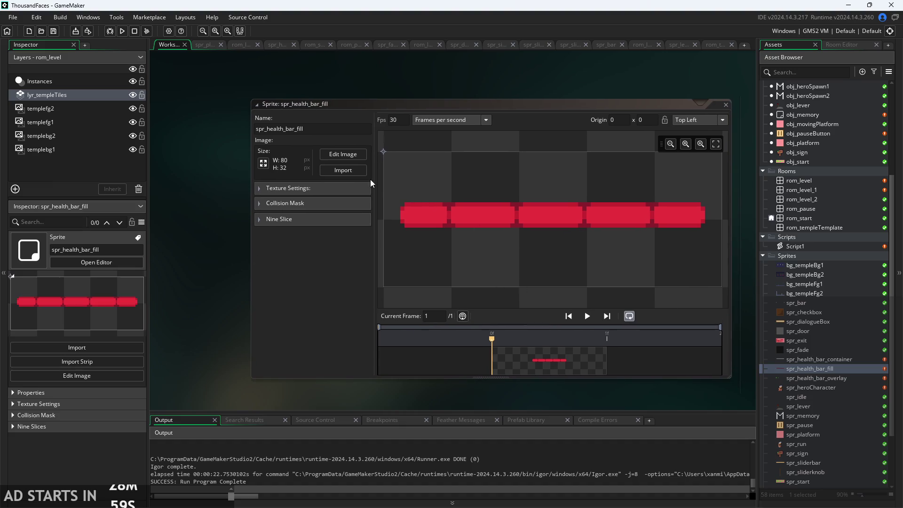
{"action": "scroll", "coordinate": [800, 191], "scroll_direction": "up", "scroll_amount": 2}
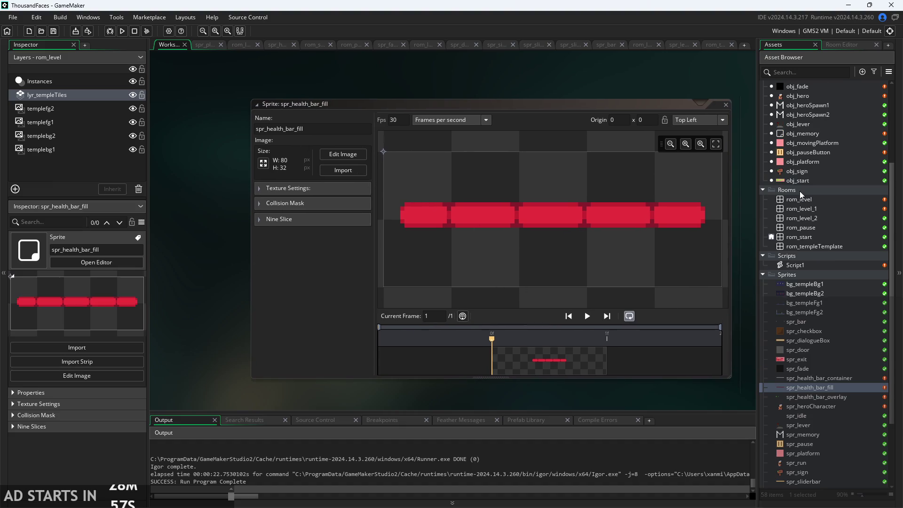
{"action": "double_click", "coordinate": [796, 155]}
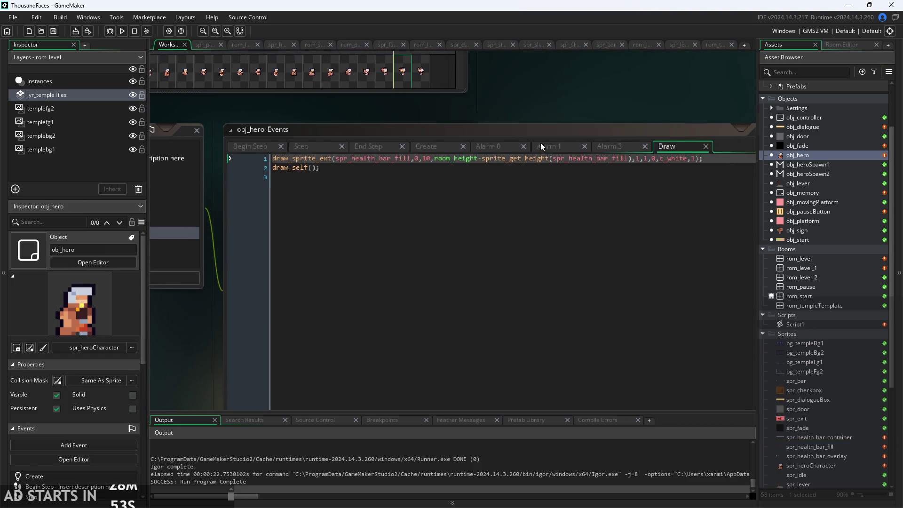
{"action": "left_click", "coordinate": [433, 160]}
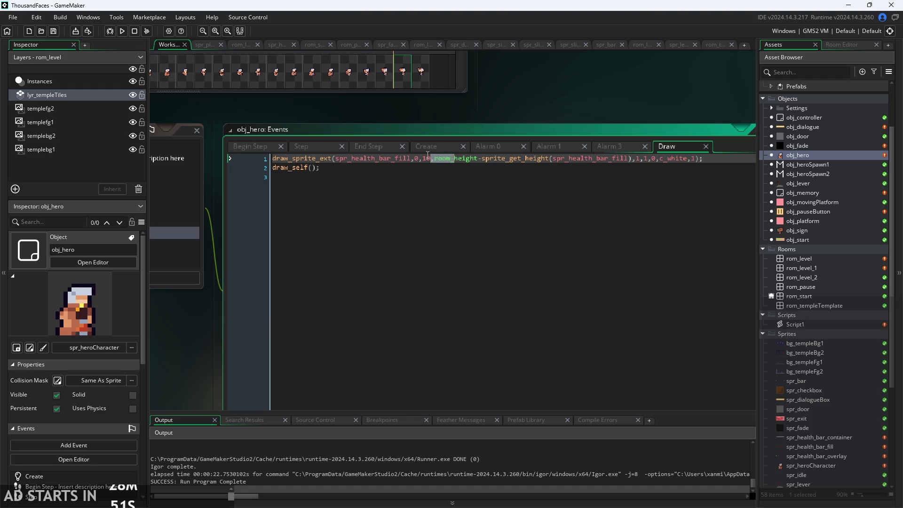
{"action": "left_click_drag", "start_coordinate": [434, 160], "coordinate": [630, 161]}
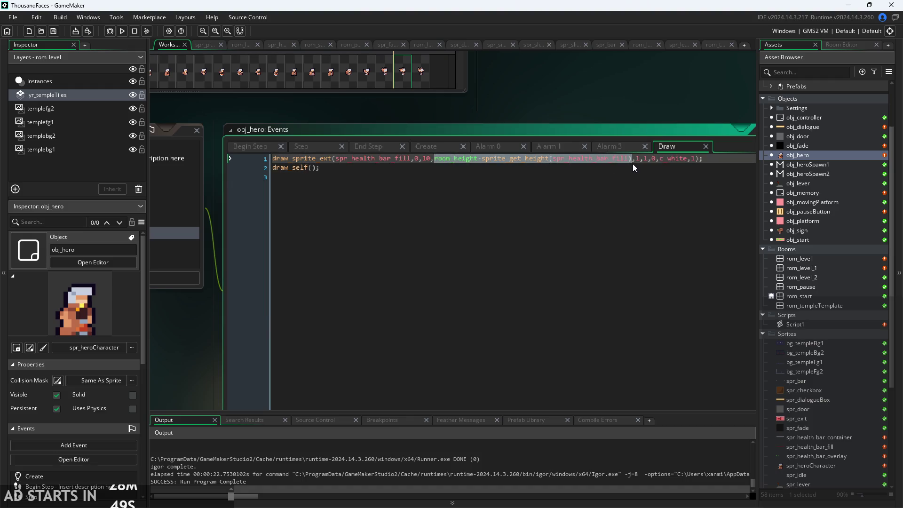
{"action": "type", "text": "0"}
{"action": "key", "text": "F5"}
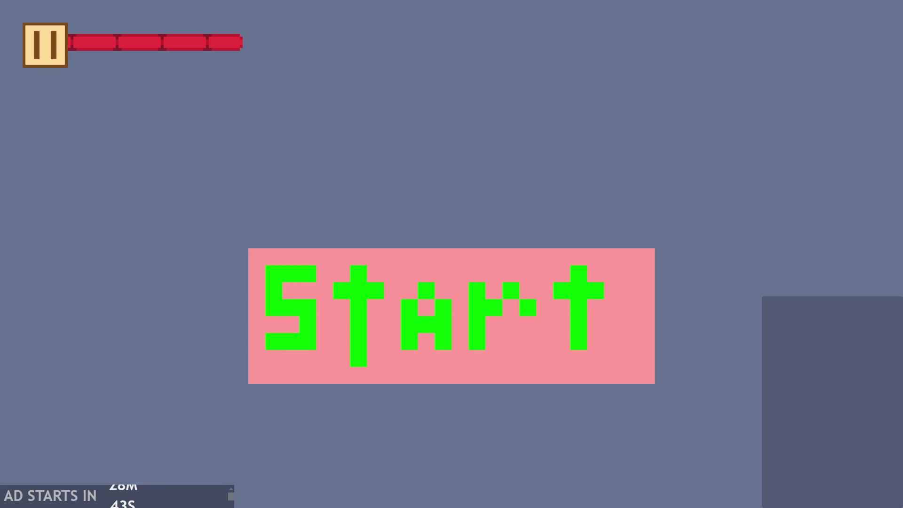
Step: Play the level, jumping around the staircase to check the top-left bar, then quit
{"action": "left_click", "coordinate": [385, 316]}
{"action": "key", "text": "space"}
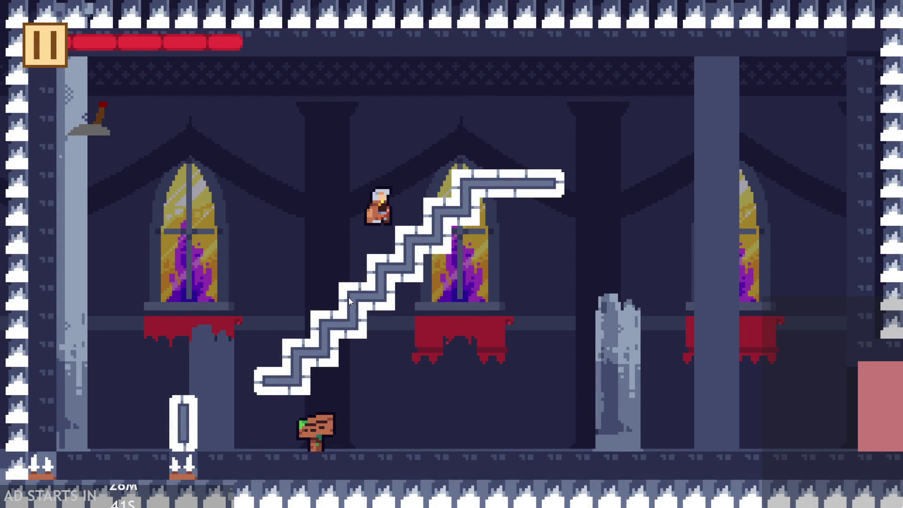
{"action": "key", "text": "Left"}
{"action": "key", "text": "Right"}
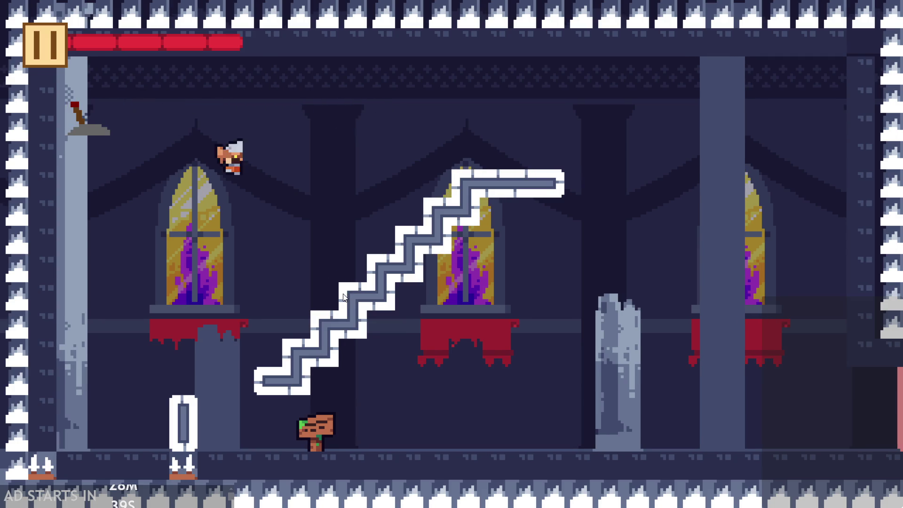
{"action": "key", "text": "space"}
{"action": "key", "text": "Left"}
{"action": "key", "text": "Right"}
{"action": "key", "text": "space"}
{"action": "key", "text": "Left"}
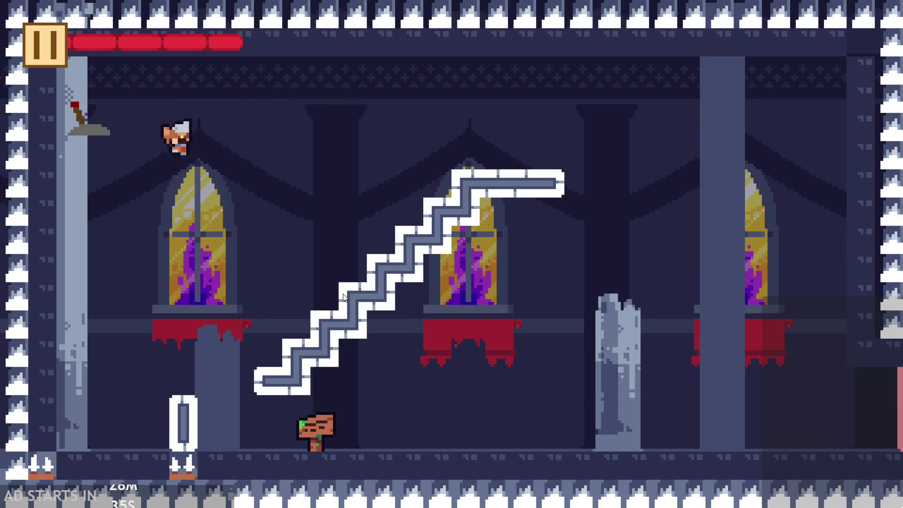
{"action": "key", "text": "Right"}
{"action": "key", "text": "space"}
{"action": "key", "text": "Left"}
{"action": "key", "text": "space"}
{"action": "key", "text": "Right"}
{"action": "key", "text": "space"}
{"action": "key", "text": "Left"}
{"action": "key", "text": "Right"}
{"action": "key", "text": "Left"}
{"action": "key", "text": "space"}
{"action": "key", "text": "Right"}
{"action": "key", "text": "space"}
{"action": "key", "text": "Left"}
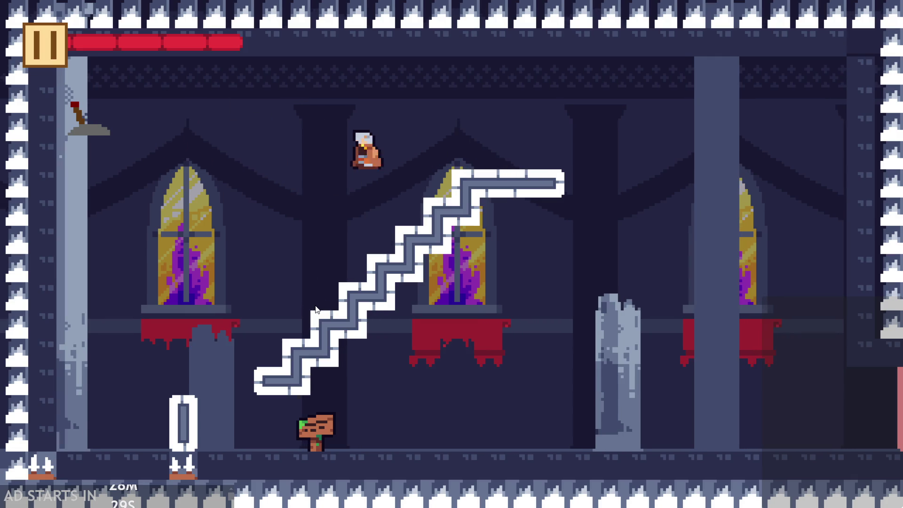
{"action": "key", "text": "space"}
{"action": "key", "text": "Right"}
{"action": "key", "text": "space"}
{"action": "key", "text": "Left"}
{"action": "key", "text": "space"}
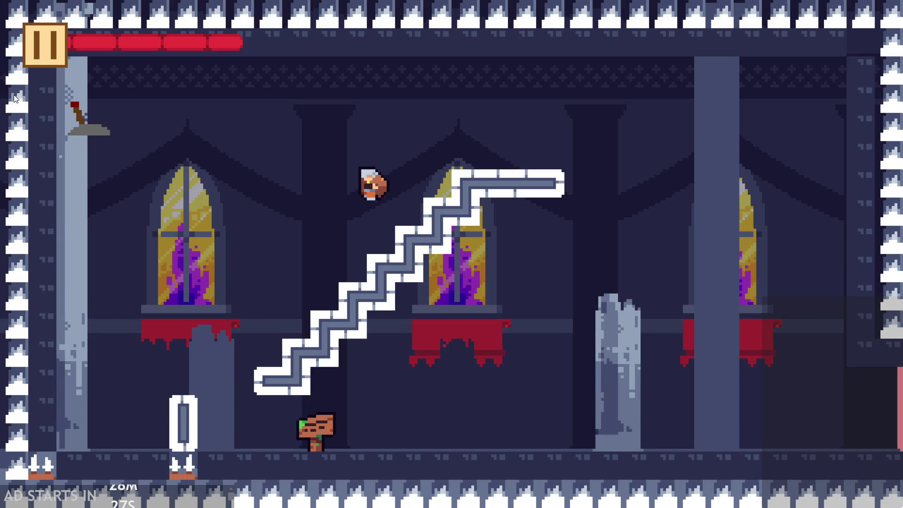
{"action": "key", "text": "Right"}
{"action": "key", "text": "Escape"}
{"action": "left_click", "coordinate": [715, 423]}
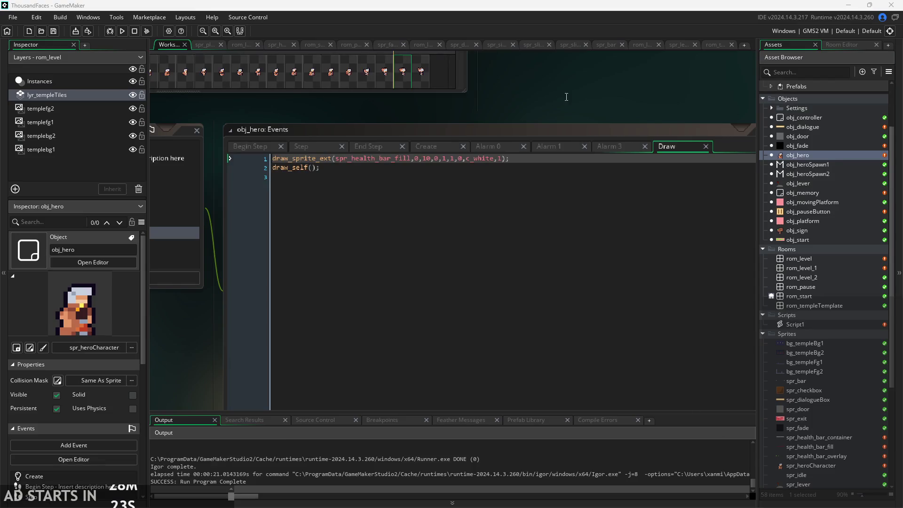
Step: Rerun the game, toggle Debug Stats on and off, and move the pause button right
{"action": "key", "text": "F5"}
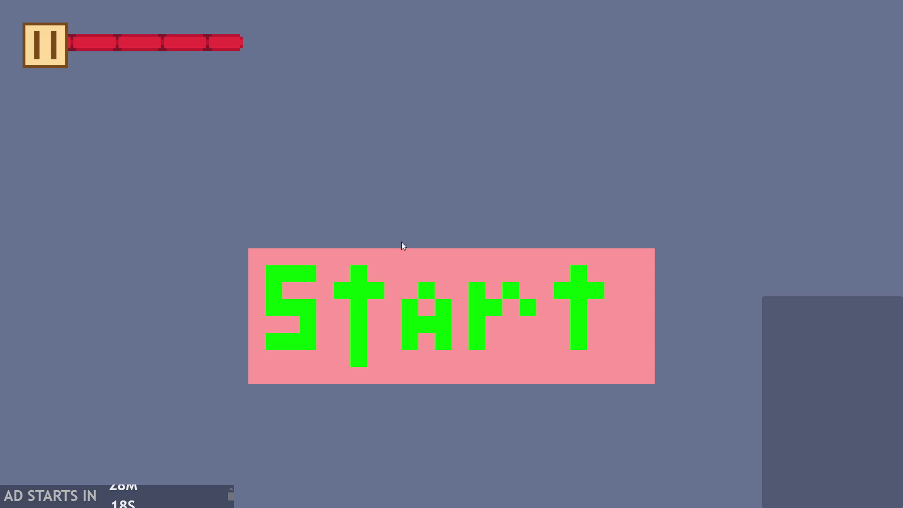
{"action": "left_click", "coordinate": [402, 233]}
{"action": "left_click", "coordinate": [32, 24]}
{"action": "left_click", "coordinate": [168, 150]}
{"action": "left_click", "coordinate": [181, 226]}
{"action": "left_click", "coordinate": [857, 40]}
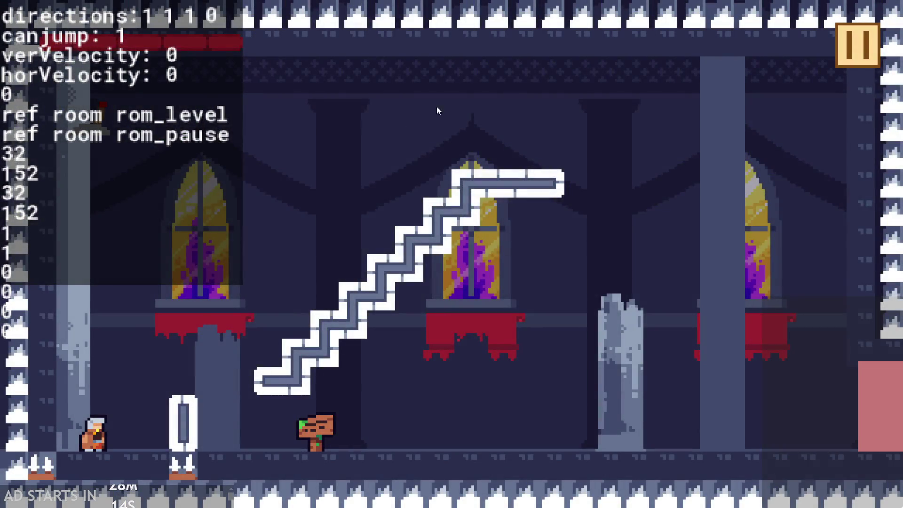
{"action": "left_click", "coordinate": [852, 45]}
{"action": "left_click", "coordinate": [181, 136]}
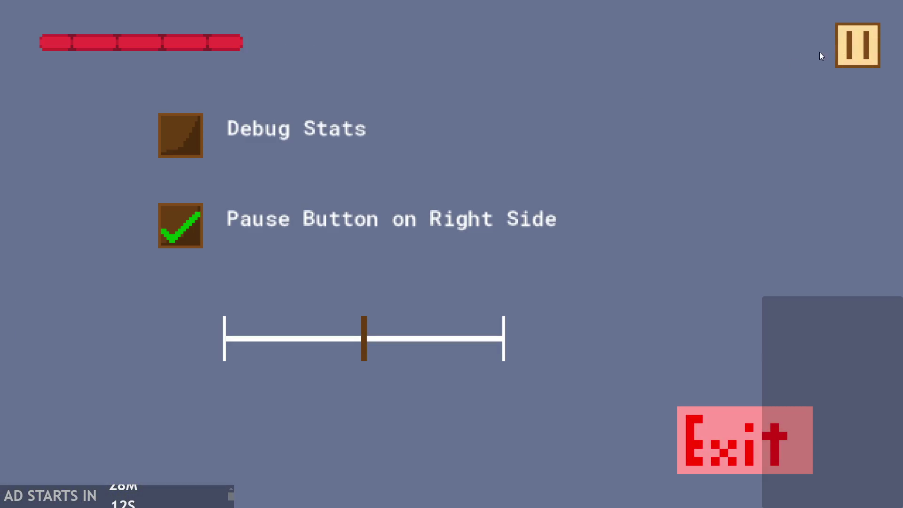
{"action": "left_click", "coordinate": [857, 45]}
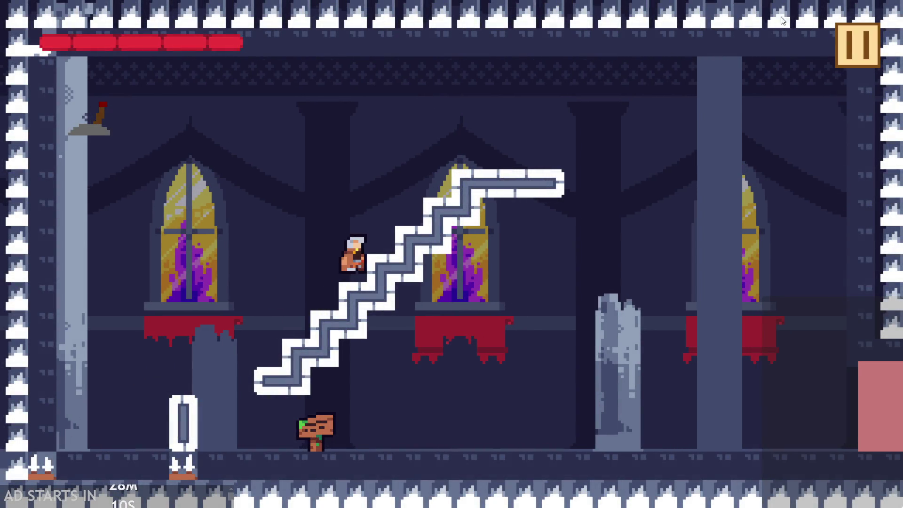
Step: Jump across the stairs onto the top step, then pause and exit the game
{"action": "left_click", "coordinate": [782, 20]}
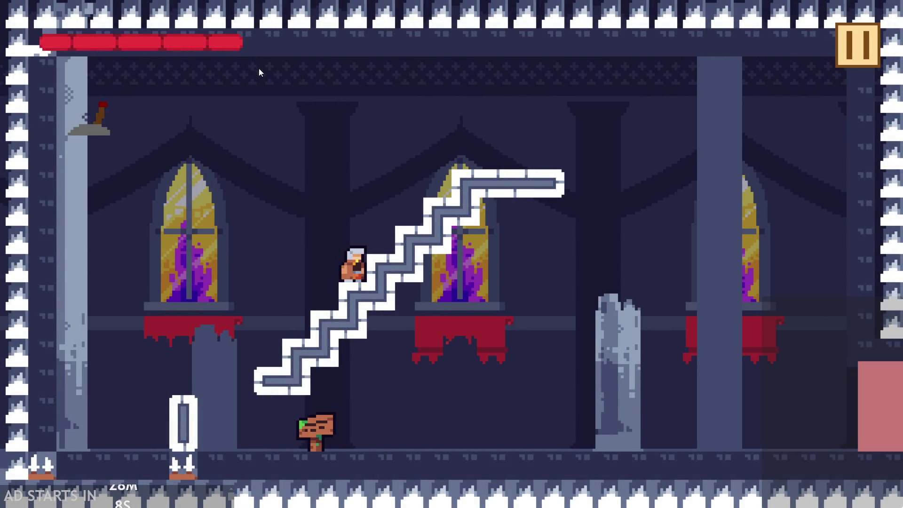
{"action": "left_click", "coordinate": [223, 41]}
{"action": "left_click", "coordinate": [103, 43]}
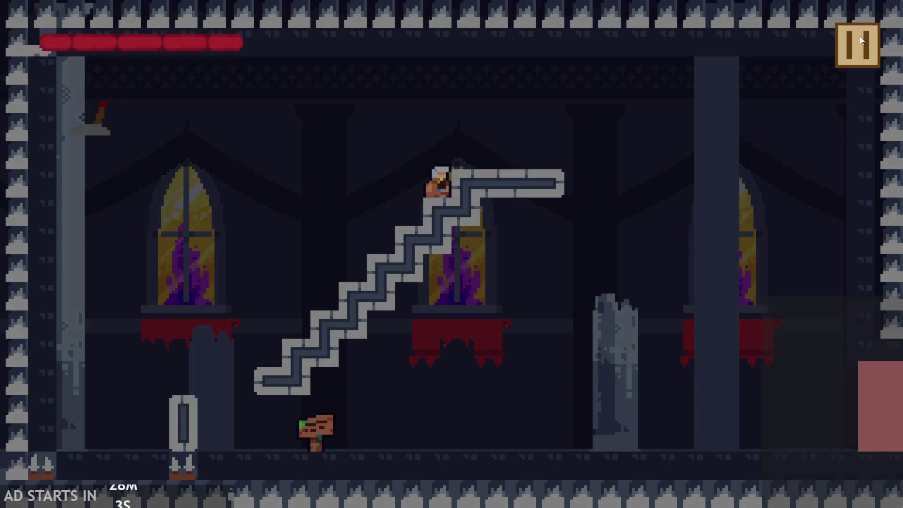
{"action": "left_click", "coordinate": [860, 36]}
{"action": "left_click", "coordinate": [739, 440]}
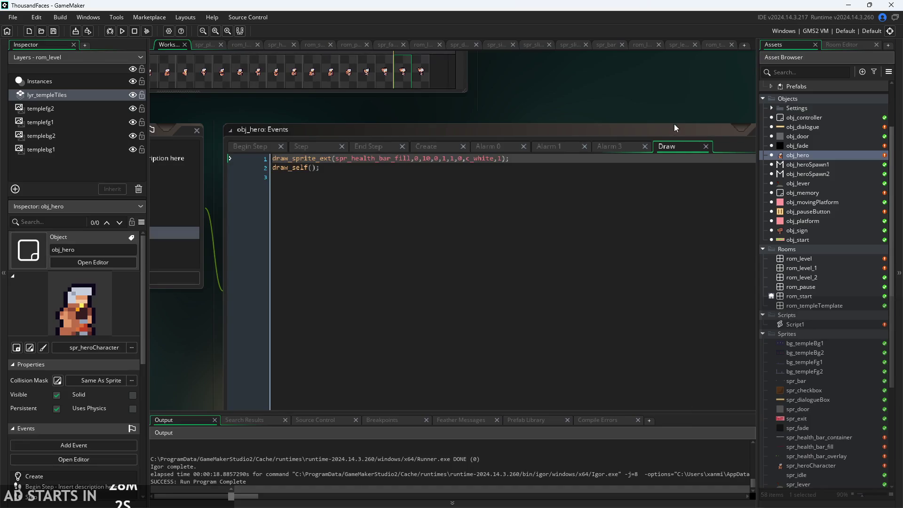
Step: Add draw_sprite_ext(spr_health_bar_container,0,10,0,1,1,0,c_white,1); after the fill call and run
{"action": "left_click", "coordinate": [468, 165]}
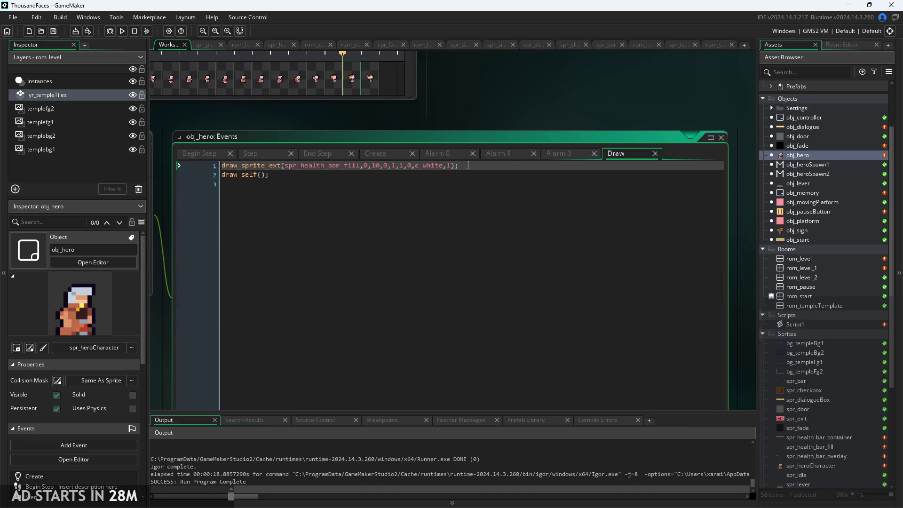
{"action": "key", "text": "Return"}
{"action": "type", "text": "draw_sprite_"}
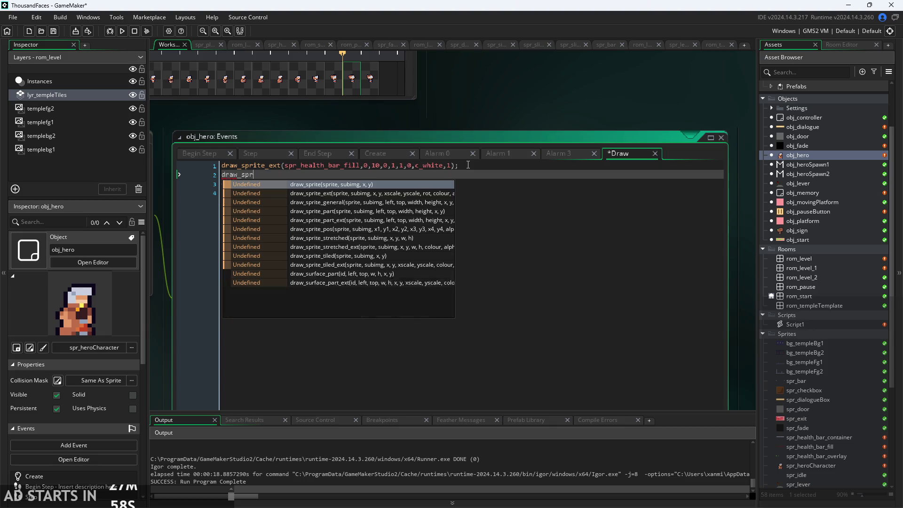
{"action": "type", "text": "ex"}
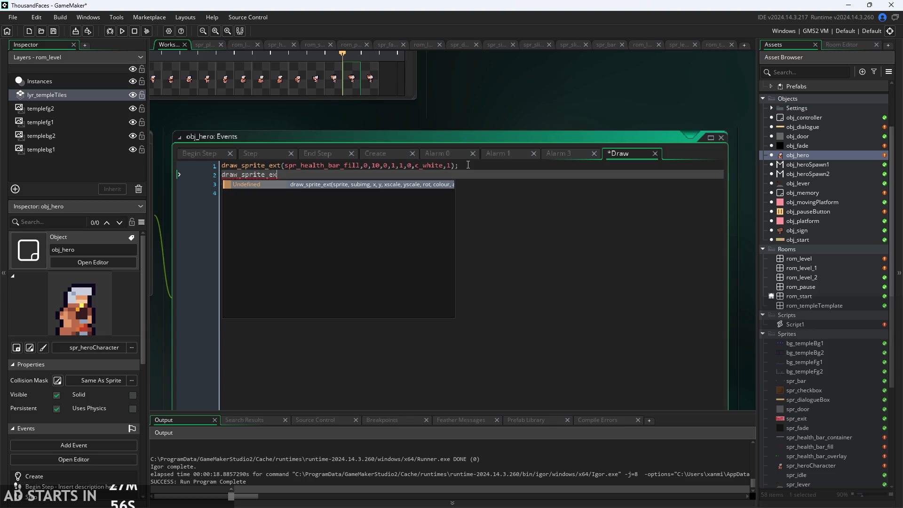
{"action": "type", "text": "t(spr"}
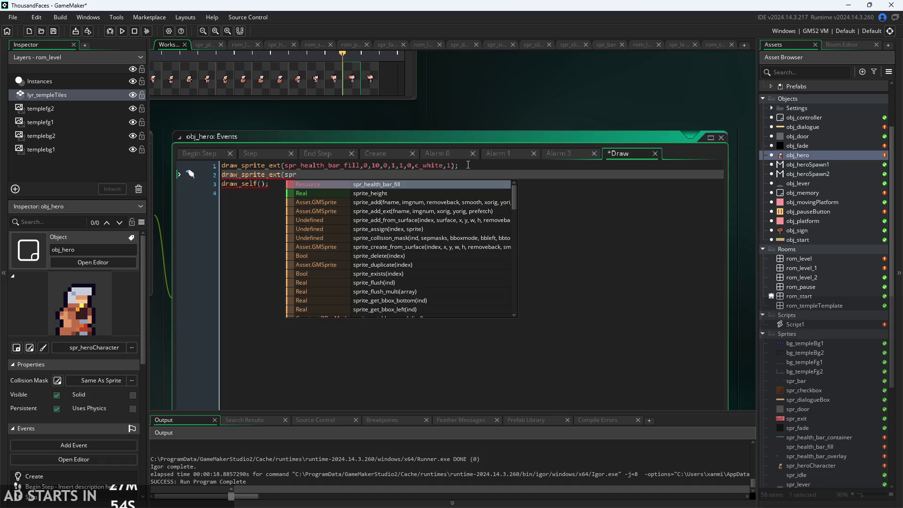
{"action": "type", "text": "_"}
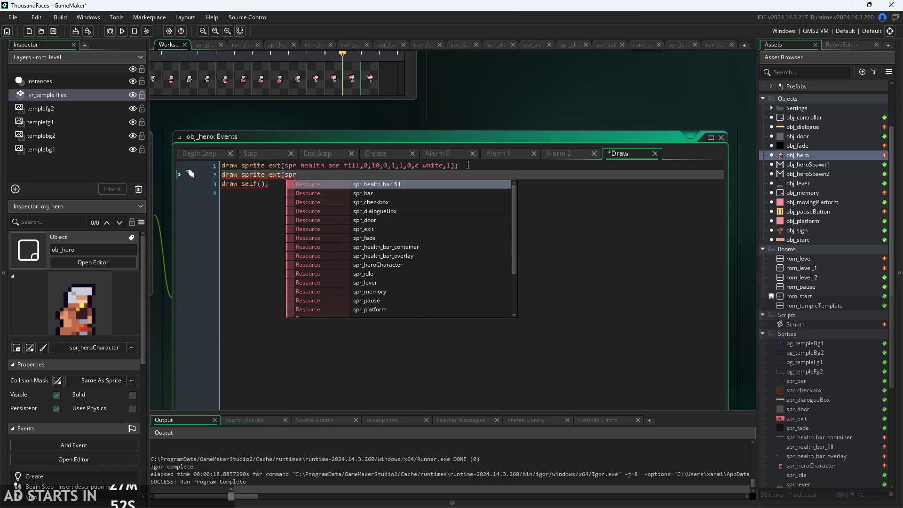
{"action": "left_click", "coordinate": [438, 246]}
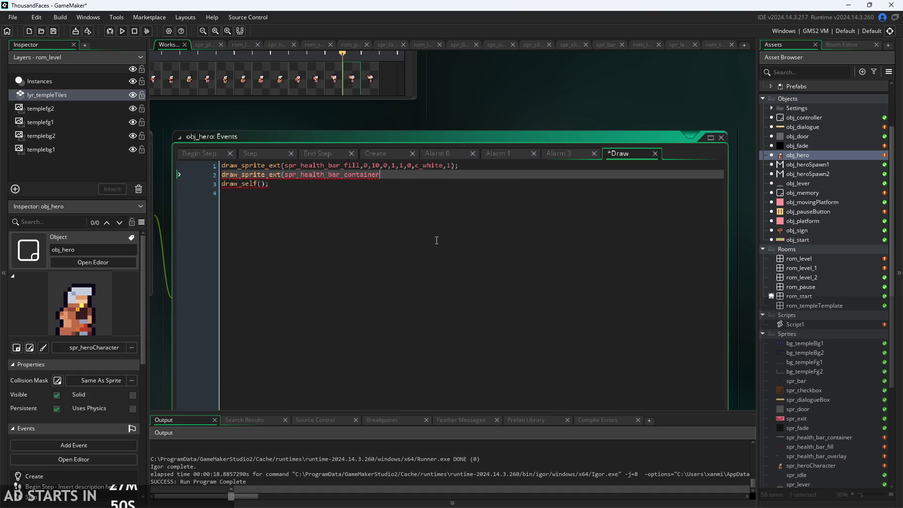
{"action": "type", "text": ",o"}
{"action": "key", "text": "BackSpace"}
{"action": "type", "text": "0,10,0,1,1,0,"}
{"action": "type", "text": "c_white"}
{"action": "type", "text": ",1);"}
{"action": "left_click", "coordinate": [122, 31]}
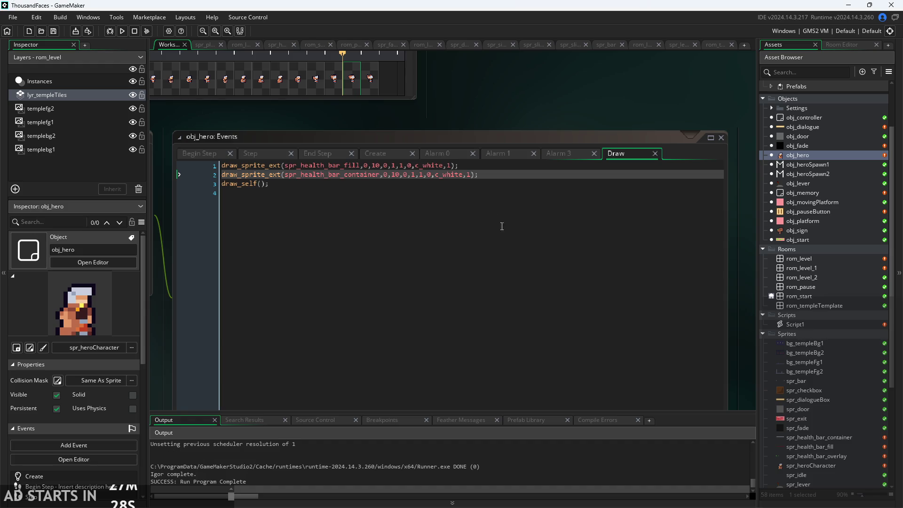
Step: Move the container draw call above the fill line and run the game again
{"action": "left_click", "coordinate": [497, 174]}
{"action": "mouse_move", "coordinate": [496, 175]}
{"action": "left_mouse_down"}
{"action": "mouse_move", "coordinate": [7, 154]}
{"action": "mouse_move", "coordinate": [3, 181]}
{"action": "left_mouse_up"}
{"action": "key", "text": "ctrl+c"}
{"action": "key", "text": "BackSpace"}
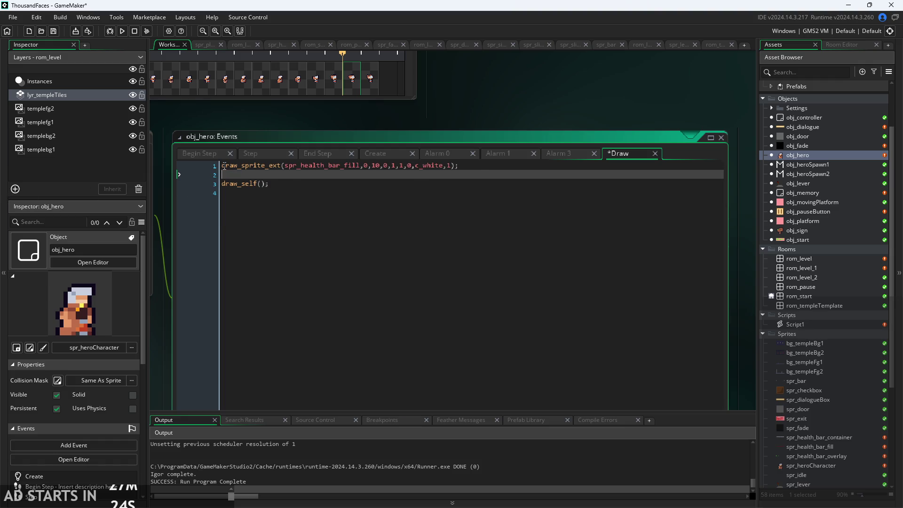
{"action": "left_click", "coordinate": [223, 165]}
{"action": "key", "text": "ctrl+v"}
{"action": "key", "text": "Left"}
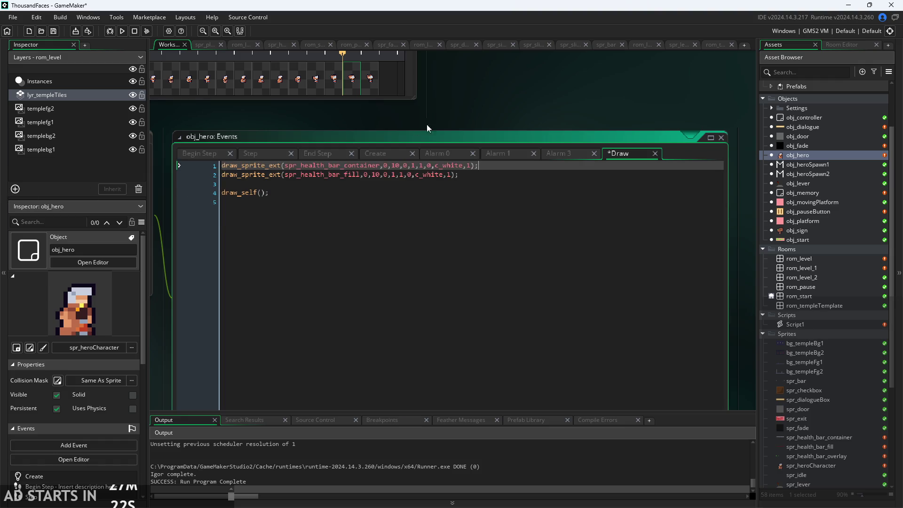
{"action": "left_click", "coordinate": [116, 32]}
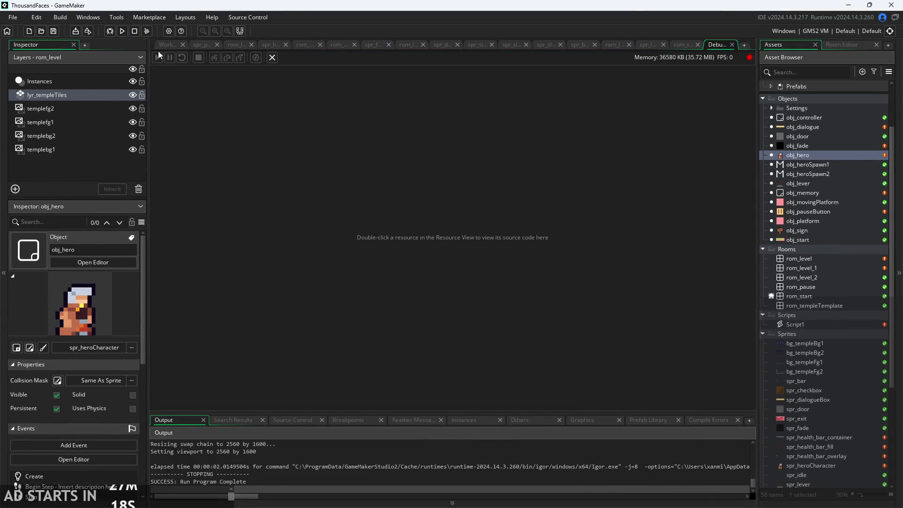
Step: Start the game, tick Pause Button on Right Side, resume, then pause and exit
{"action": "left_click", "coordinate": [161, 42]}
{"action": "left_click", "coordinate": [123, 30]}
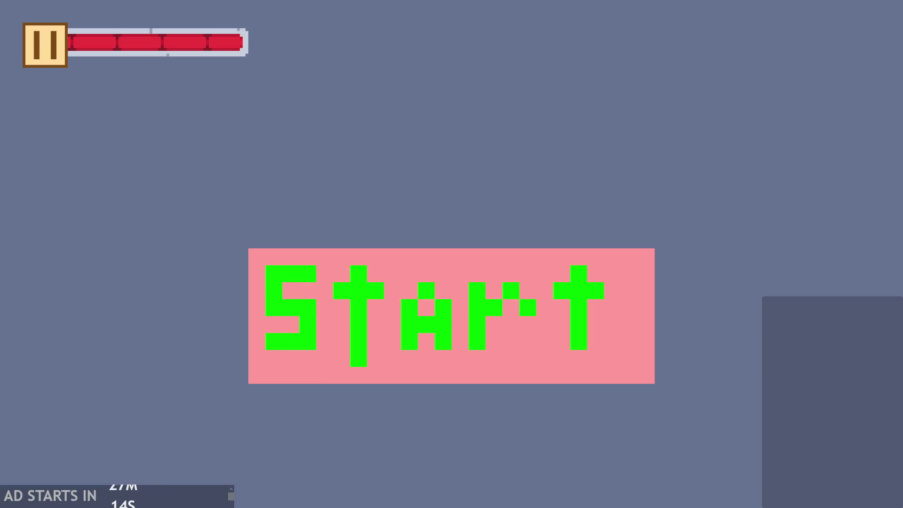
{"action": "left_click", "coordinate": [338, 350]}
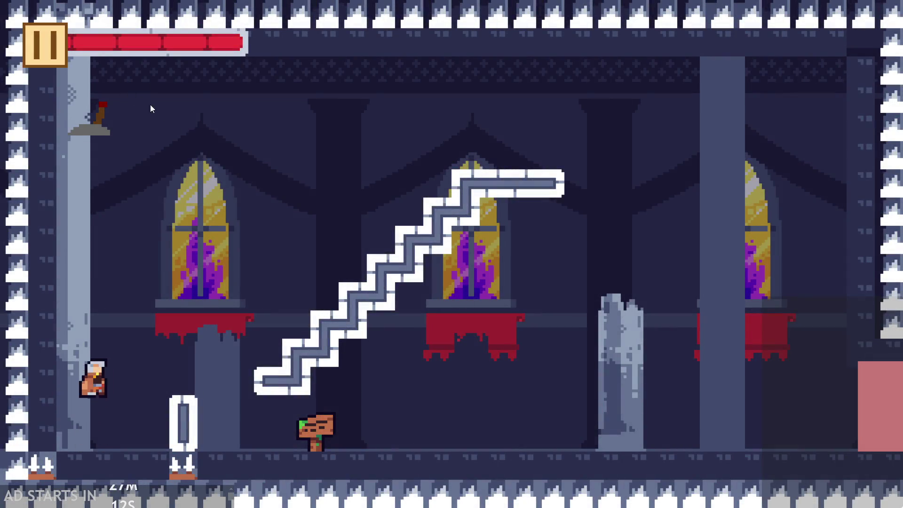
{"action": "left_click", "coordinate": [47, 46]}
{"action": "left_click", "coordinate": [181, 226]}
{"action": "left_click", "coordinate": [856, 46]}
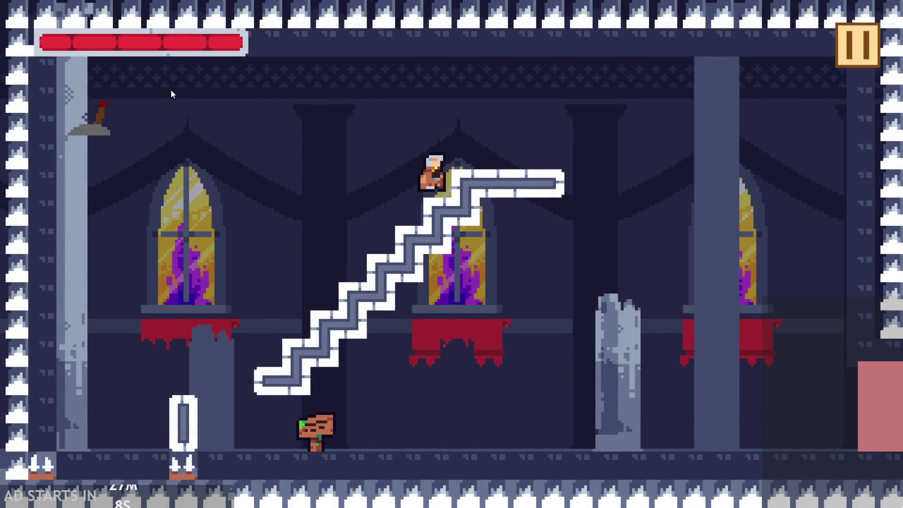
{"action": "left_click", "coordinate": [856, 46]}
{"action": "left_click", "coordinate": [705, 439]}
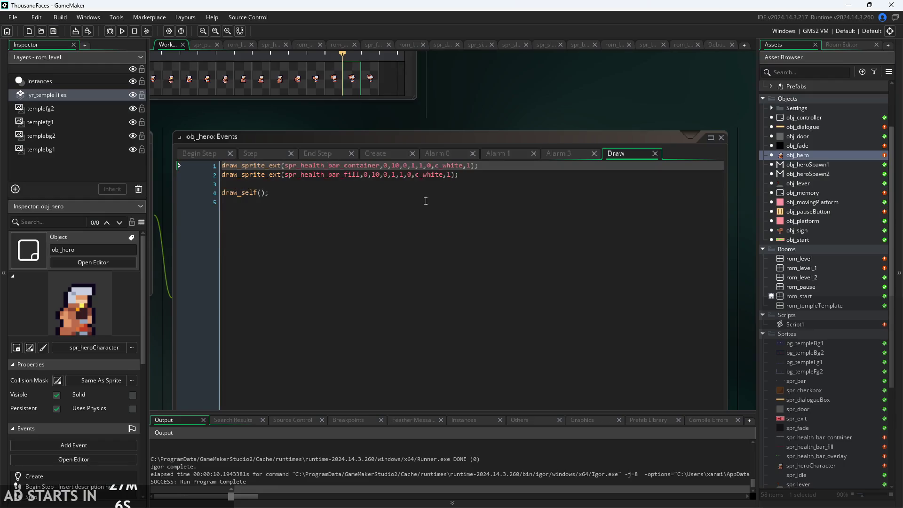
Step: Add a third draw_sprite_ext call drawing spr_health_bar_overlay at 10,0, then run the game
{"action": "left_click", "coordinate": [492, 175]}
{"action": "key", "text": "Return"}
{"action": "type", "text": "draw"}
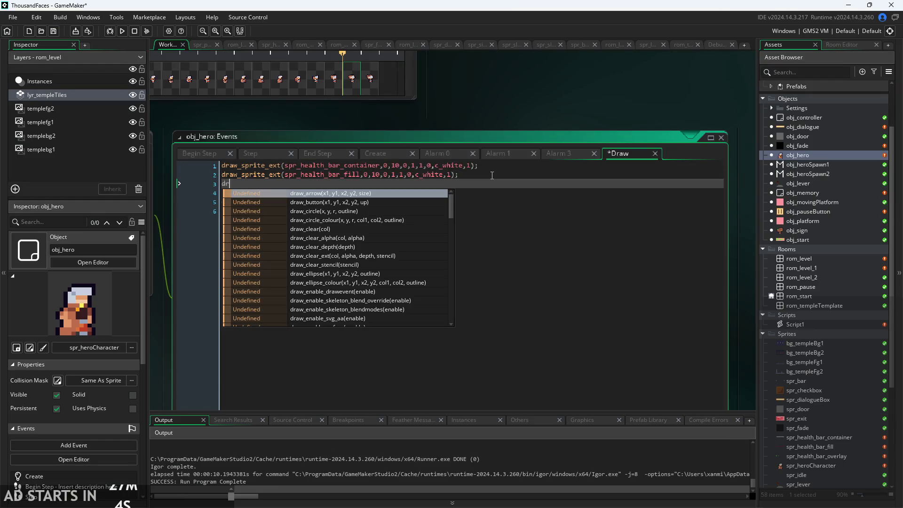
{"action": "key", "text": "ctrl+v"}
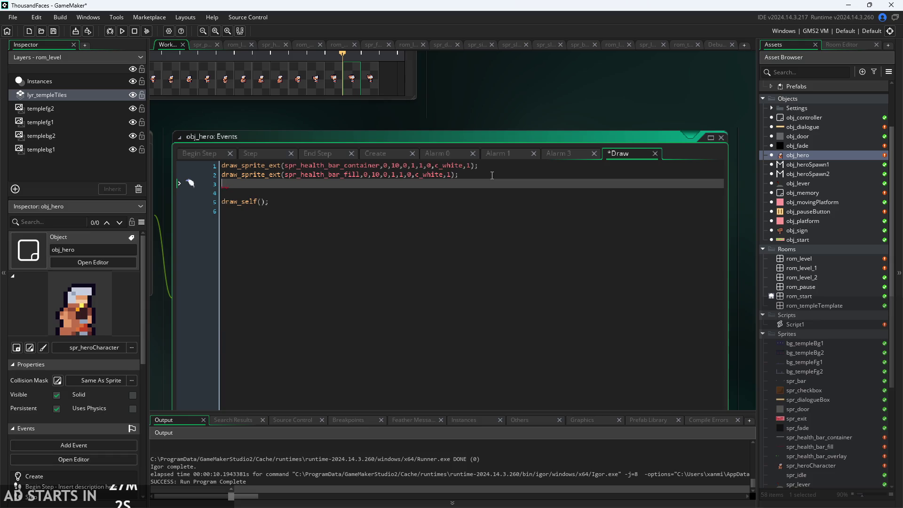
{"action": "left_click_drag", "start_coordinate": [375, 183], "coordinate": [326, 184]}
{"action": "key", "text": "BackSpace"}
{"action": "left_click", "coordinate": [371, 210]}
{"action": "left_click", "coordinate": [452, 233]}
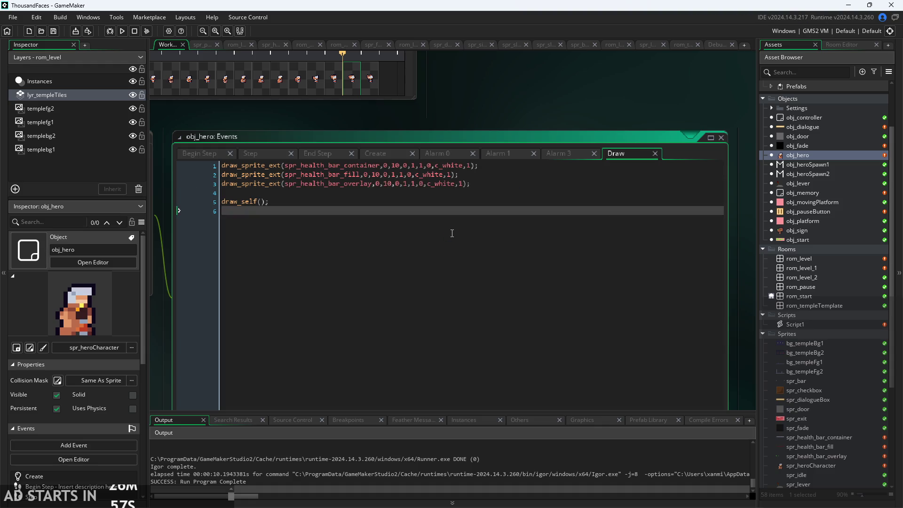
{"action": "left_click", "coordinate": [121, 32]}
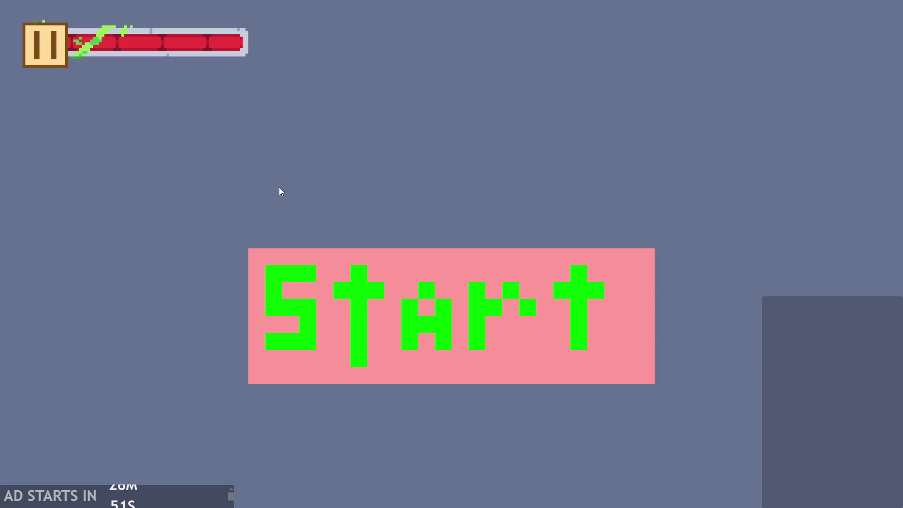
Step: Turn on 'Pause Button on Right Side' in the pause options and start the level
{"action": "left_click", "coordinate": [53, 36]}
{"action": "left_click", "coordinate": [240, 214]}
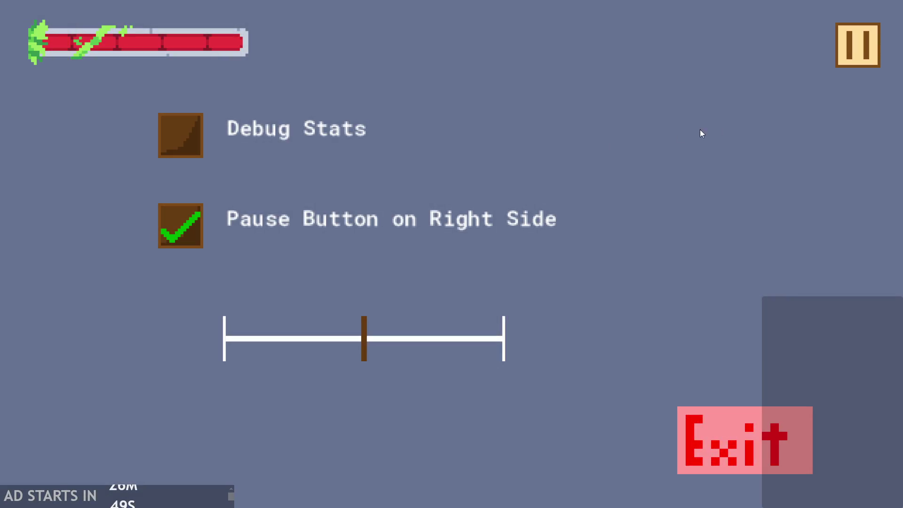
{"action": "left_click", "coordinate": [851, 61]}
{"action": "left_click", "coordinate": [456, 310]}
Step: Run and jump the hero up the stairs, then pause the game
{"action": "key", "text": "Right"}
{"action": "key", "text": "Up"}
{"action": "key", "text": "Left"}
{"action": "key", "text": "Right"}
{"action": "key", "text": "Up"}
{"action": "key", "text": "Right"}
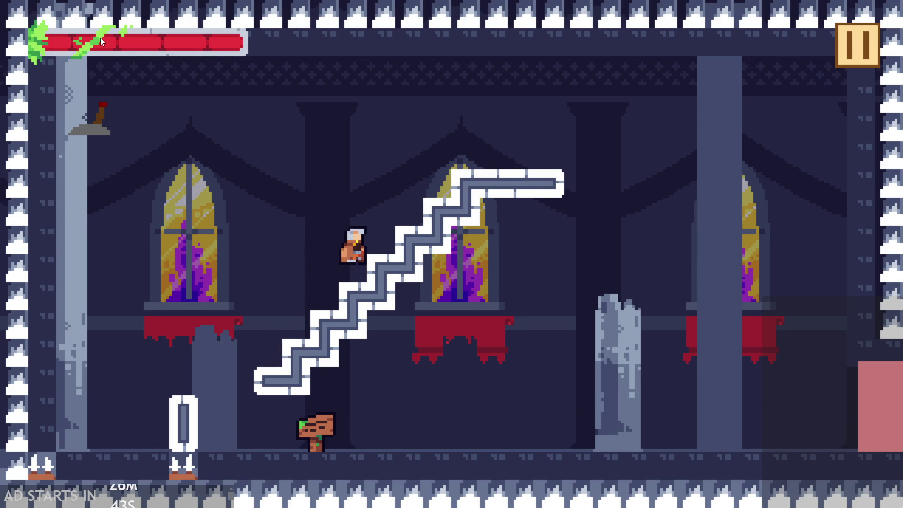
{"action": "key", "text": "Up"}
{"action": "key", "text": "Left"}
{"action": "left_click", "coordinate": [840, 57]}
Step: Change the y argument from 10 to 8 on all three health bar draw calls and test-run the game
{"action": "left_click", "coordinate": [738, 436]}
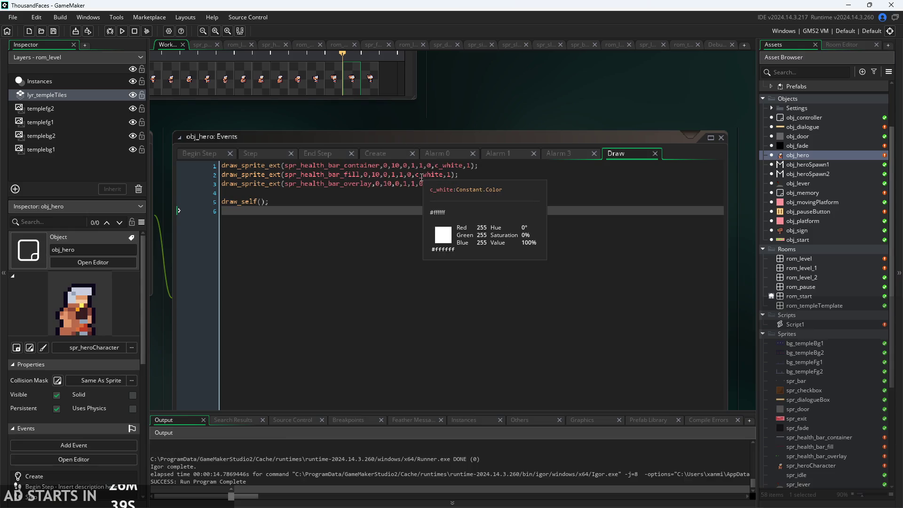
{"action": "left_click", "coordinate": [403, 167]}
{"action": "key", "text": "BackSpace"}
{"action": "key", "text": "BackSpace"}
{"action": "type", "text": "8"}
{"action": "key", "text": "Down"}
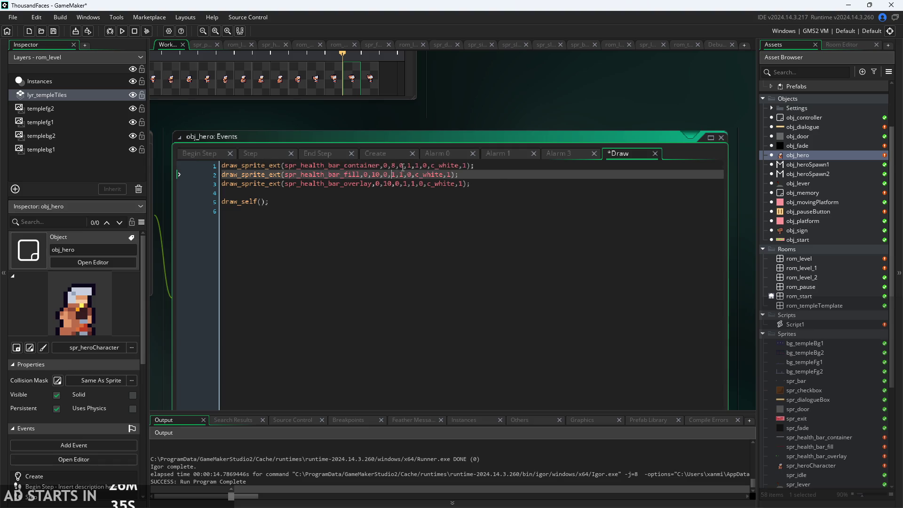
{"action": "key", "text": "BackSpace"}
{"action": "key", "text": "BackSpace"}
{"action": "key", "text": "BackSpace"}
{"action": "type", "text": ",8"}
{"action": "key", "text": "Down"}
{"action": "key", "text": "BackSpace"}
{"action": "key", "text": "BackSpace"}
{"action": "type", "text": "8"}
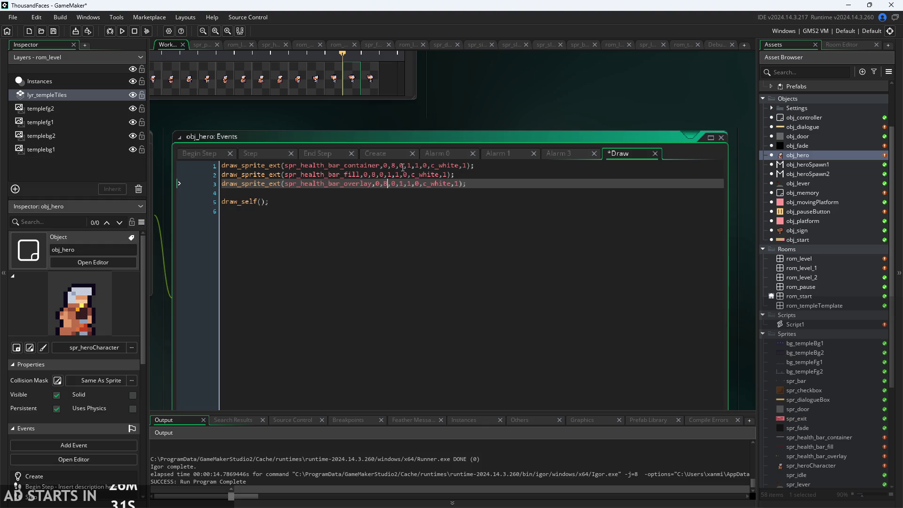
{"action": "key", "text": "F5"}
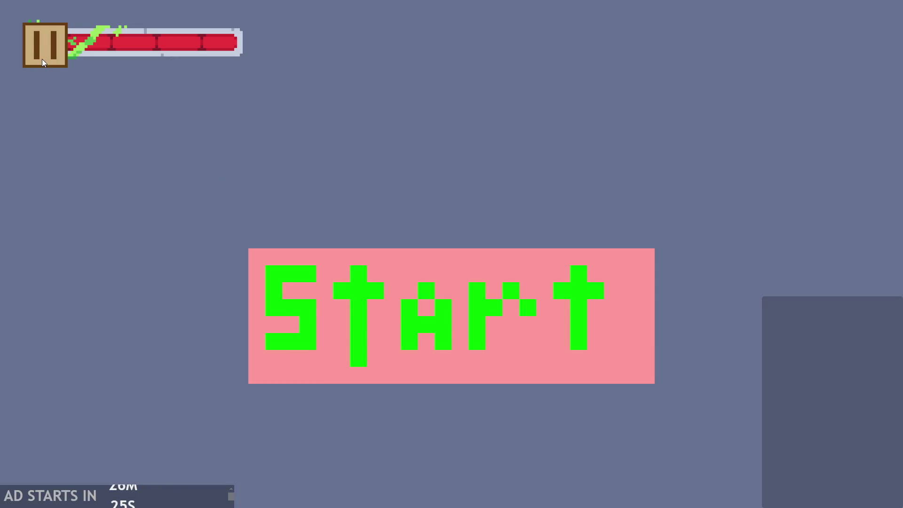
{"action": "key", "text": "Escape"}
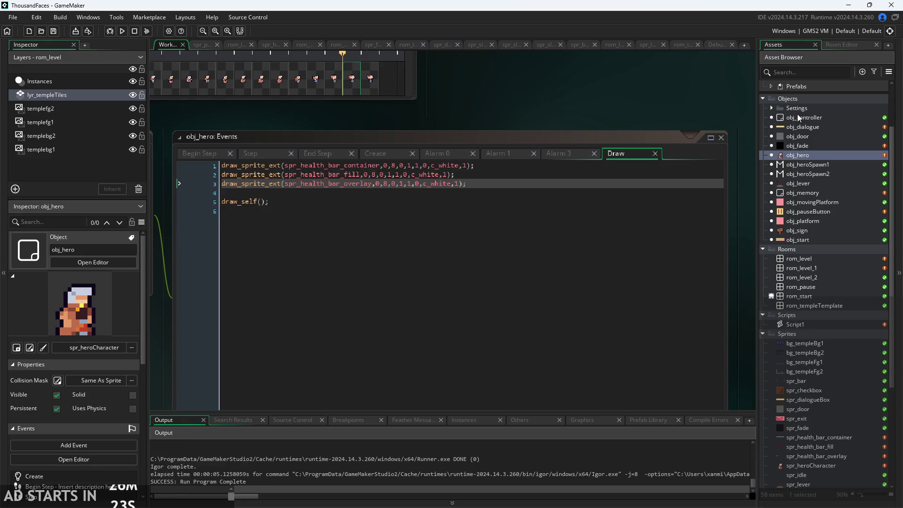
Step: Open the obj_pauseSideBox object from the Settings folder and inspect its code
{"action": "double_click", "coordinate": [825, 390]}
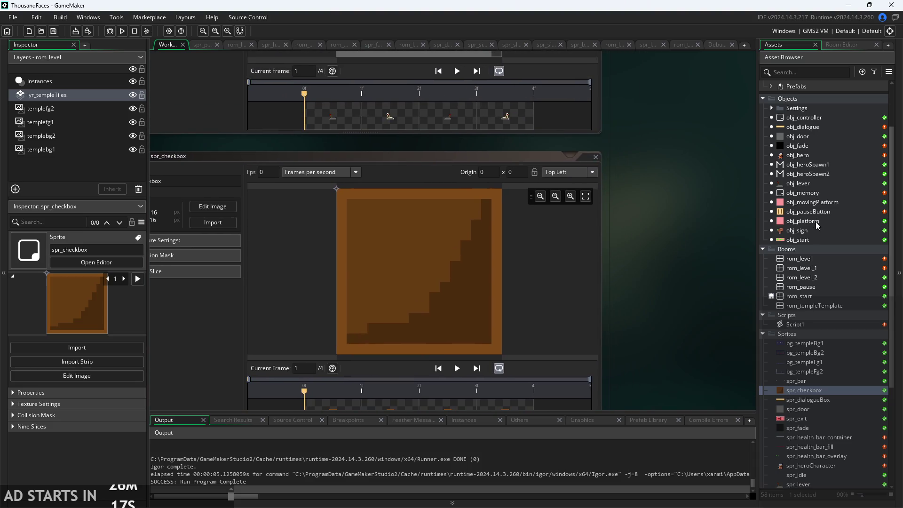
{"action": "left_click", "coordinate": [772, 108]}
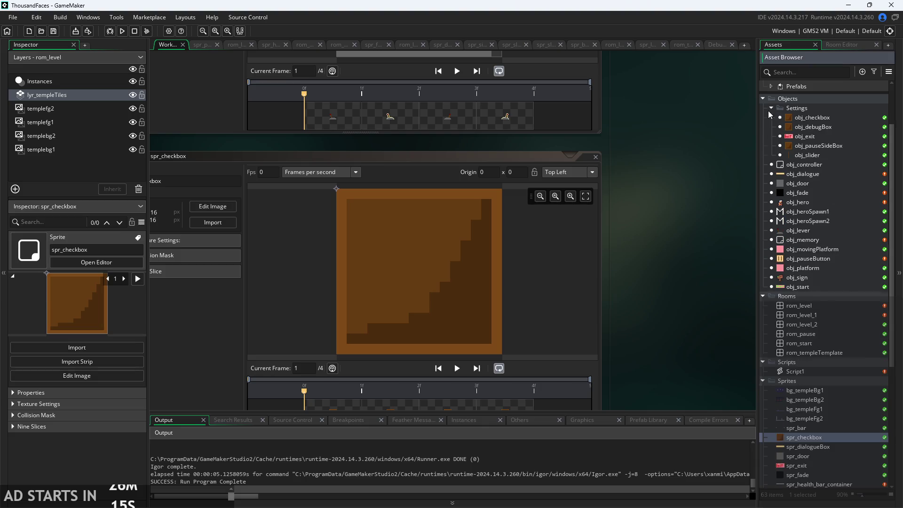
{"action": "double_click", "coordinate": [819, 145]}
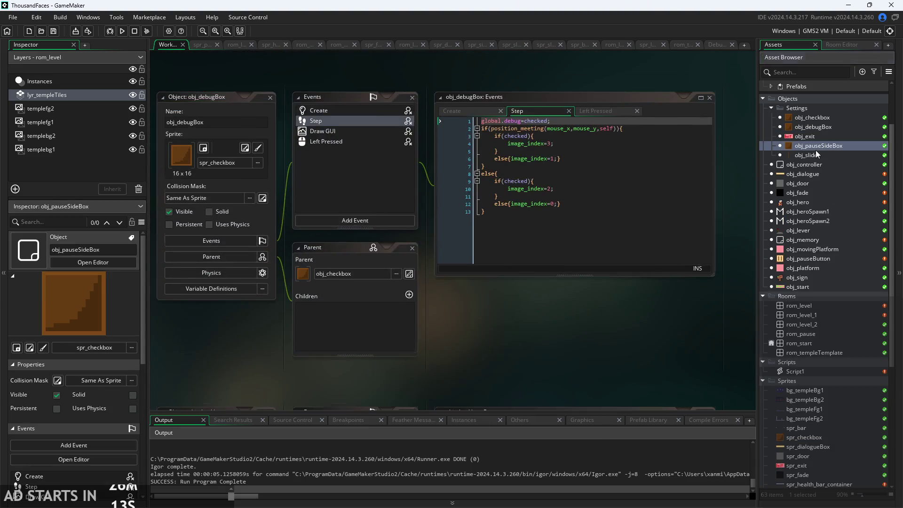
{"action": "left_click", "coordinate": [518, 187]}
{"action": "scroll", "coordinate": [479, 326], "scroll_direction": "up", "scroll_amount": 3}
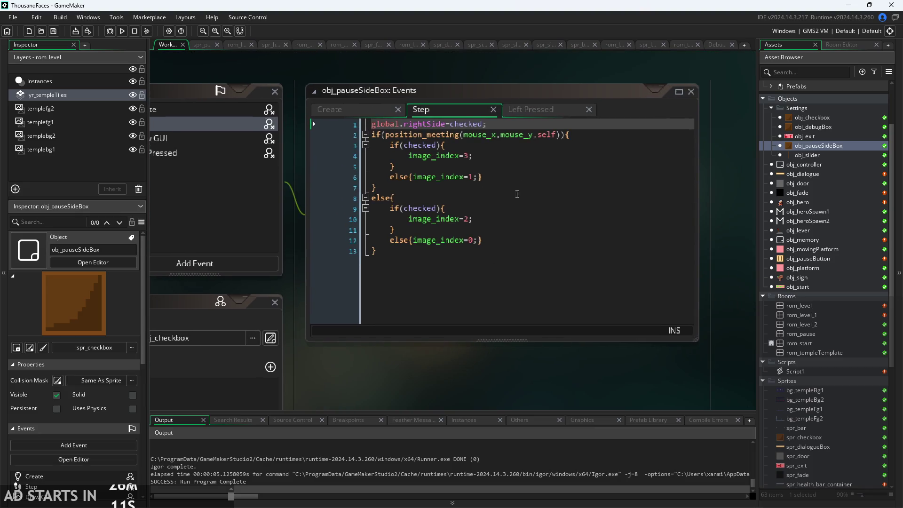
{"action": "left_click", "coordinate": [520, 143]}
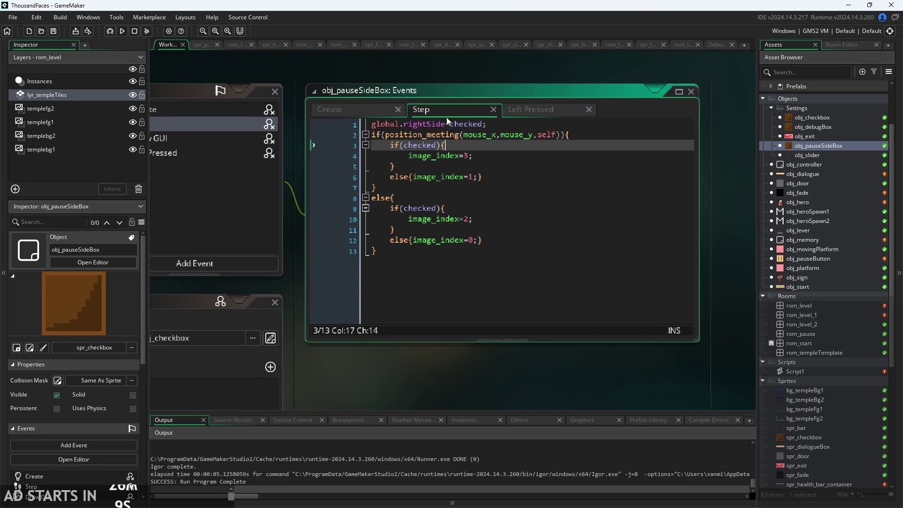
{"action": "key", "text": "Up"}
{"action": "key", "text": "Up"}
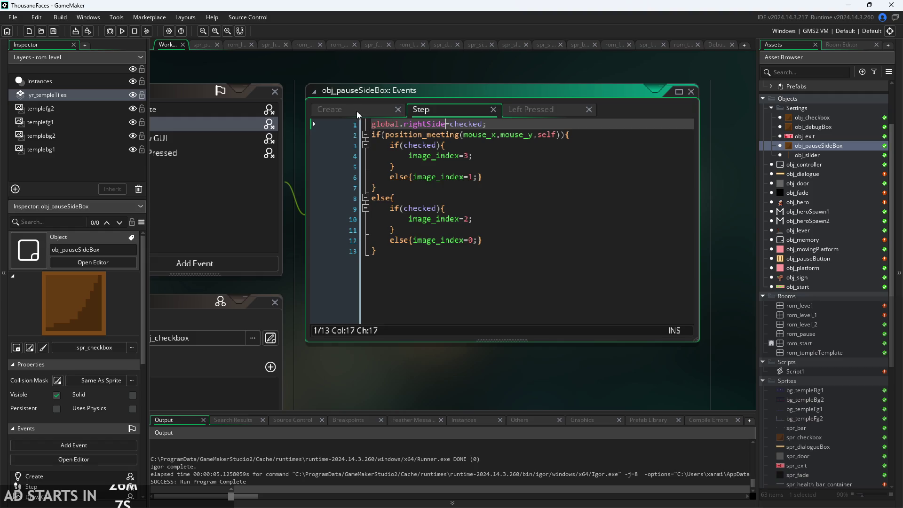
Step: In obj_pauseSideBox's Create code, change the checked and rightSide defaults to true and run
{"action": "left_click", "coordinate": [365, 109]}
{"action": "double_click", "coordinate": [454, 131]}
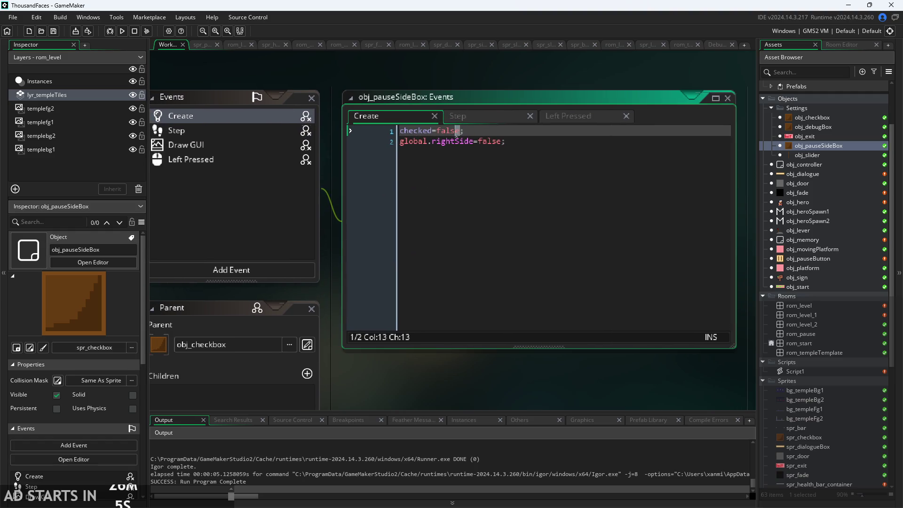
{"action": "type", "text": "true"}
{"action": "left_click", "coordinate": [540, 75]}
{"action": "double_click", "coordinate": [486, 141]}
{"action": "type", "text": "true"}
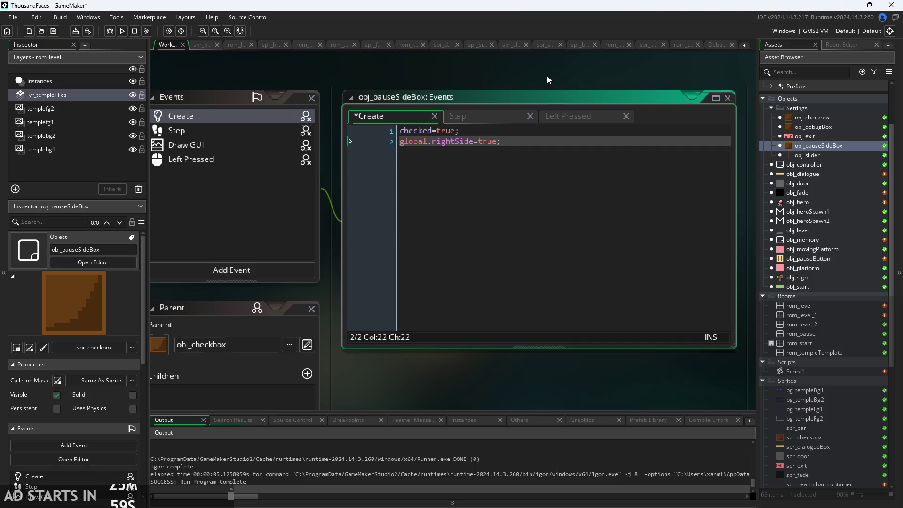
{"action": "left_click", "coordinate": [548, 76]}
{"action": "key", "text": "F5"}
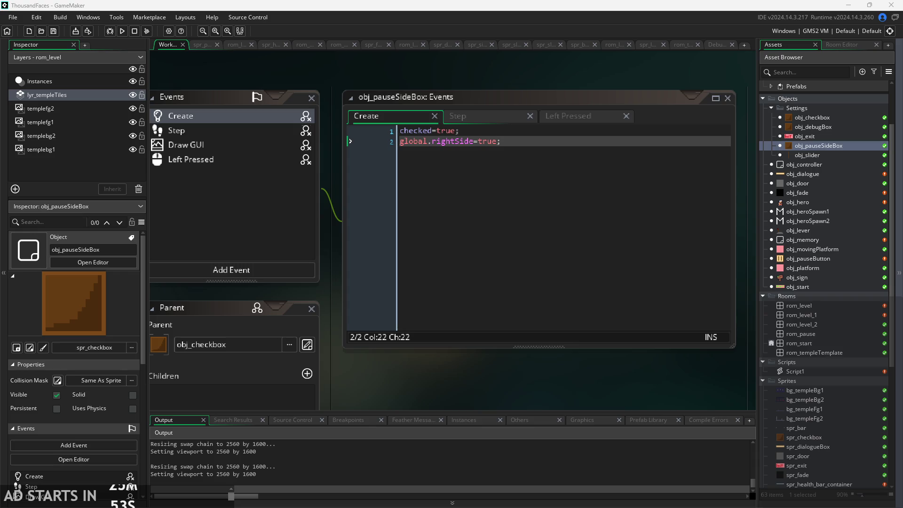
Step: Set global.rightSide to true in obj_controller's Create code and save
{"action": "scroll", "coordinate": [444, 380], "scroll_direction": "down", "scroll_amount": 2}
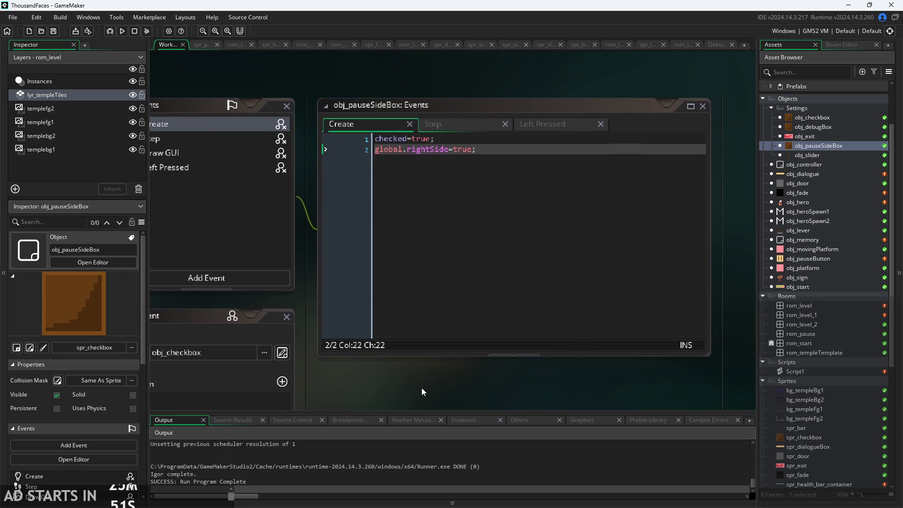
{"action": "mouse_move", "coordinate": [451, 380]}
{"action": "left_mouse_down"}
{"action": "mouse_move", "coordinate": [602, 363]}
{"action": "mouse_move", "coordinate": [501, 374]}
{"action": "left_mouse_up"}
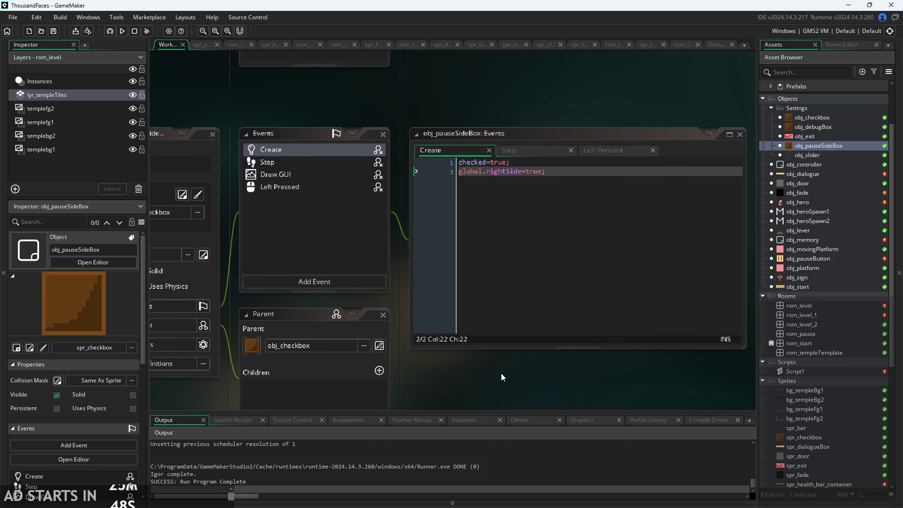
{"action": "left_click", "coordinate": [587, 192]}
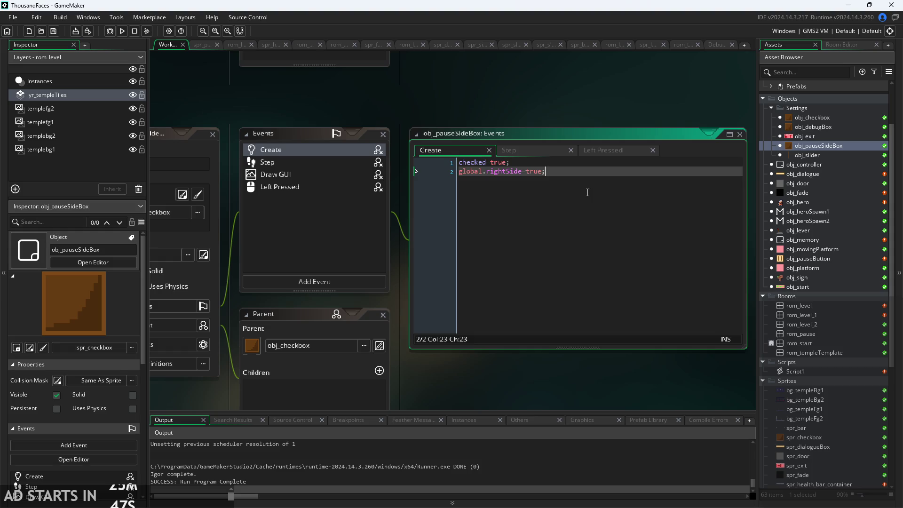
{"action": "double_click", "coordinate": [817, 173]}
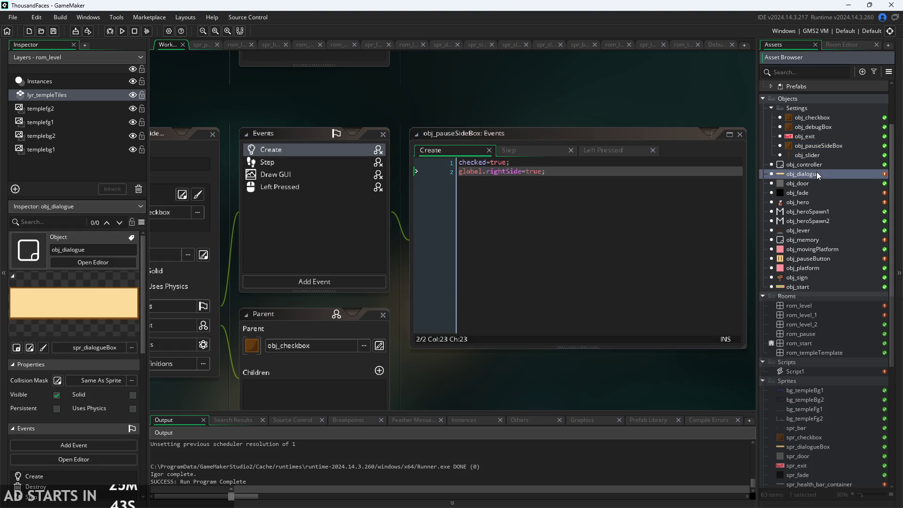
{"action": "left_click", "coordinate": [815, 192]}
{"action": "double_click", "coordinate": [805, 164]}
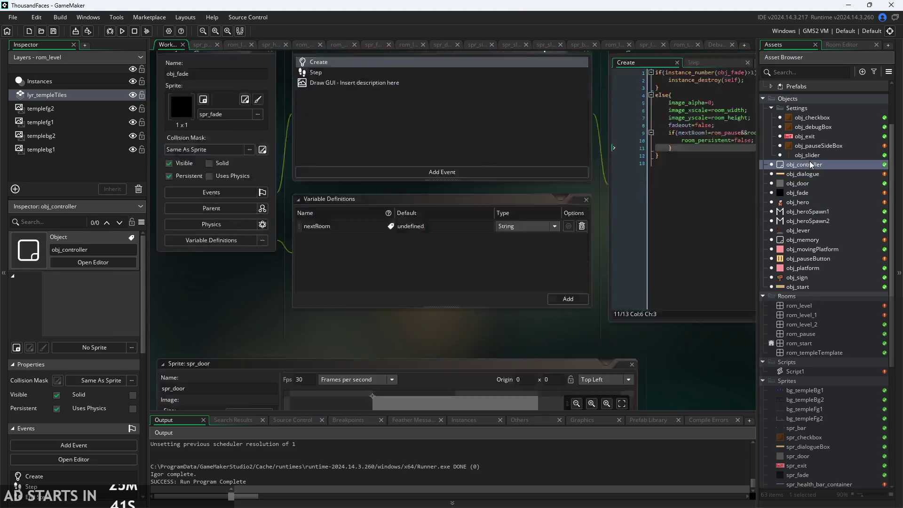
{"action": "left_click", "coordinate": [523, 103]}
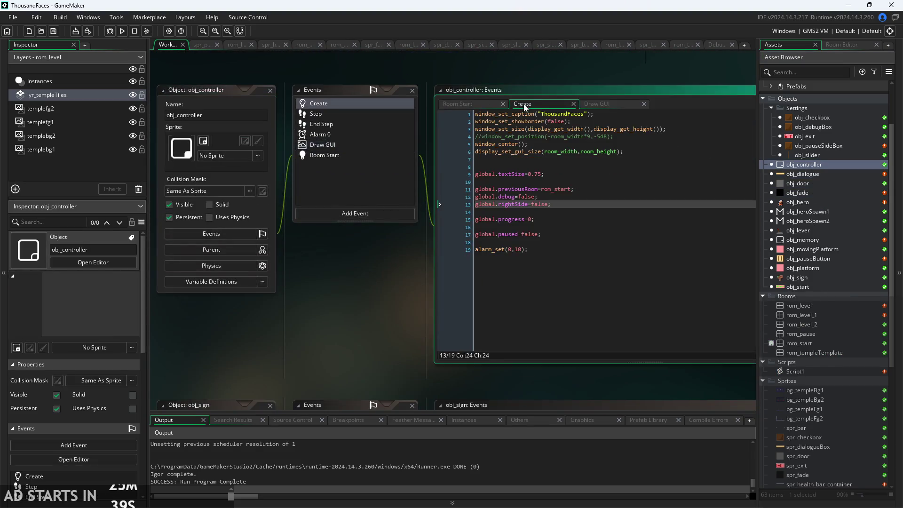
{"action": "scroll", "coordinate": [621, 91], "scroll_direction": "up", "scroll_amount": 2}
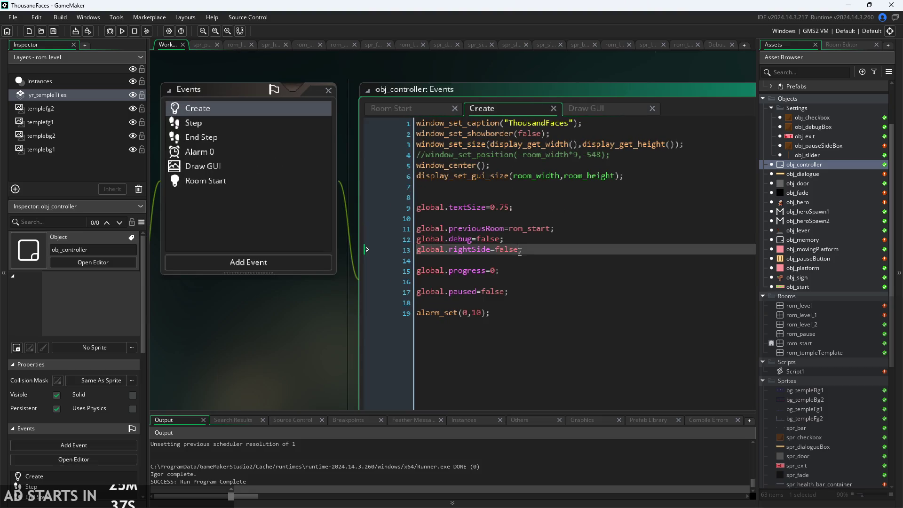
{"action": "left_click_drag", "start_coordinate": [520, 250], "coordinate": [491, 250]}
{"action": "type", "text": "true;"}
{"action": "key", "text": "ctrl+s"}
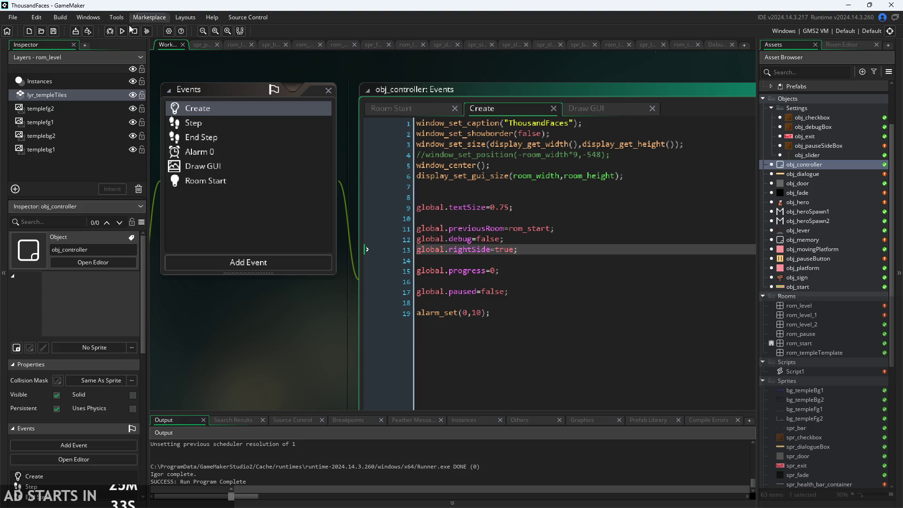
{"action": "left_click", "coordinate": [123, 31]}
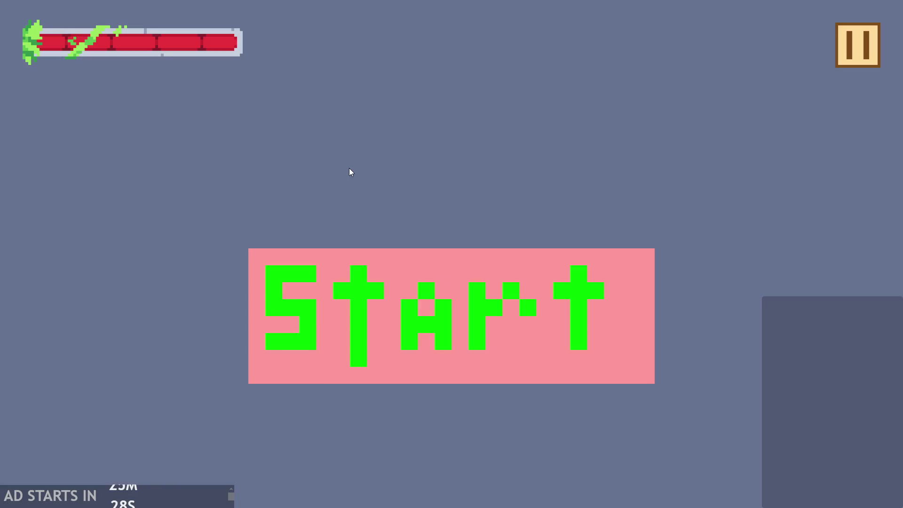
{"action": "left_click", "coordinate": [261, 298]}
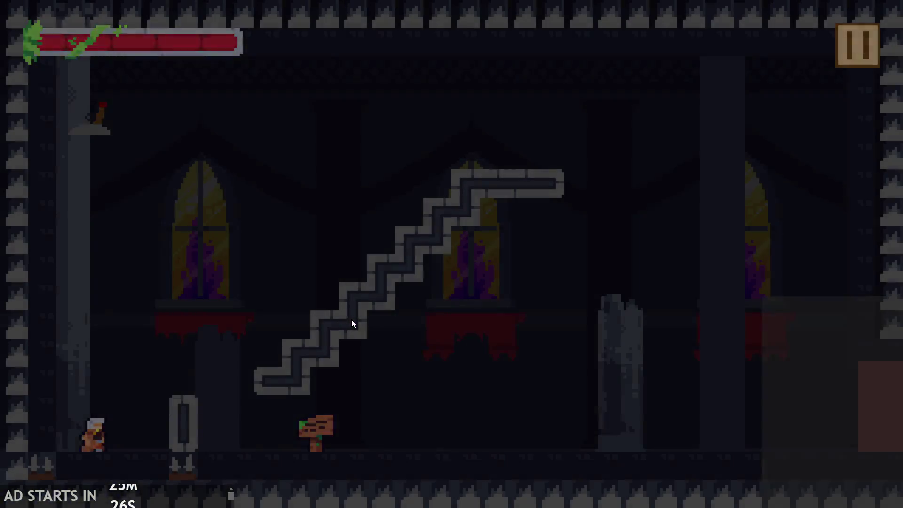
{"action": "key", "text": "space"}
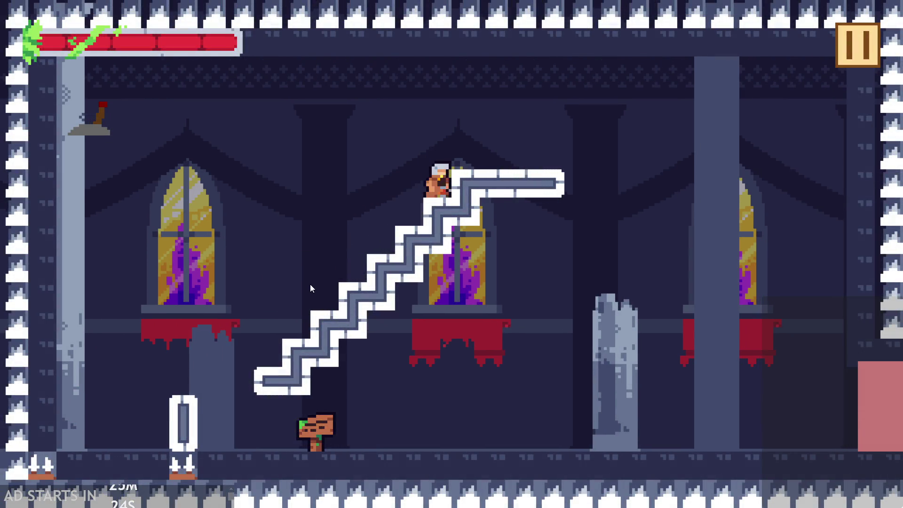
{"action": "key", "text": "space"}
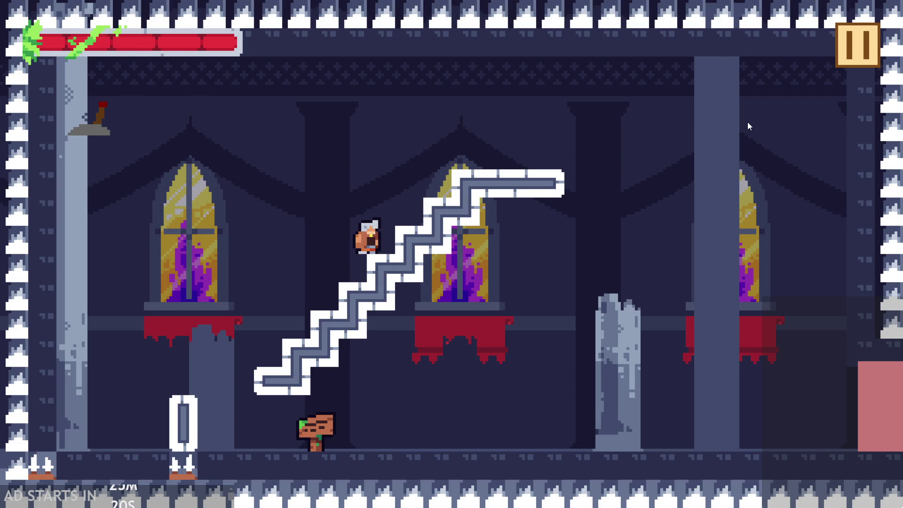
{"action": "left_click", "coordinate": [861, 50]}
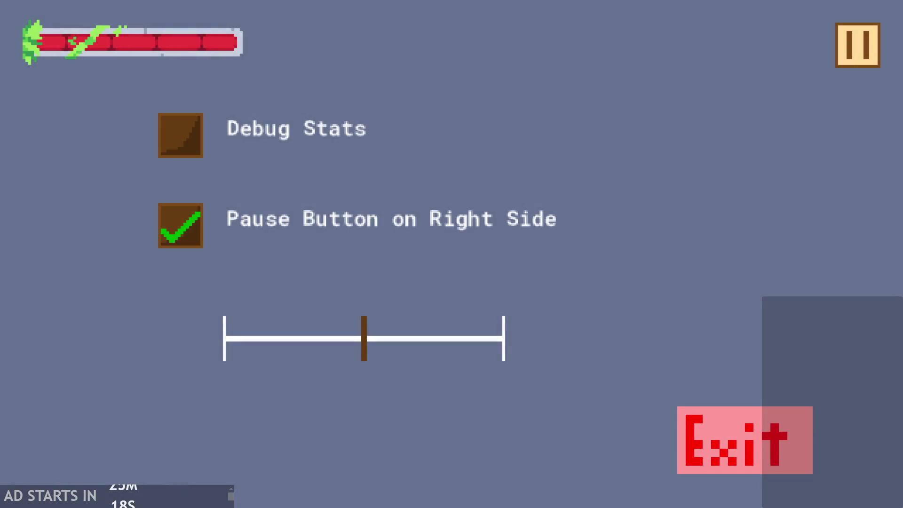
{"action": "left_click", "coordinate": [860, 47]}
{"action": "key", "text": "space"}
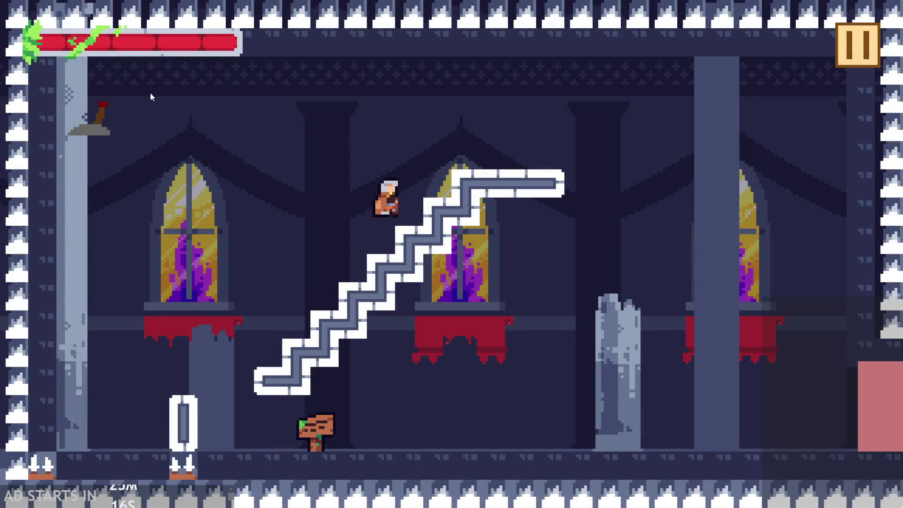
{"action": "left_click", "coordinate": [861, 51]}
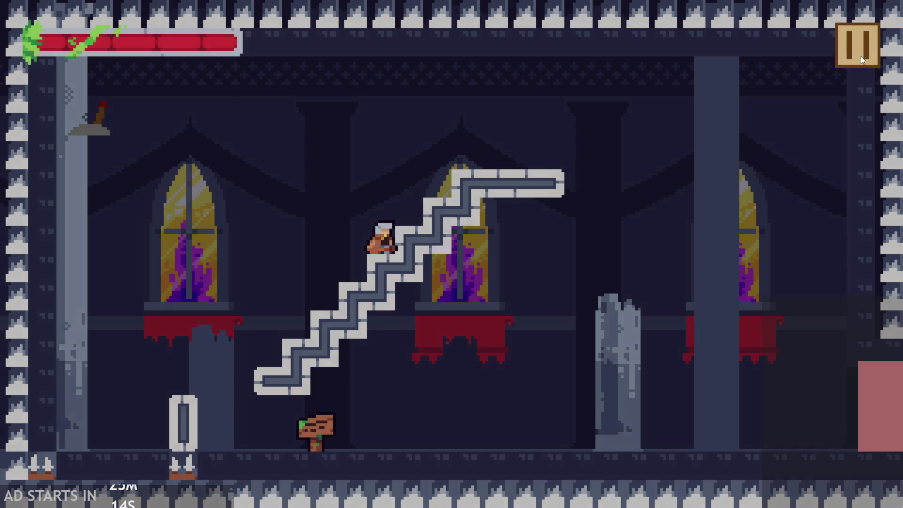
{"action": "left_click", "coordinate": [722, 444]}
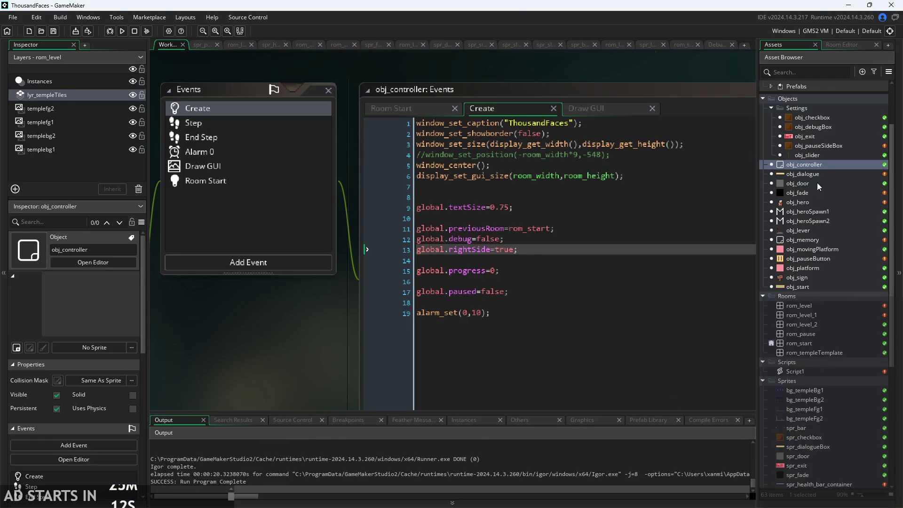
Step: Insert blank lines between the three health bar draw calls in obj_hero's Draw code
{"action": "double_click", "coordinate": [795, 203]}
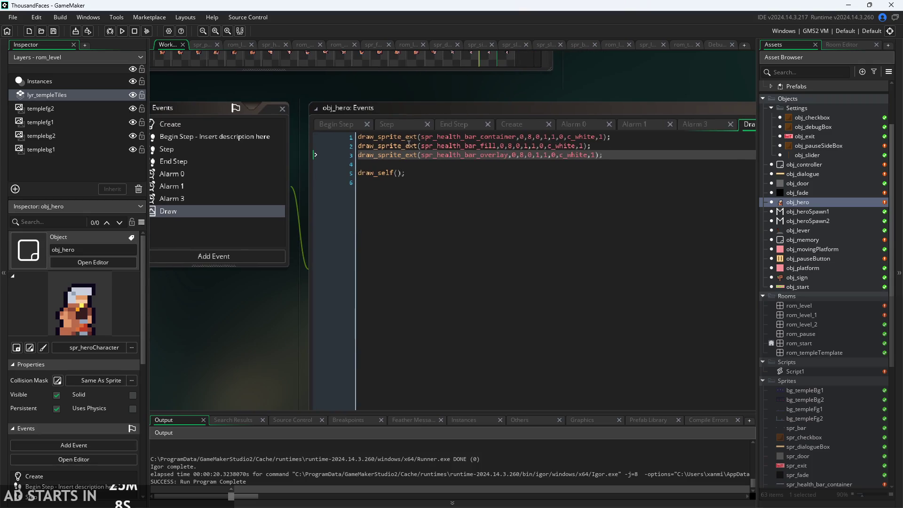
{"action": "left_click", "coordinate": [357, 137]}
{"action": "key", "text": "Return"}
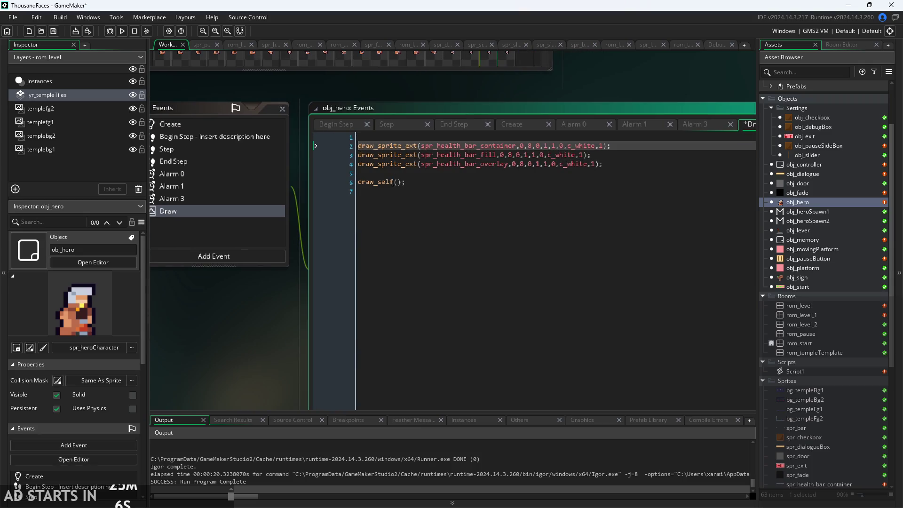
{"action": "left_click", "coordinate": [358, 156]}
{"action": "key", "text": "Return"}
{"action": "left_click", "coordinate": [358, 173]}
{"action": "key", "text": "Return"}
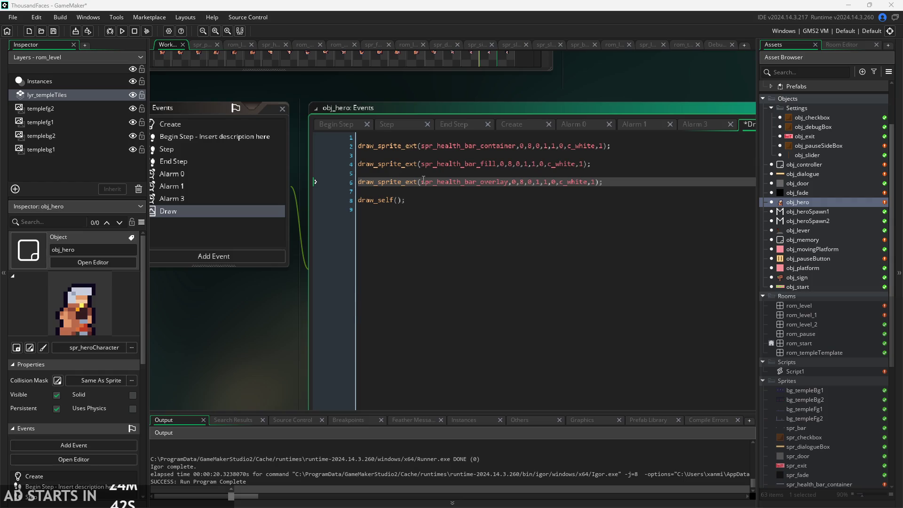
Step: Change the fill line's draw_sprite_ext call to draw_sprite_part_ext
{"action": "left_click", "coordinate": [427, 165]}
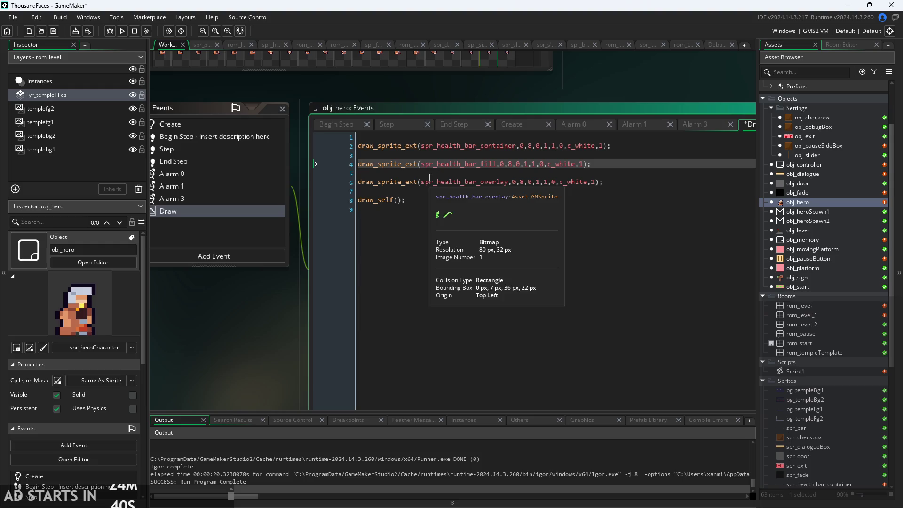
{"action": "left_click", "coordinate": [418, 147]}
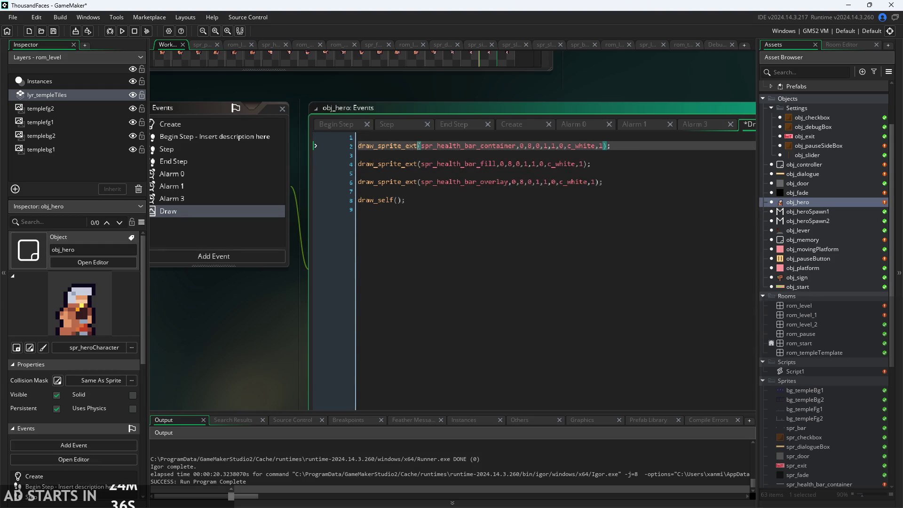
{"action": "left_click", "coordinate": [420, 164]}
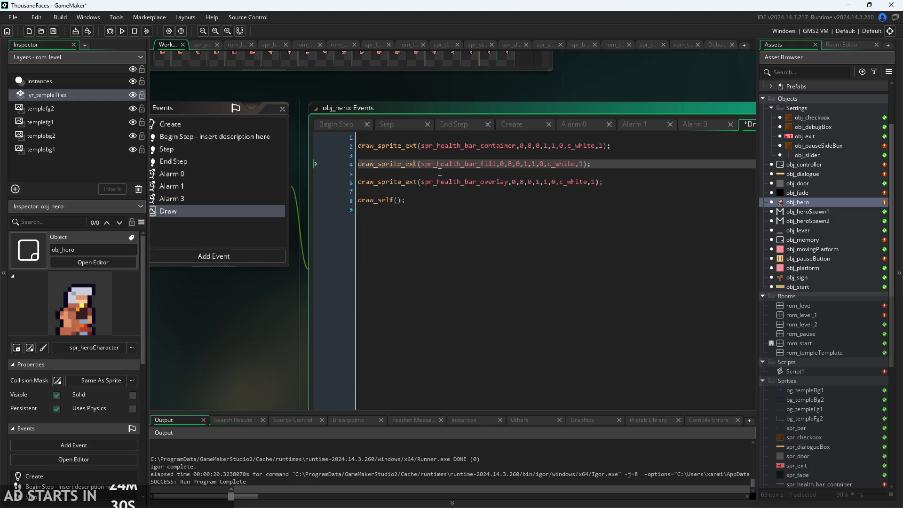
{"action": "type", "text": "part_"}
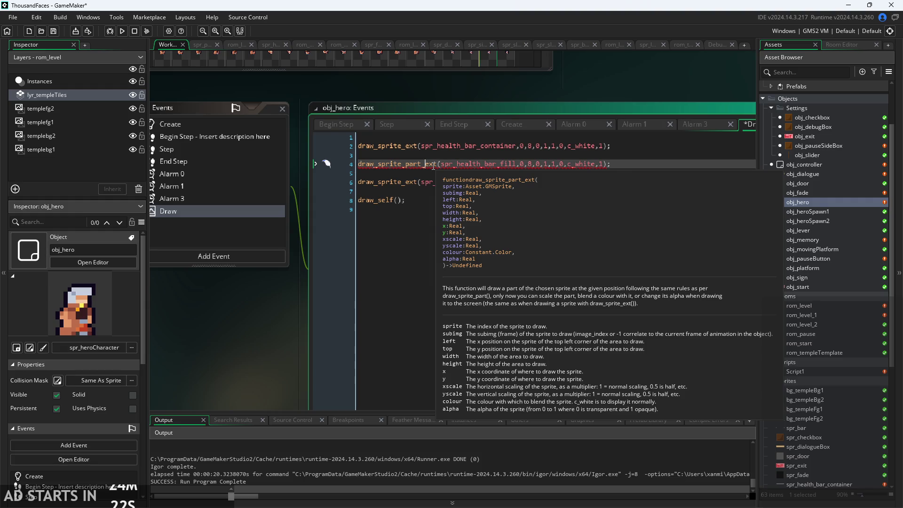
{"action": "mouse_move", "coordinate": [418, 165]}
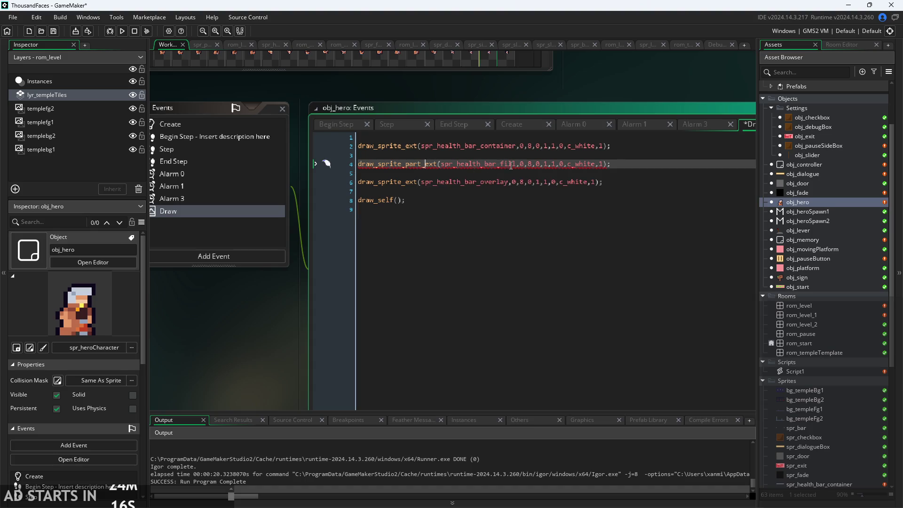
Step: Add the extra part arguments, filled with 1 values, after spr_health_bar_fill
{"action": "type", "text": ",1,1,"}
{"action": "type", "text": "1"}
{"action": "key", "text": "Right"}
{"action": "type", "text": "1"}
{"action": "key", "text": "Right"}
{"action": "type", "text": "1"}
{"action": "key", "text": "Right"}
{"action": "type", "text": "1"}
{"action": "key", "text": "Left"}
{"action": "key", "text": "Left"}
{"action": "key", "text": "Left"}
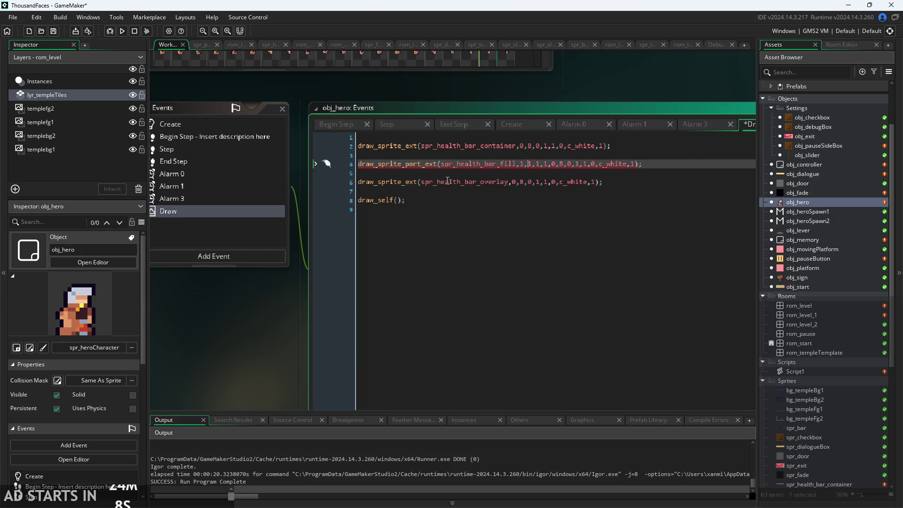
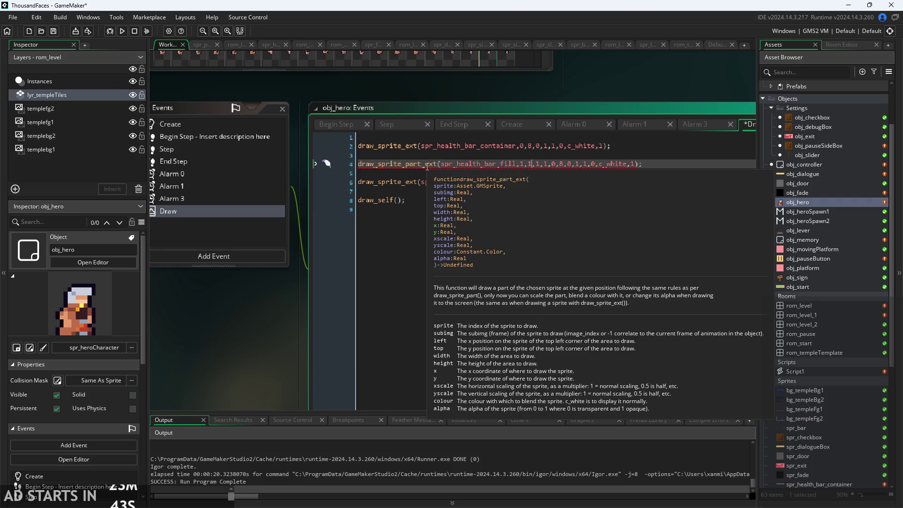
Step: Remove the surplus arguments from the spr_health_bar_fill call on line 4
{"action": "scroll", "coordinate": [427, 168], "scroll_direction": "down", "scroll_amount": 1}
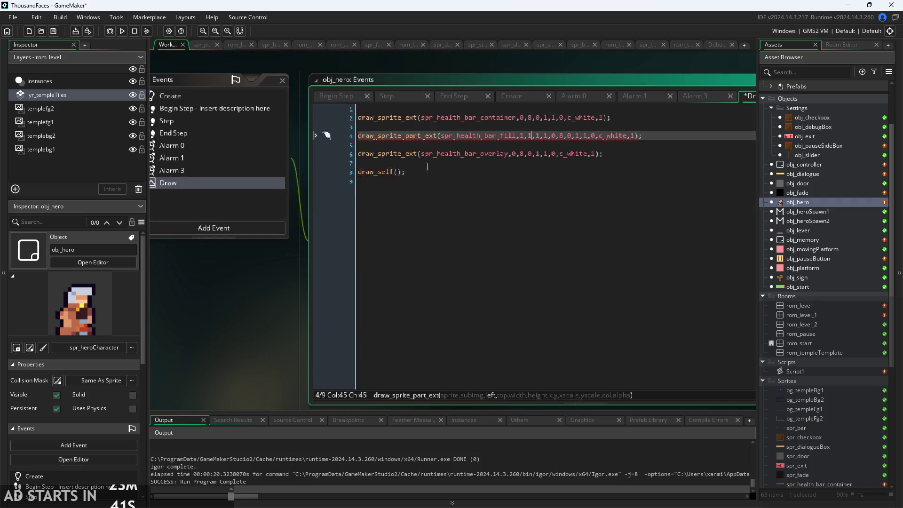
{"action": "mouse_move", "coordinate": [412, 136]}
{"action": "key", "text": "Right"}
{"action": "key", "text": "Right"}
{"action": "key", "text": "Right"}
{"action": "type", "text": ",1"}
{"action": "key", "text": "BackSpace"}
{"action": "key", "text": "BackSpace"}
{"action": "key", "text": "BackSpace"}
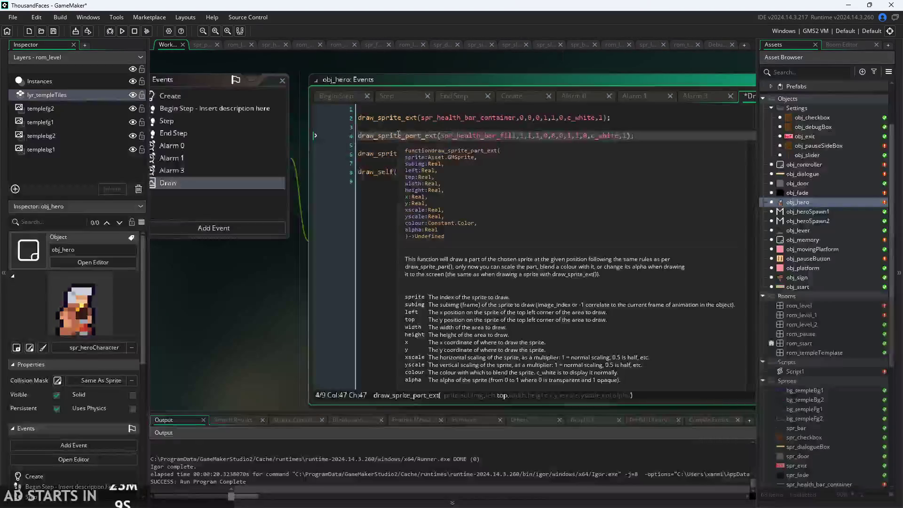
{"action": "key", "text": "Right"}
{"action": "key", "text": "Right"}
{"action": "key", "text": "Right"}
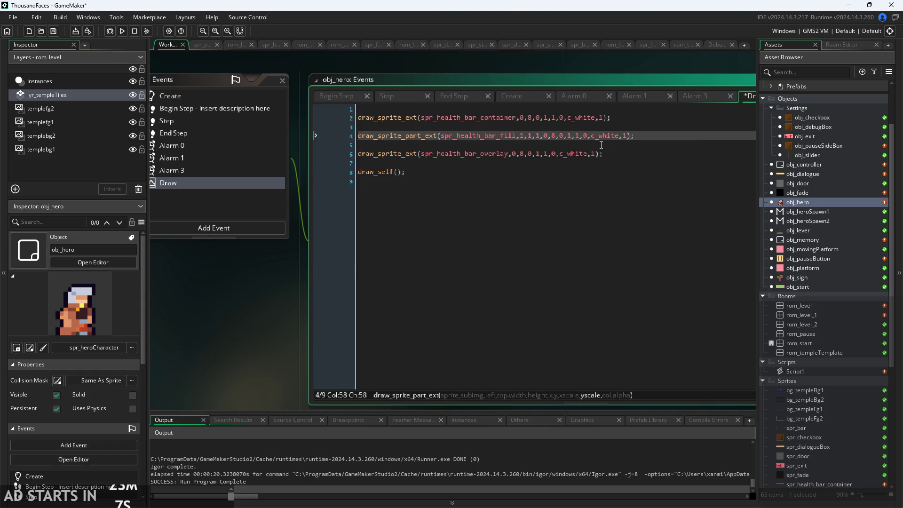
{"action": "key", "text": "BackSpace"}
{"action": "key", "text": "BackSpace"}
{"action": "left_click", "coordinate": [520, 136]}
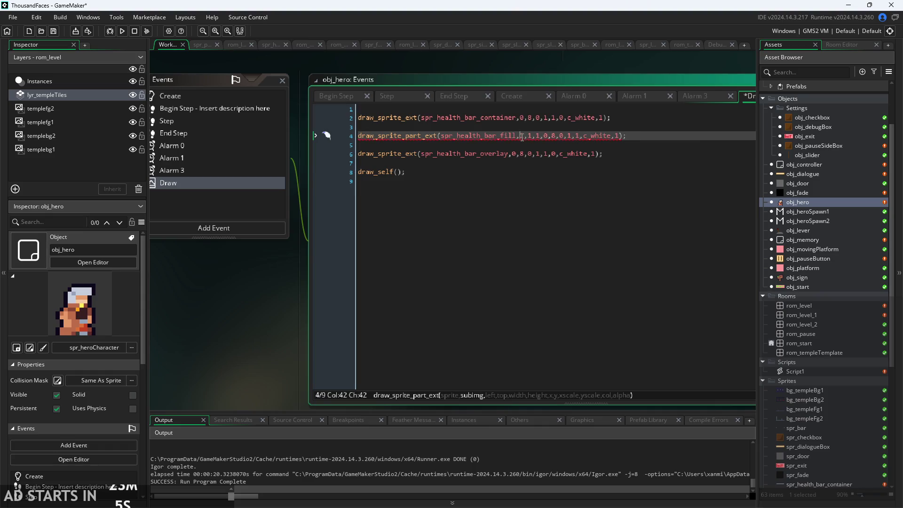
{"action": "type", "text": "0,"}
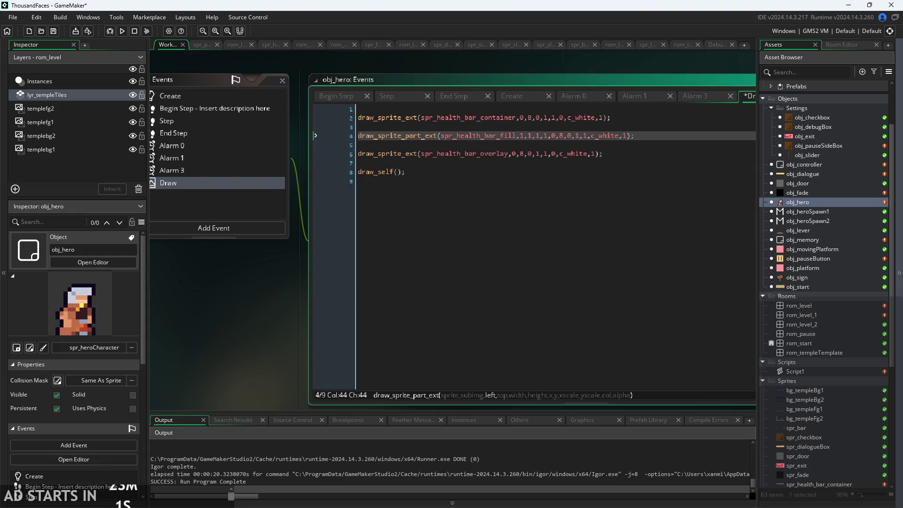
Step: Set the fill call's part arguments to 0, 0, sprite_width, sprite_height and run the game
{"action": "left_click", "coordinate": [533, 136]}
{"action": "left_click", "coordinate": [523, 136]}
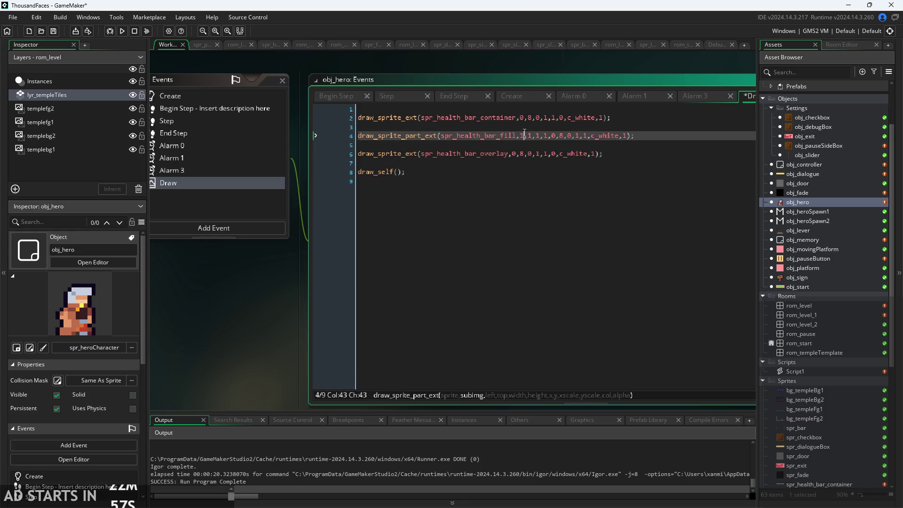
{"action": "key", "text": "BackSpace"}
{"action": "type", "text": "0"}
{"action": "key", "text": "Right"}
{"action": "key", "text": "Delete"}
{"action": "key", "text": "Delete"}
{"action": "key", "text": "Delete"}
{"action": "type", "text": "0,"}
{"action": "type", "text": "sprite_"}
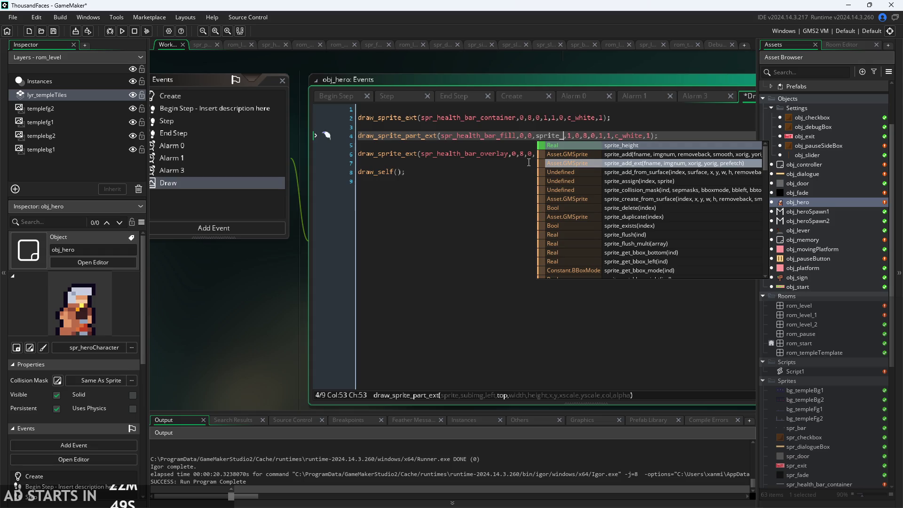
{"action": "type", "text": "width"}
{"action": "key", "text": "Delete"}
{"action": "key", "text": "Delete"}
{"action": "type", "text": ",sprit"}
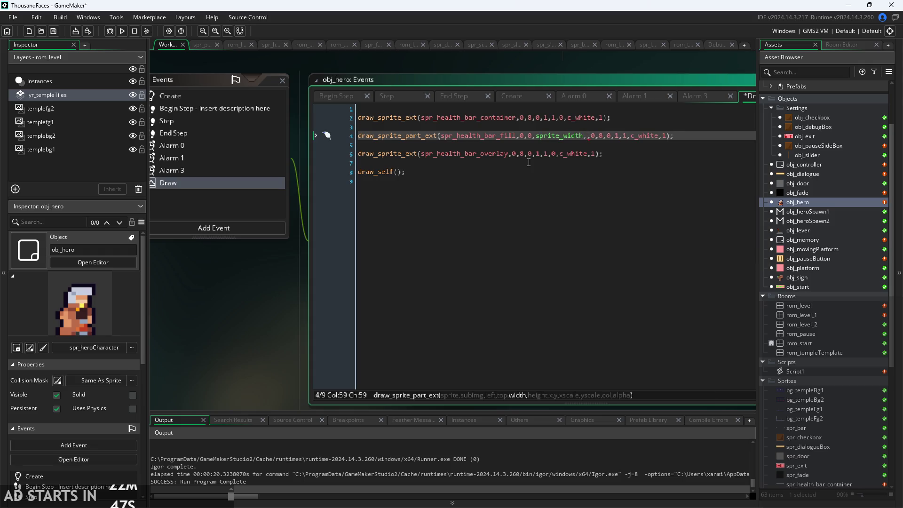
{"action": "type", "text": "e_width"}
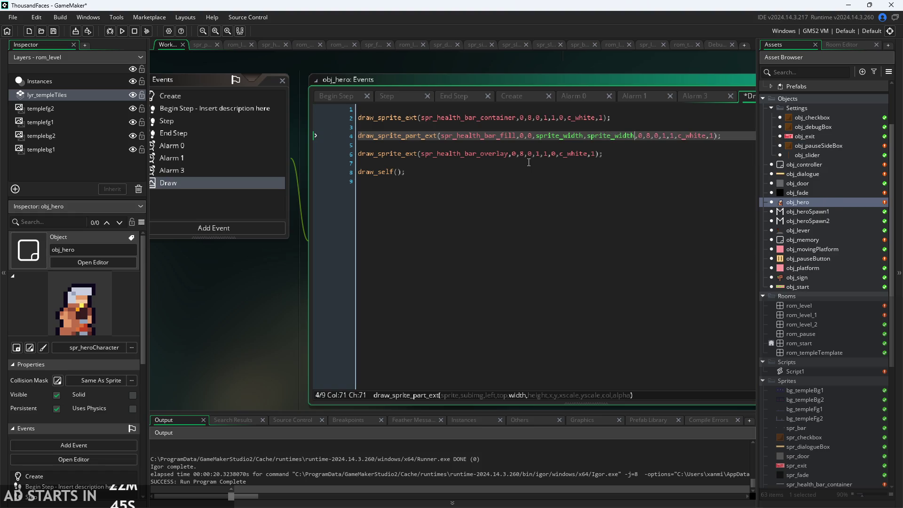
{"action": "key", "text": "BackSpace"}
{"action": "key", "text": "BackSpace"}
{"action": "key", "text": "BackSpace"}
{"action": "type", "text": "height"}
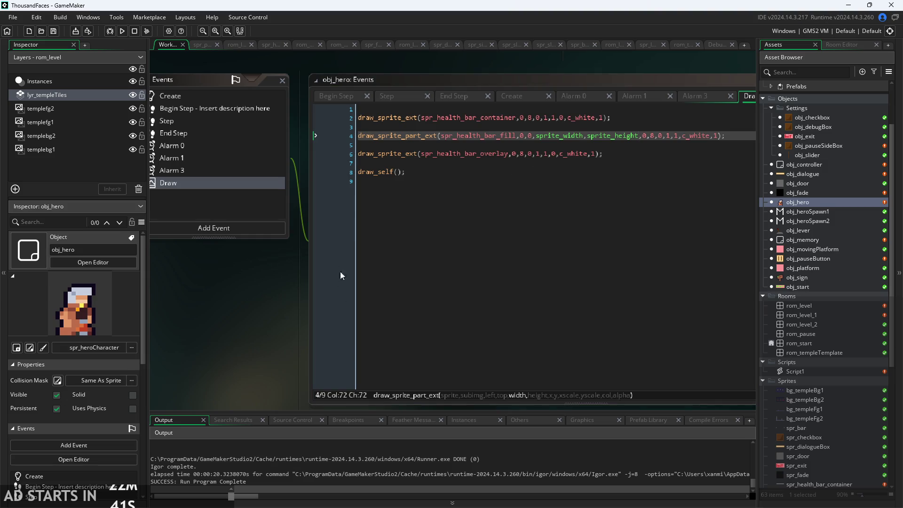
{"action": "left_click", "coordinate": [122, 31]}
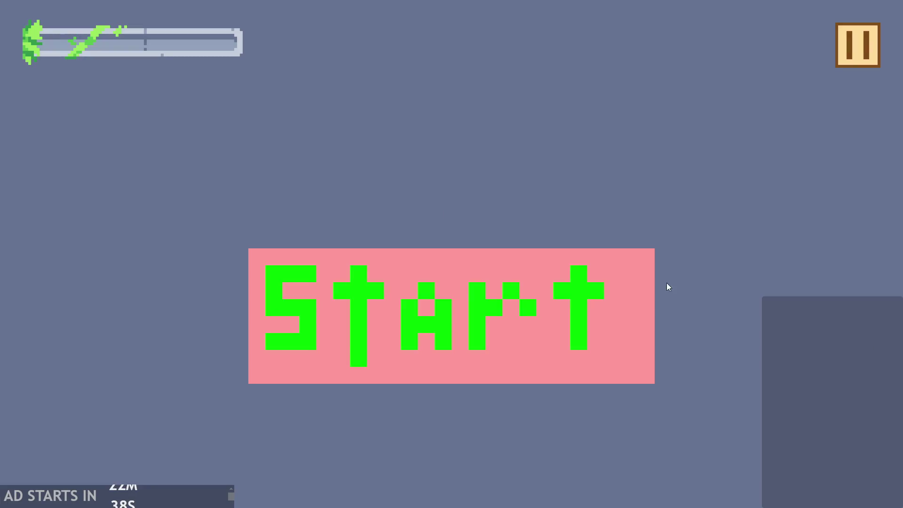
Step: Start playing from the game's title screen to see the health bar
{"action": "left_click", "coordinate": [607, 254]}
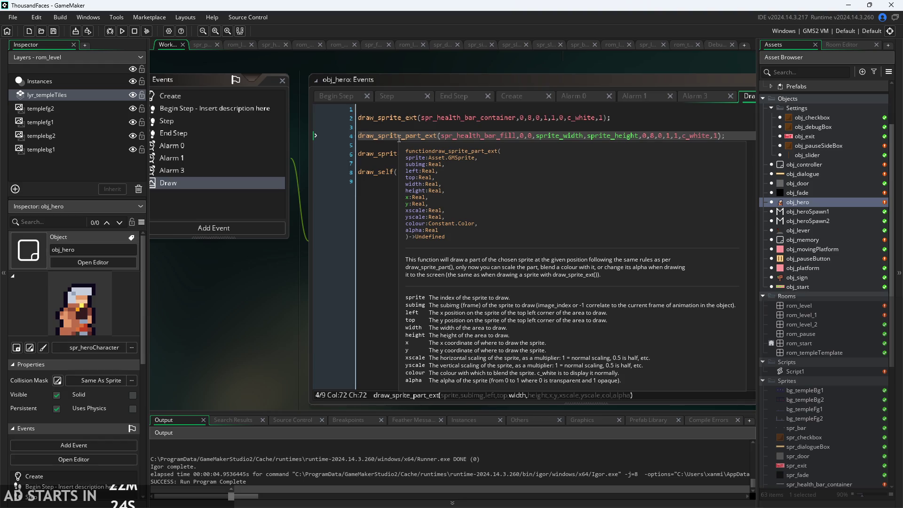
Step: Confirm spr_health_bar_fill is 80 x 32 in Resize Sprite without changing it, then open rom_level
{"action": "scroll", "coordinate": [840, 355], "scroll_direction": "down", "scroll_amount": 3}
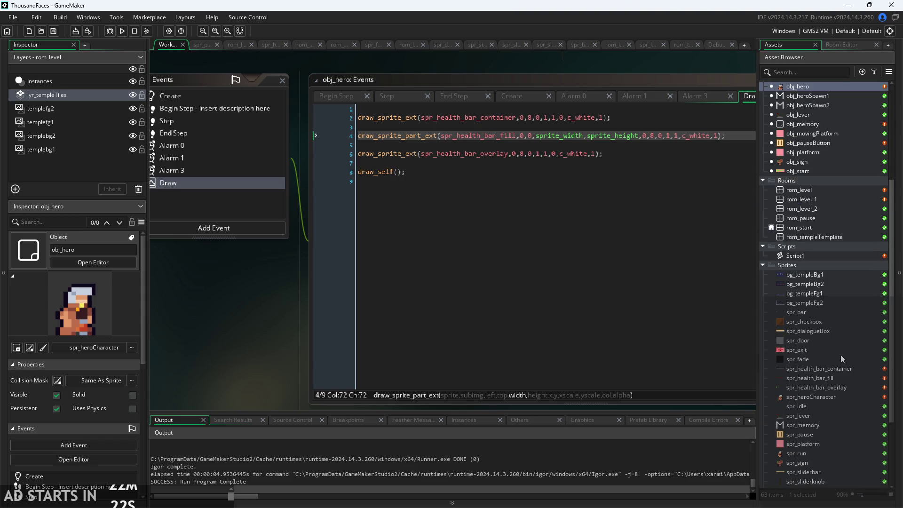
{"action": "double_click", "coordinate": [815, 378]}
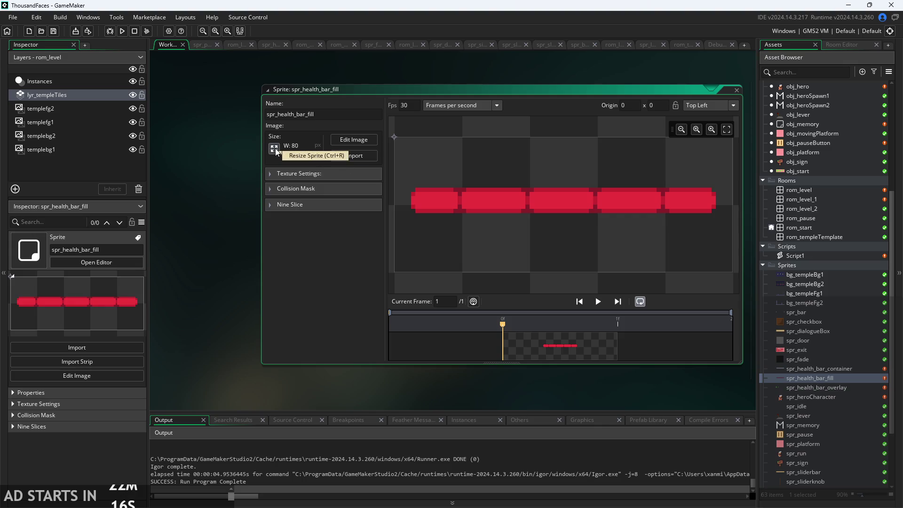
{"action": "left_click", "coordinate": [275, 149]}
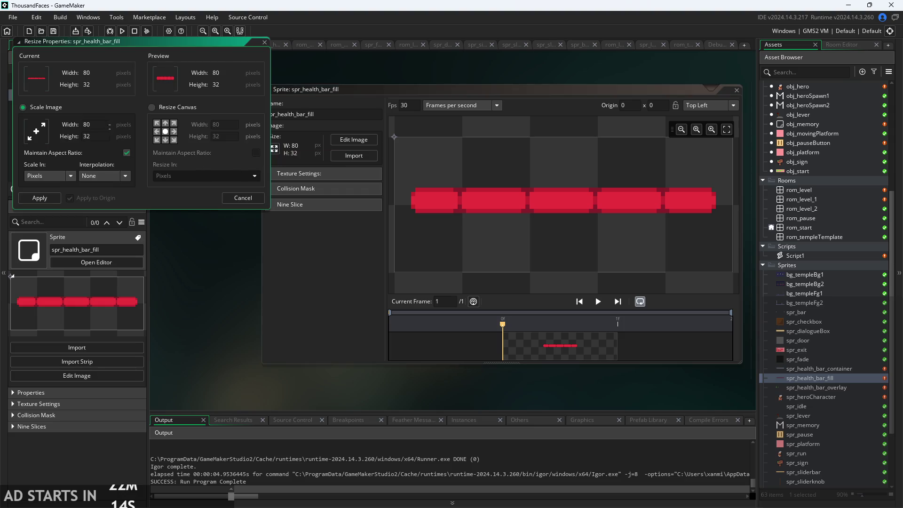
{"action": "left_click", "coordinate": [254, 200]}
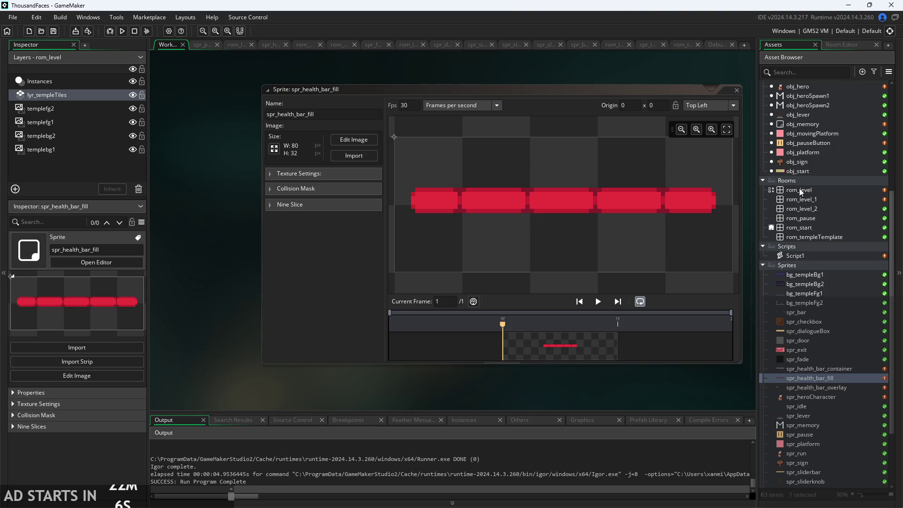
{"action": "double_click", "coordinate": [823, 192]}
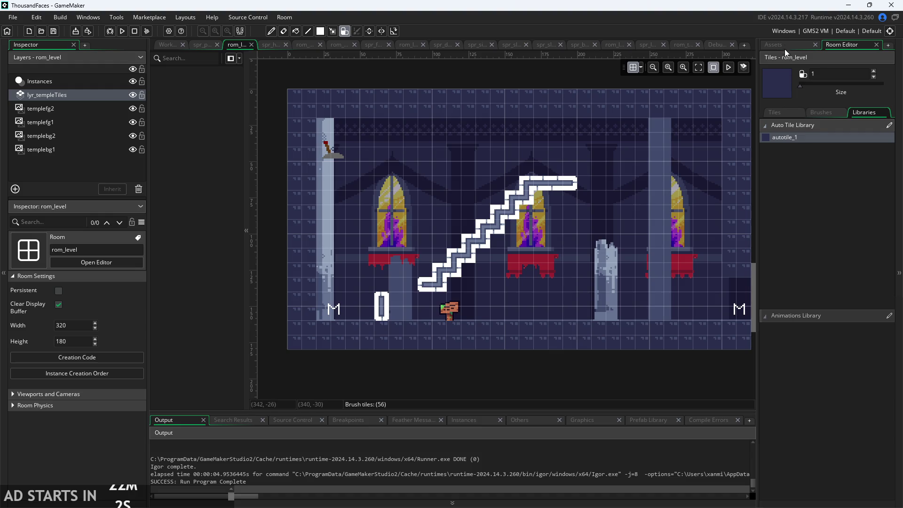
Step: In obj_hero's Draw event, replace sprite_width with 80 and sprite_height with 32 on line 4
{"action": "left_click", "coordinate": [785, 46]}
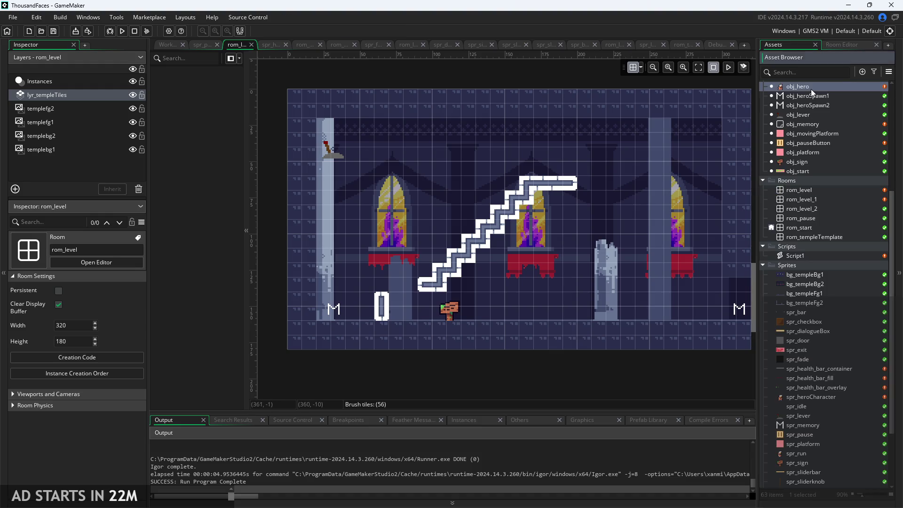
{"action": "double_click", "coordinate": [810, 89]}
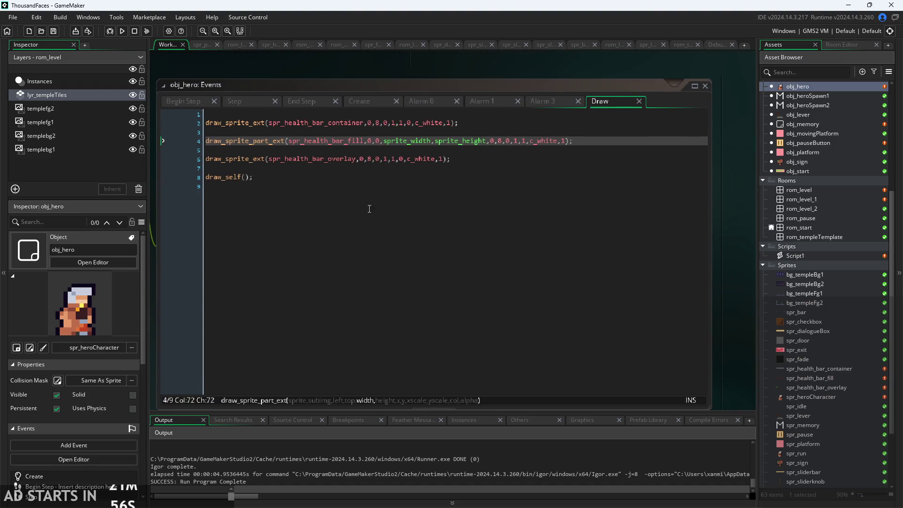
{"action": "left_click", "coordinate": [364, 212]}
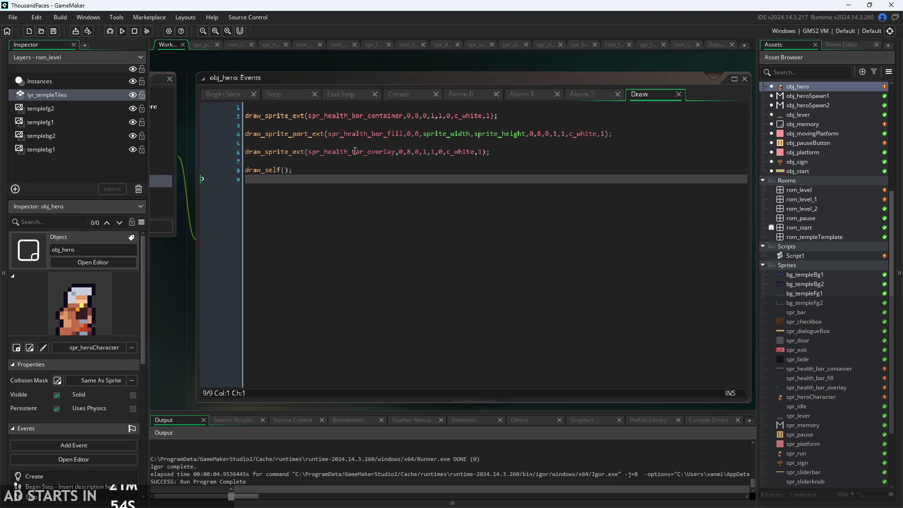
{"action": "left_click", "coordinate": [276, 171]}
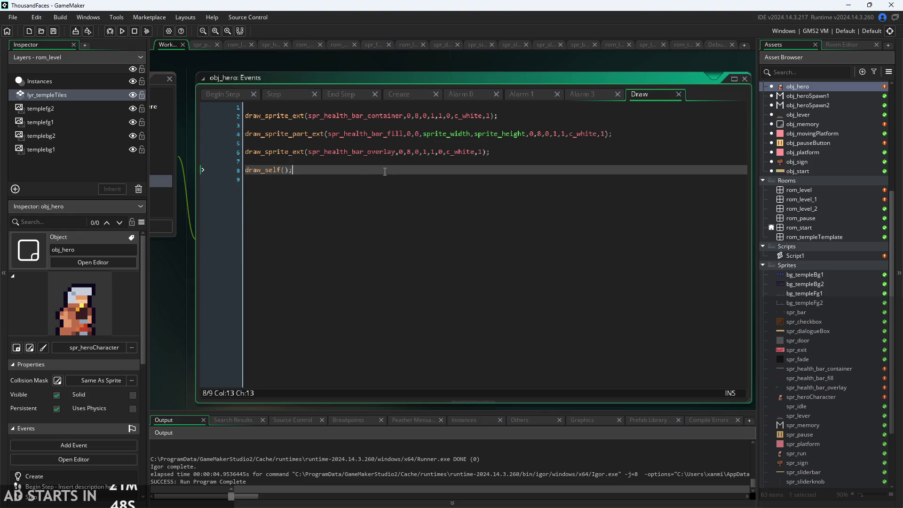
{"action": "left_click", "coordinate": [375, 134]}
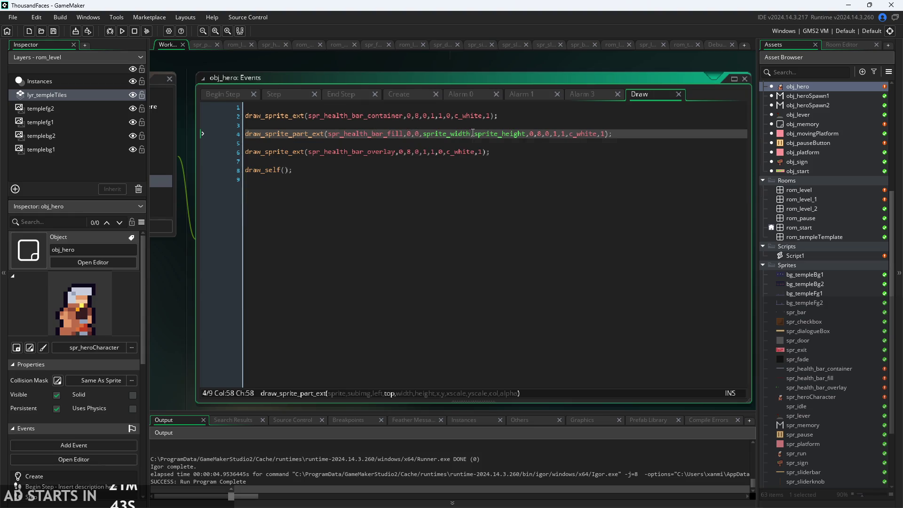
{"action": "double_click", "coordinate": [424, 134]}
{"action": "type", "text": "80"}
{"action": "key", "text": "Right"}
{"action": "type", "text": "sprite_he"}
{"action": "key", "text": "BackSpace"}
{"action": "key", "text": "BackSpace"}
{"action": "key", "text": "BackSpace"}
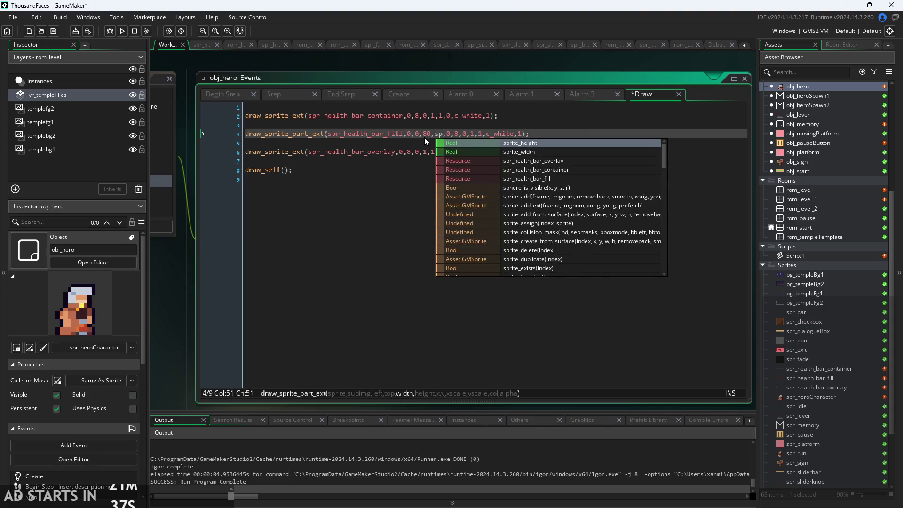
{"action": "type", "text": "32"}
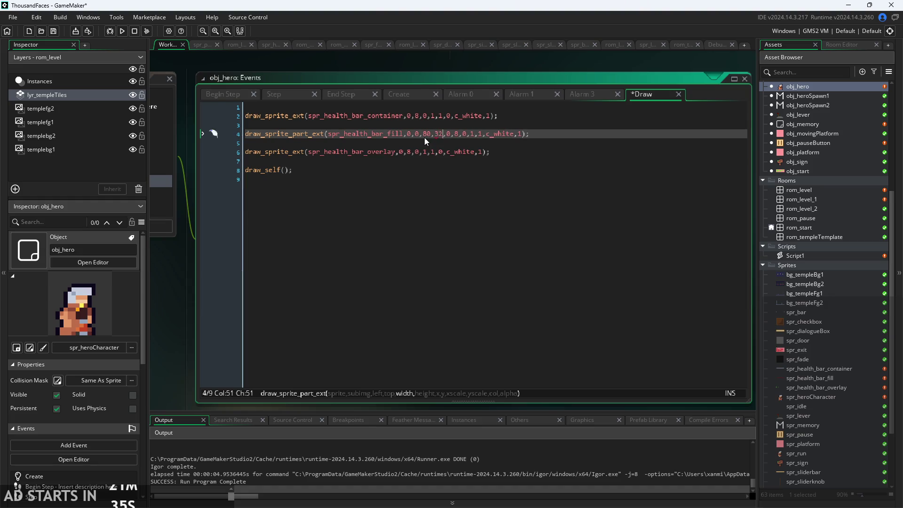
Step: Save the Draw event code, test-run the game, and close the game window
{"action": "key", "text": "ctrl+s"}
{"action": "left_click", "coordinate": [122, 31]}
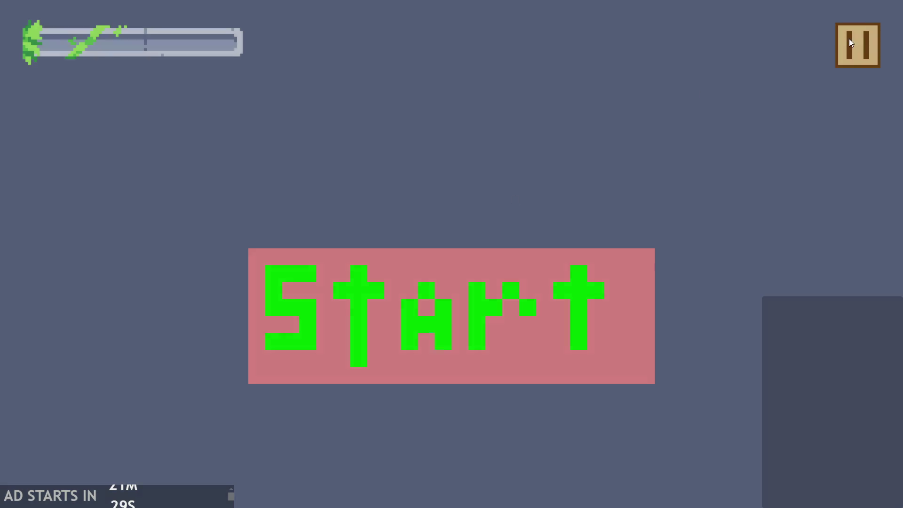
{"action": "left_click", "coordinate": [852, 41]}
{"action": "left_click", "coordinate": [800, 444]}
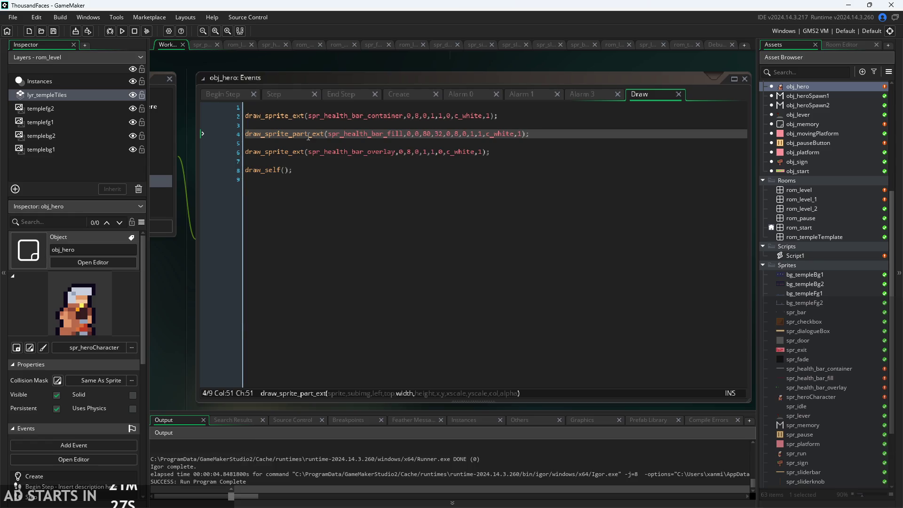
{"action": "mouse_move", "coordinate": [309, 138]}
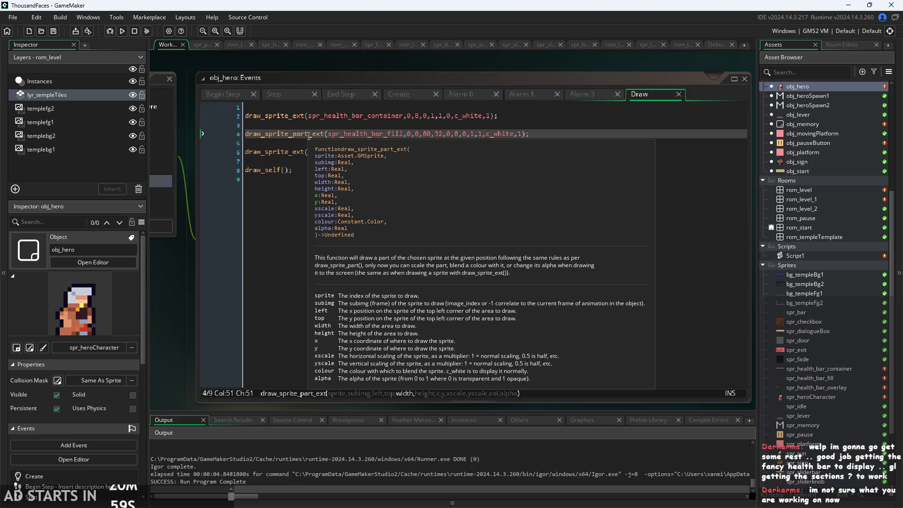
Step: Dismiss the draw_sprite_part_ext documentation popup and maximize the obj_hero Events editor
{"action": "left_click", "coordinate": [309, 136]}
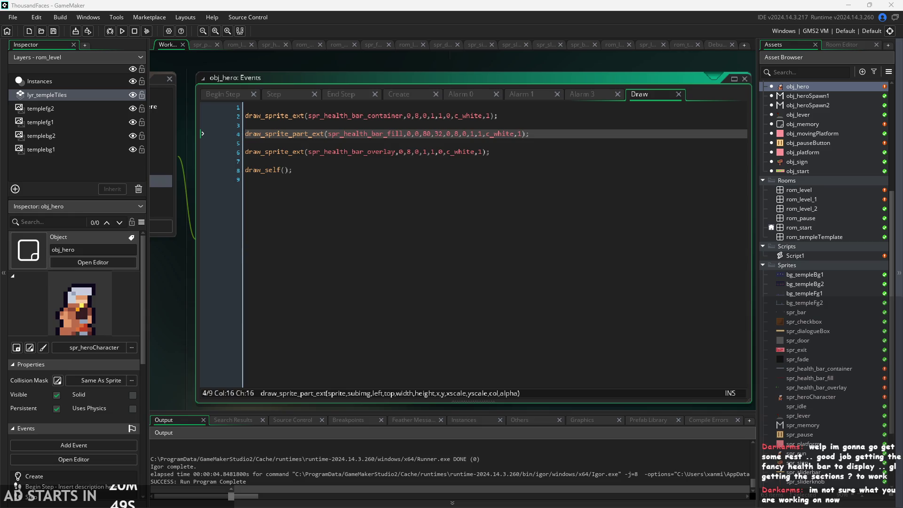
{"action": "left_click", "coordinate": [494, 349]}
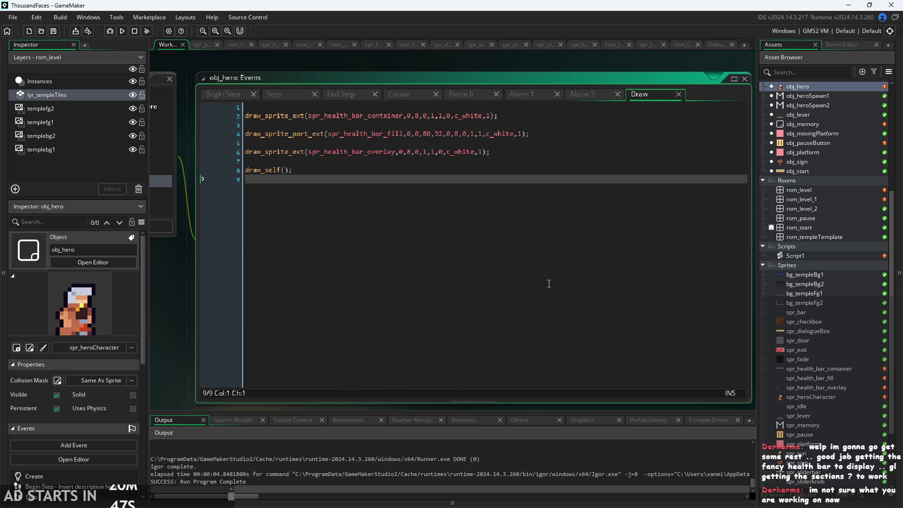
{"action": "left_click", "coordinate": [463, 163]}
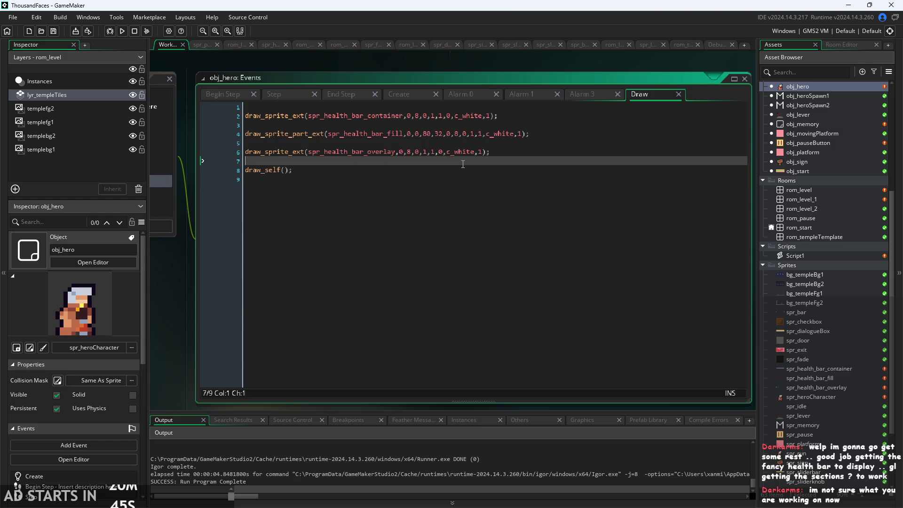
{"action": "left_click", "coordinate": [520, 169]}
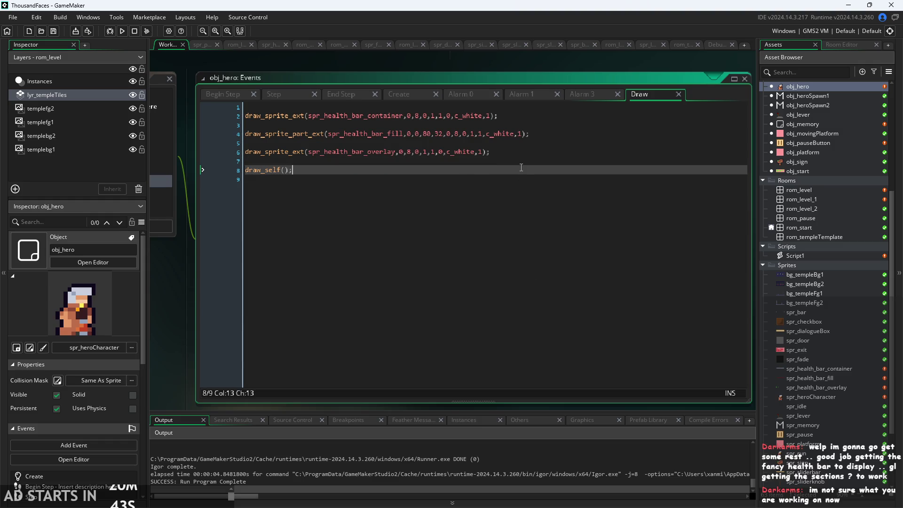
{"action": "left_click", "coordinate": [520, 149]}
{"action": "left_click", "coordinate": [532, 134]}
{"action": "scroll", "coordinate": [511, 139], "scroll_direction": "up", "scroll_amount": 1}
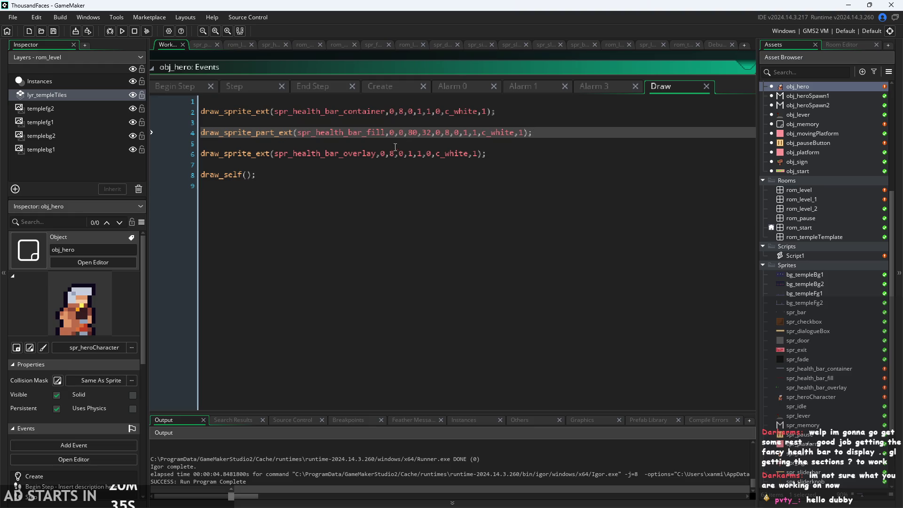
{"action": "mouse_move", "coordinate": [266, 133]}
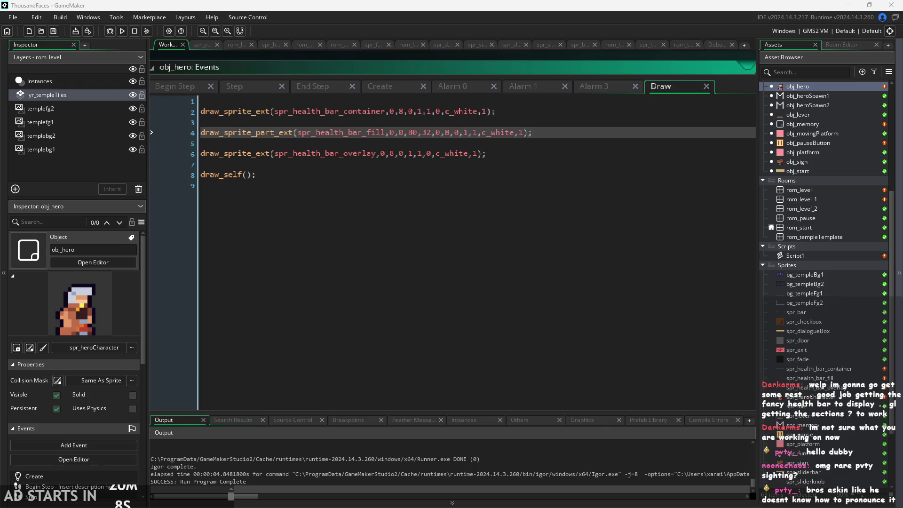
{"action": "left_click", "coordinate": [392, 272]}
{"action": "left_click", "coordinate": [485, 179]}
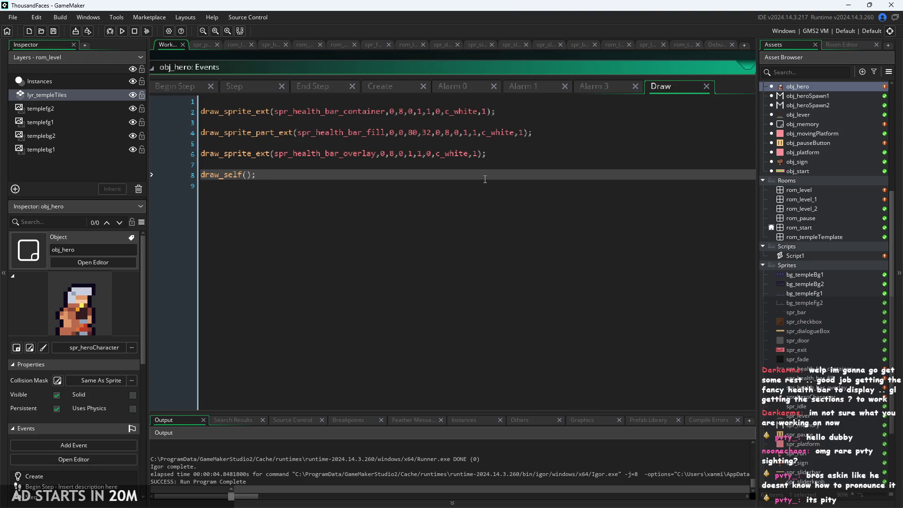
Step: Review the fill call's width 80, height 32 and y position 8 values
{"action": "key", "text": "Up"}
{"action": "key", "text": "Up"}
{"action": "key", "text": "Up"}
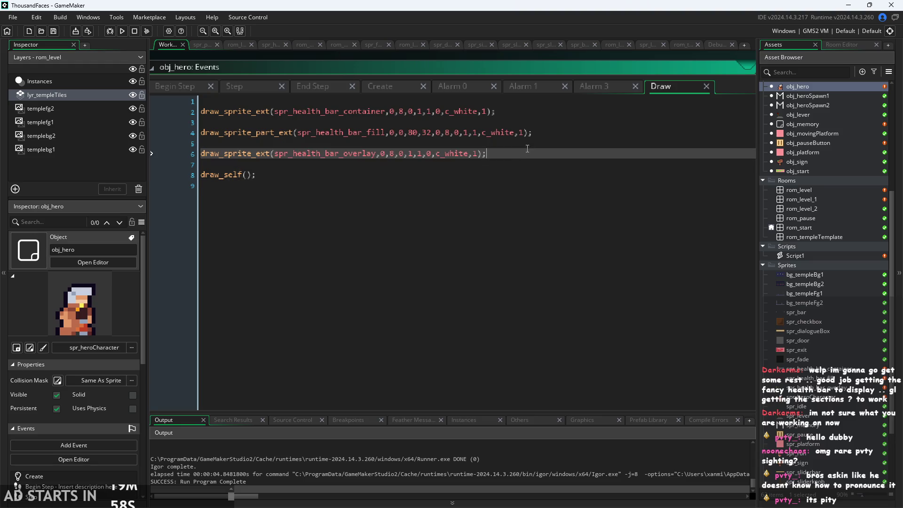
{"action": "left_click", "coordinate": [320, 133]}
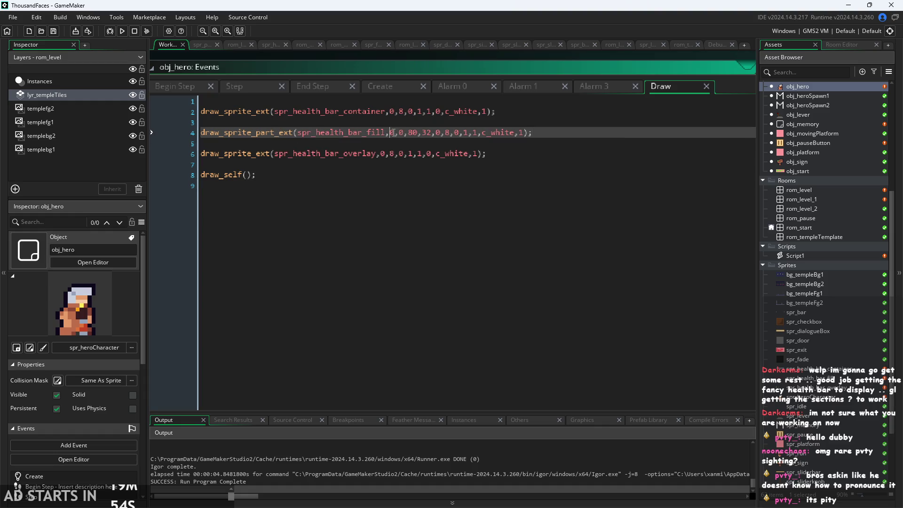
{"action": "left_click_drag", "start_coordinate": [405, 133], "coordinate": [413, 136]}
{"action": "double_click", "coordinate": [413, 134]}
{"action": "double_click", "coordinate": [426, 135]}
{"action": "double_click", "coordinate": [447, 136]}
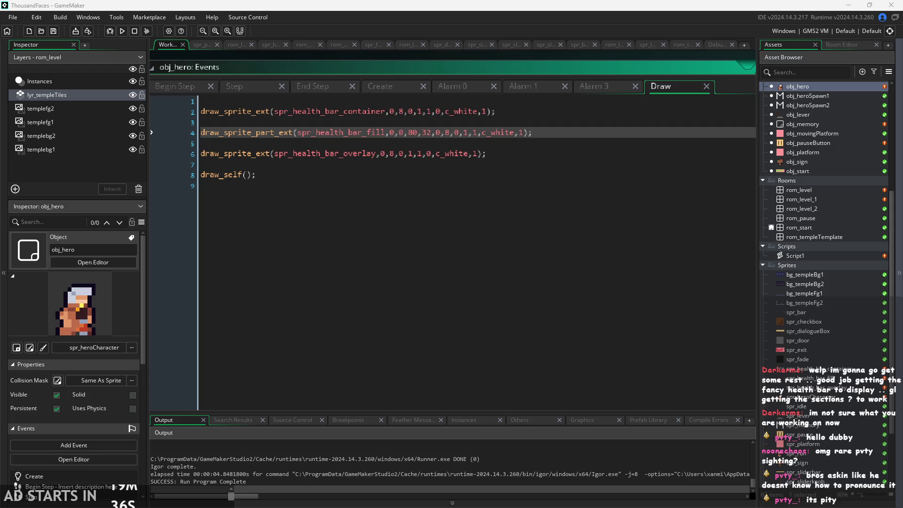
{"action": "key", "text": "Down"}
{"action": "key", "text": "Down"}
{"action": "key", "text": "Down"}
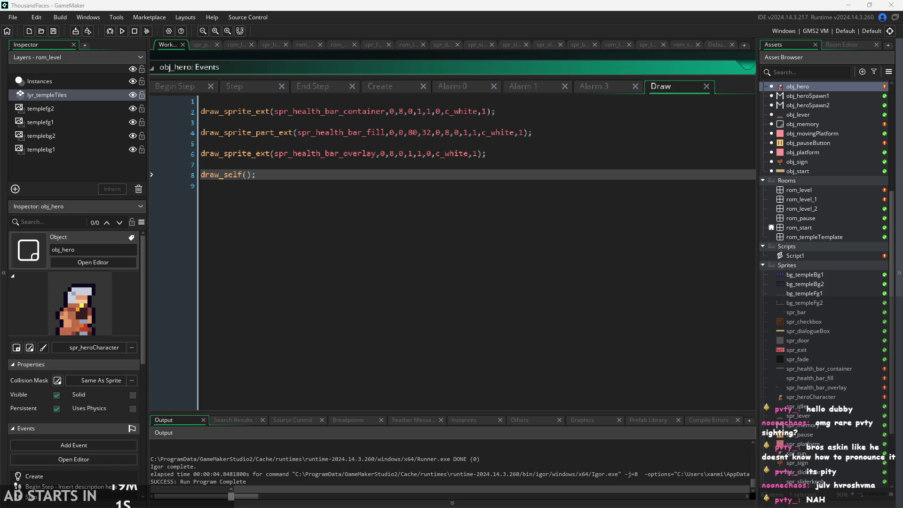
{"action": "left_click", "coordinate": [612, 367]}
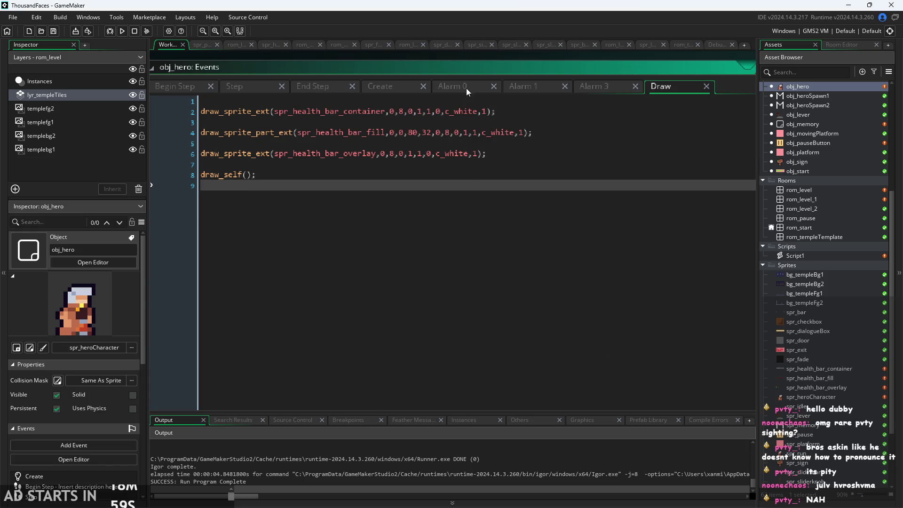
Step: Restore the Events editor to a floating window and focus its code at line 3
{"action": "double_click", "coordinate": [504, 68]}
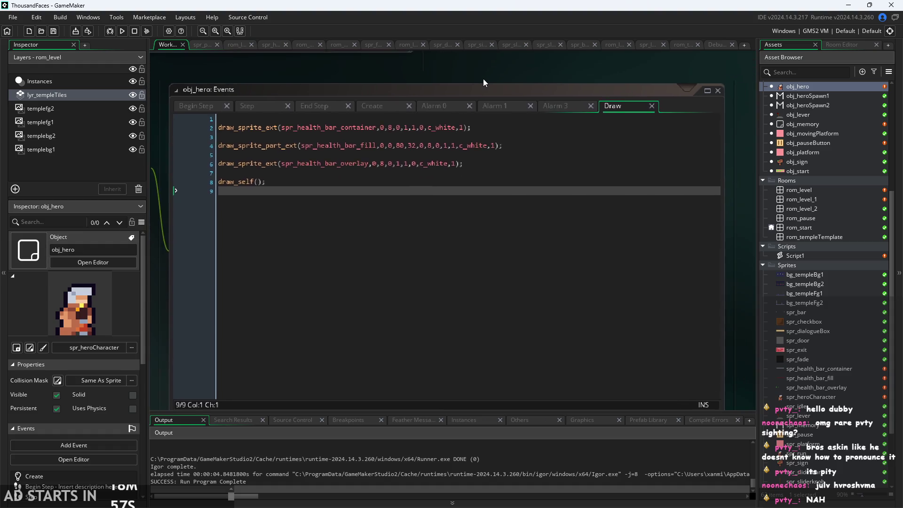
{"action": "scroll", "coordinate": [483, 79], "scroll_direction": "up", "scroll_amount": 2}
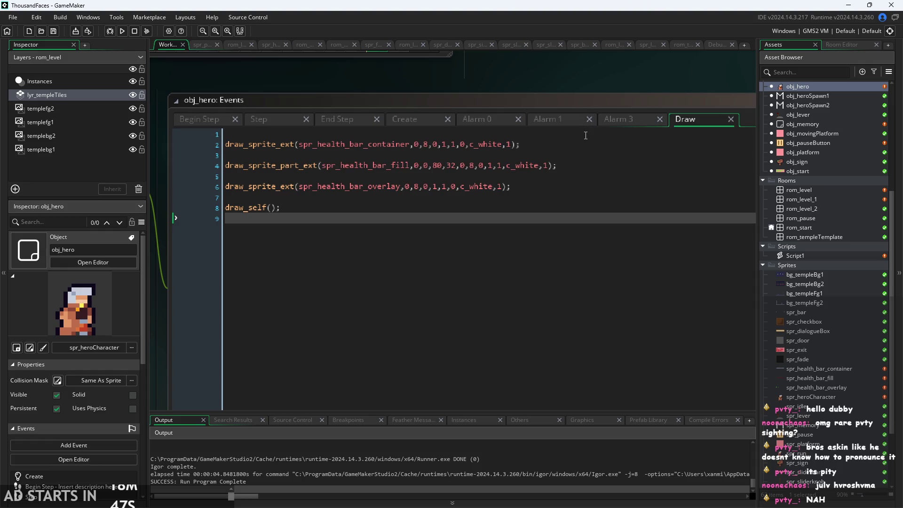
{"action": "left_click", "coordinate": [555, 144]}
{"action": "left_click", "coordinate": [549, 151]}
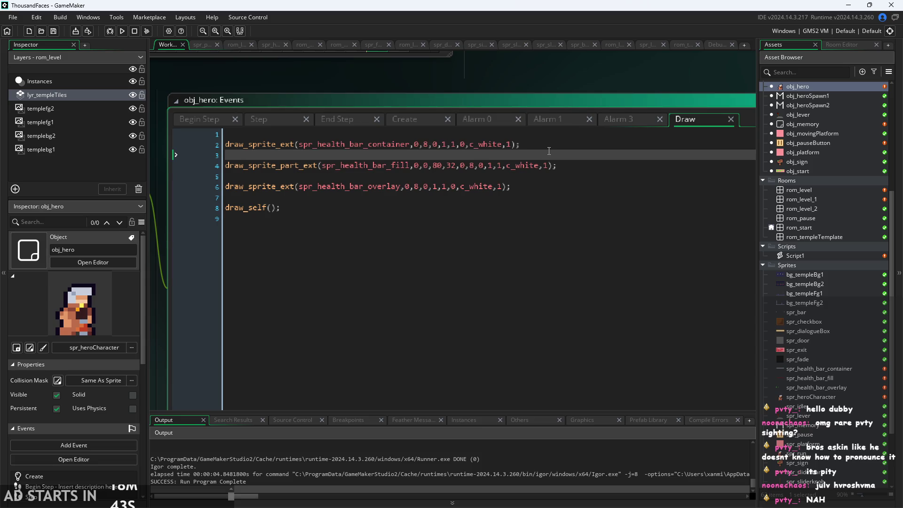